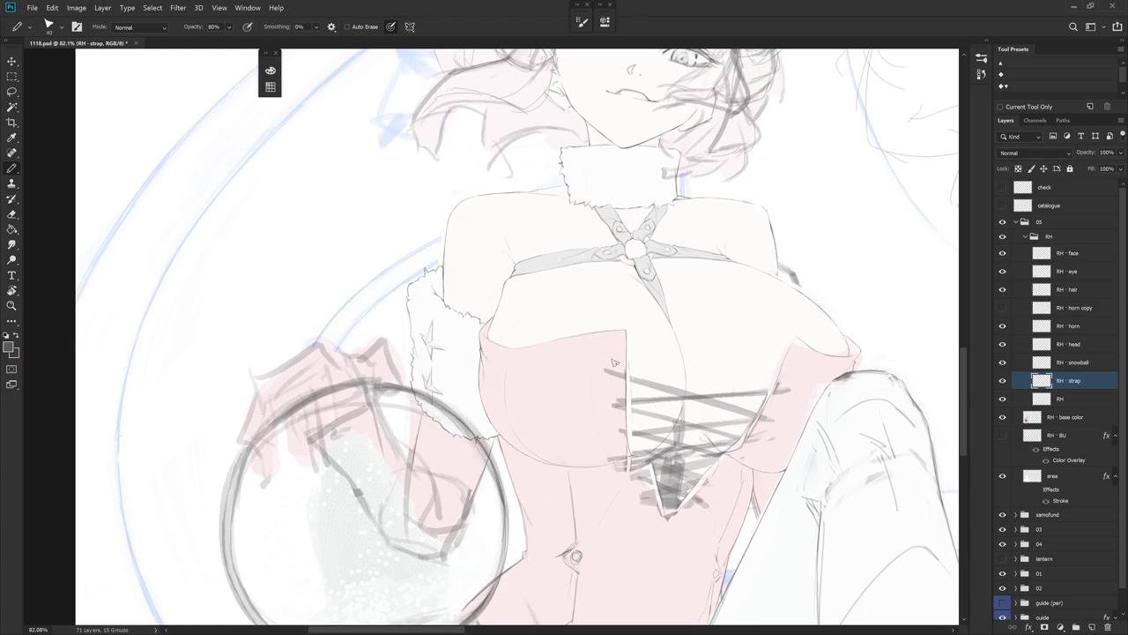
- Draw a long curved strap line sweeping down the bodice toward the orb
key(e)
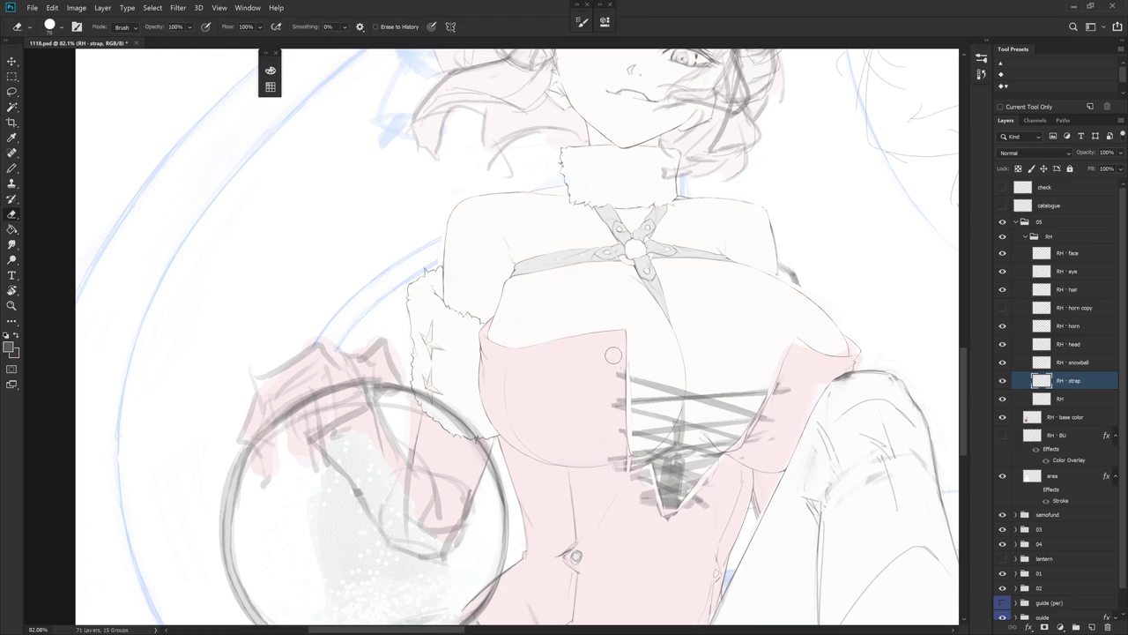
key(b)
drag(613, 361, 566, 426)
key(ctrl+z)
drag(583, 377, 526, 496)
key(ctrl+z)
key(ctrl+z)
key(ctrl+z)
drag(617, 373, 539, 433)
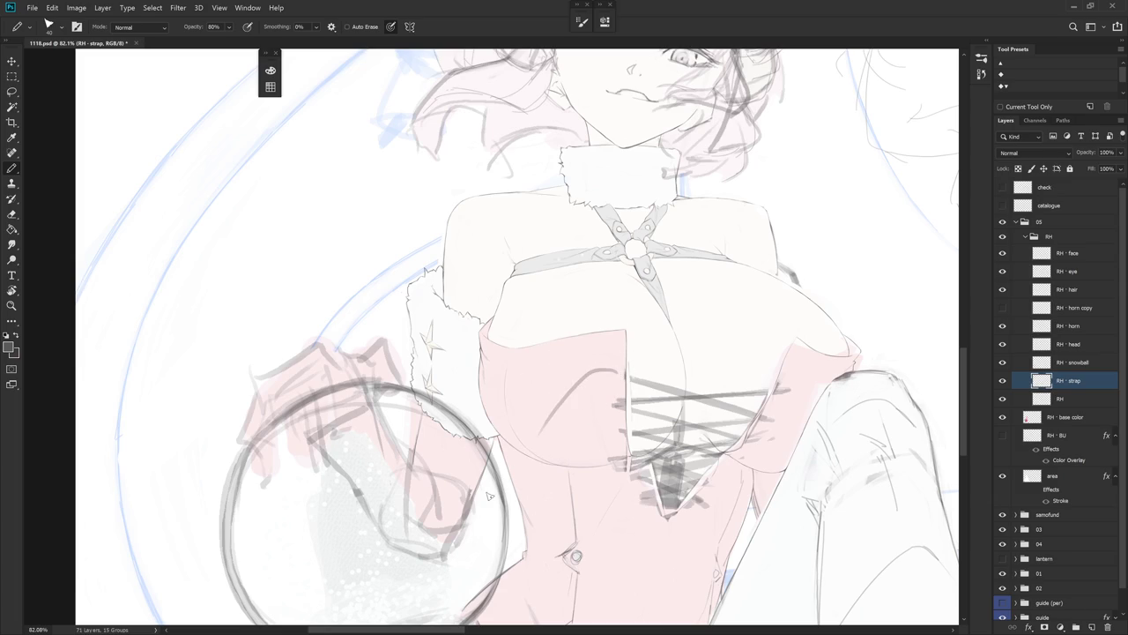
key(ctrl+z)
drag(614, 375, 546, 459)
drag(596, 379, 513, 492)
drag(550, 430, 480, 481)
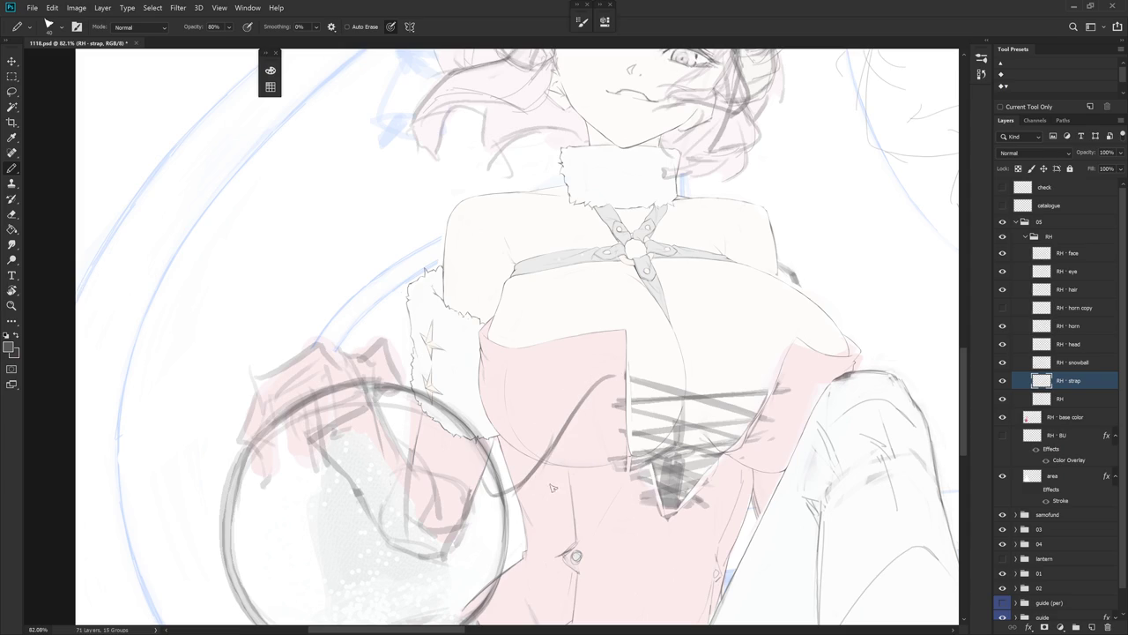
- Try strap lines along the bodice edge at the lacing's top-right, undoing each attempt
mouse_move(784, 381)
mouse_down()
mouse_move(736, 386)
mouse_move(718, 515)
mouse_up()
key(ctrl+z)
key(ctrl+z)
drag(788, 381, 742, 500)
key(ctrl+z)
drag(779, 386, 705, 514)
key(ctrl+z)
drag(787, 381, 731, 506)
key(ctrl+z)
- Lasso the crisscross lacing strokes on the bodice and delete them
key(e)
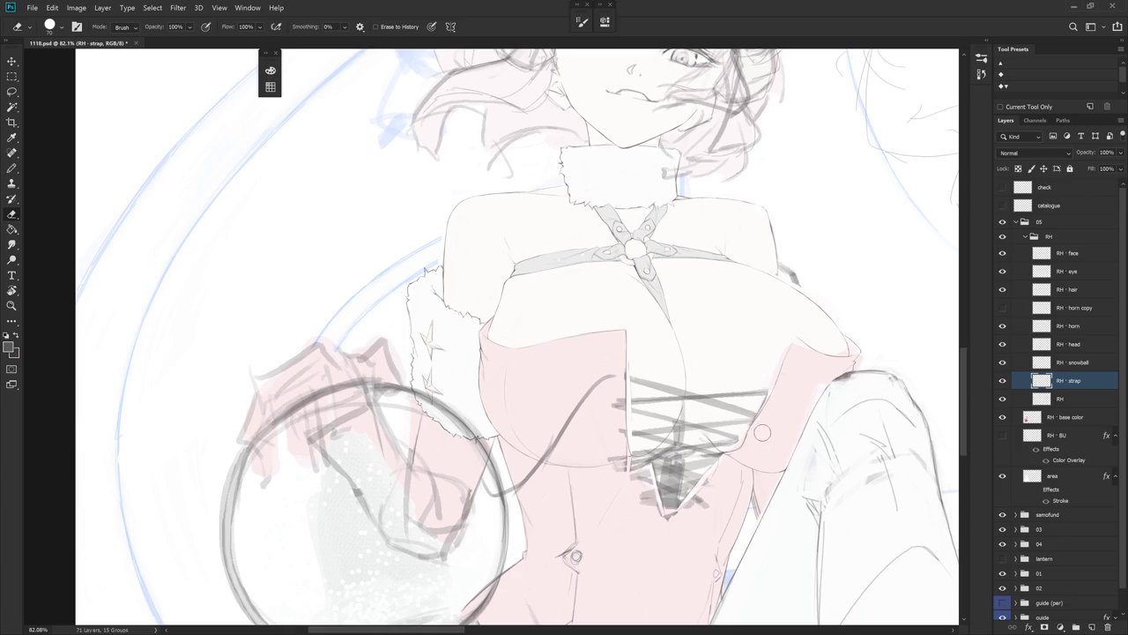
scroll(749, 458, down, 3)
key(r)
mouse_move(745, 468)
mouse_down()
mouse_move(642, 430)
mouse_move(700, 413)
mouse_up()
key(l)
mouse_move(633, 465)
mouse_down()
mouse_move(714, 347)
mouse_move(597, 361)
mouse_up()
key(Delete)
key(ctrl+d)
- Straighten the canvas view upright and hide the RH - strap layer
key(b)
mouse_move(692, 472)
mouse_down()
mouse_move(679, 508)
mouse_move(674, 414)
mouse_up()
key(shift+b)
scroll(621, 337, up, 5)
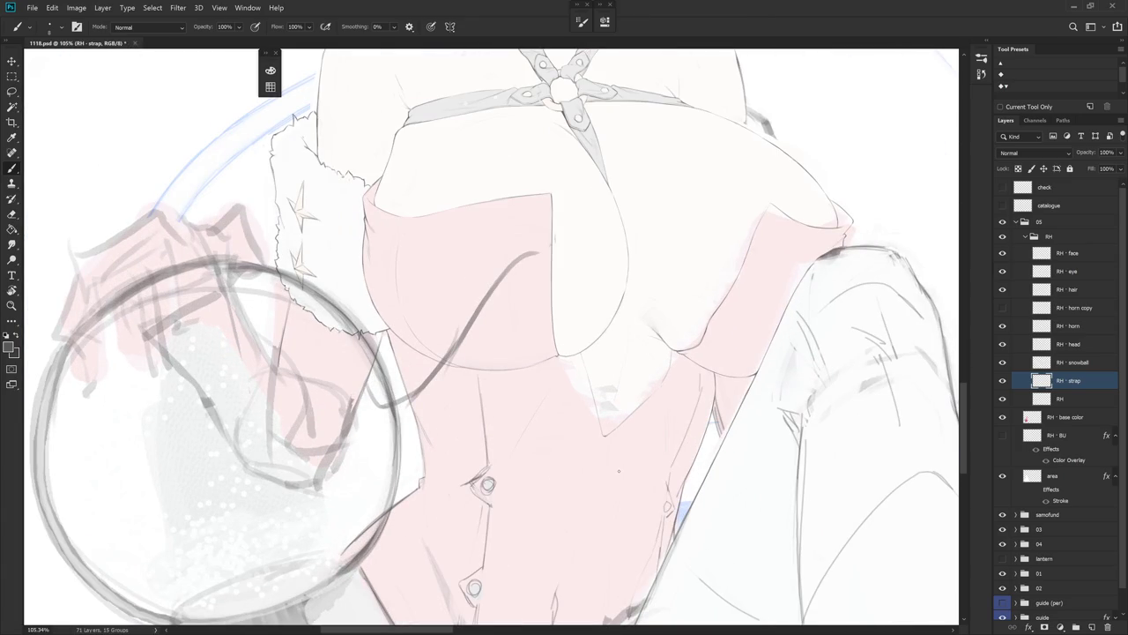
click(1005, 381)
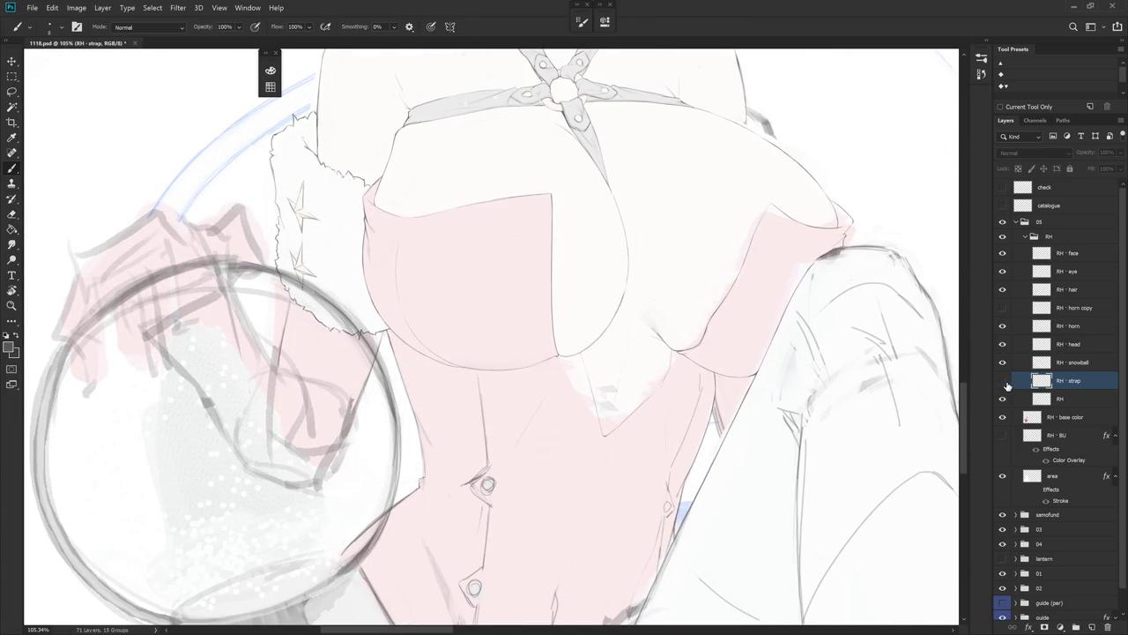
- On the RH layer, paint the area below the chest and V tip lighter
click(1073, 399)
scroll(564, 341, up, 2)
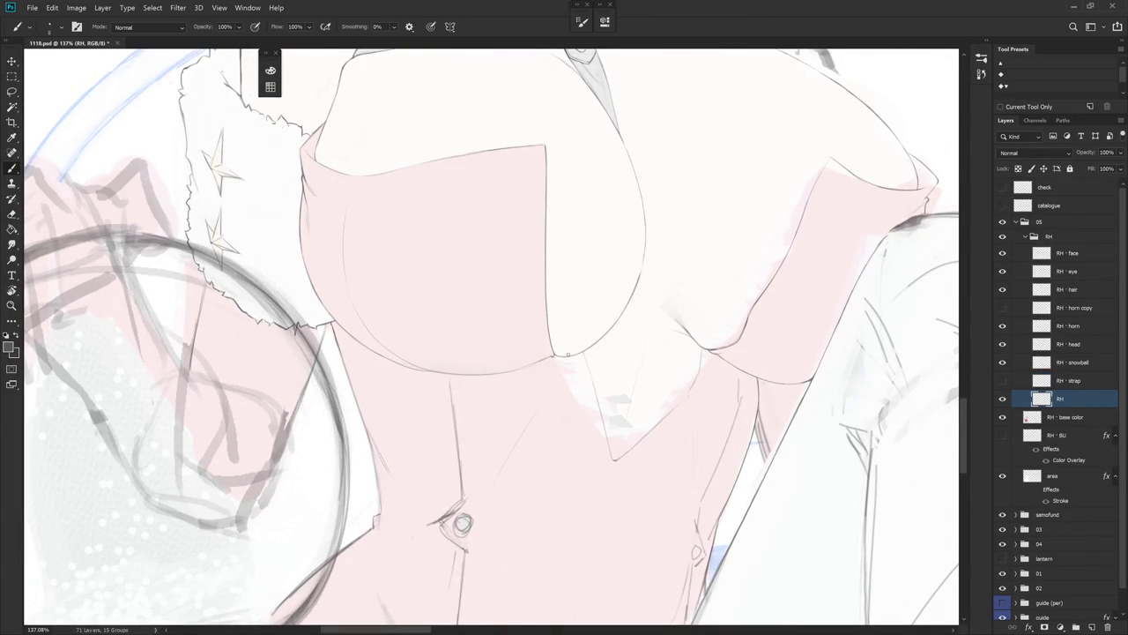
drag(585, 398, 569, 356)
drag(610, 459, 570, 348)
- Alternate eraser and brush, zooming out and tilting the canvas to see the whole figure
key(e)
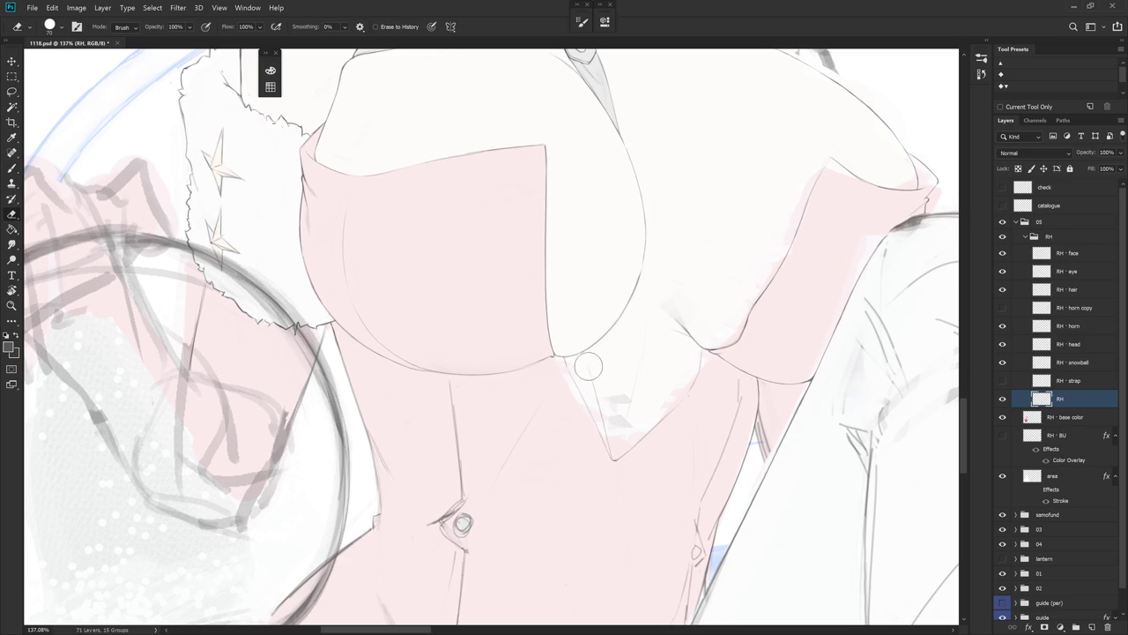
key(b)
key(e)
scroll(695, 432, down, 1)
scroll(696, 432, down, 5)
drag(617, 397, 564, 458)
- Straighten the view and touch up the chest area with brush and eraser
key(b)
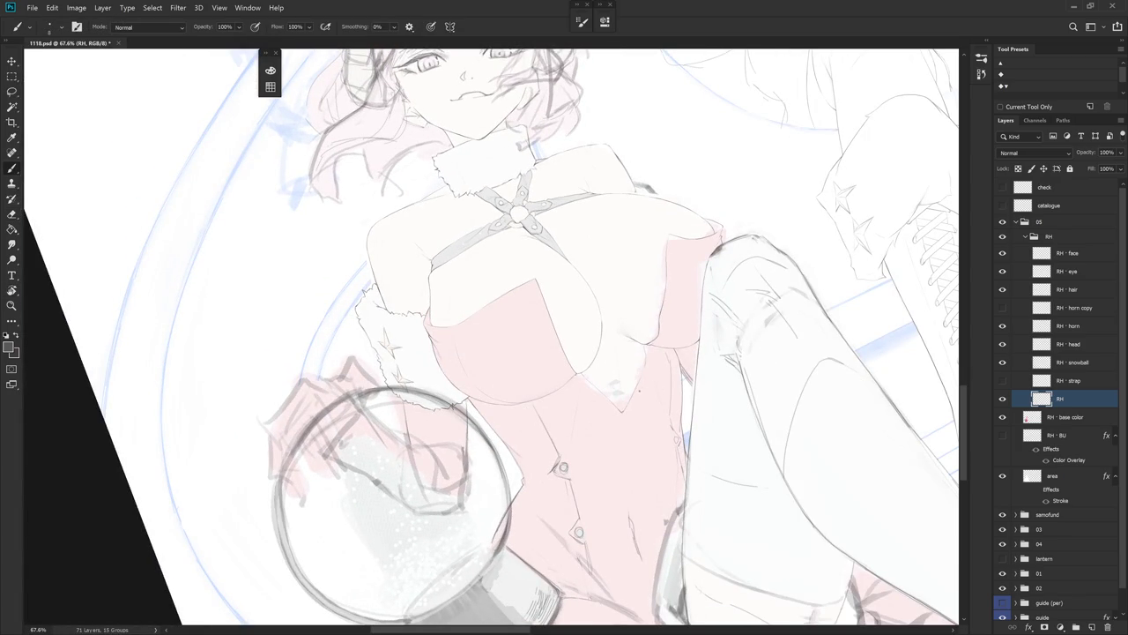
mouse_move(665, 442)
mouse_down()
mouse_move(546, 370)
mouse_move(498, 384)
mouse_up()
scroll(530, 352, up, 5)
key(e)
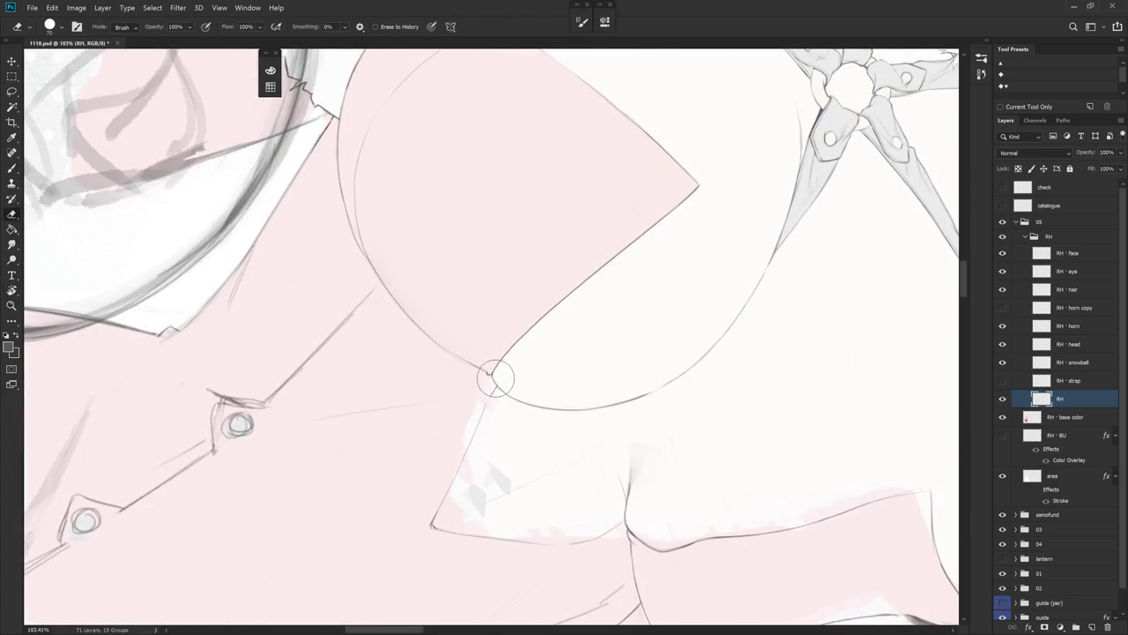
key(b)
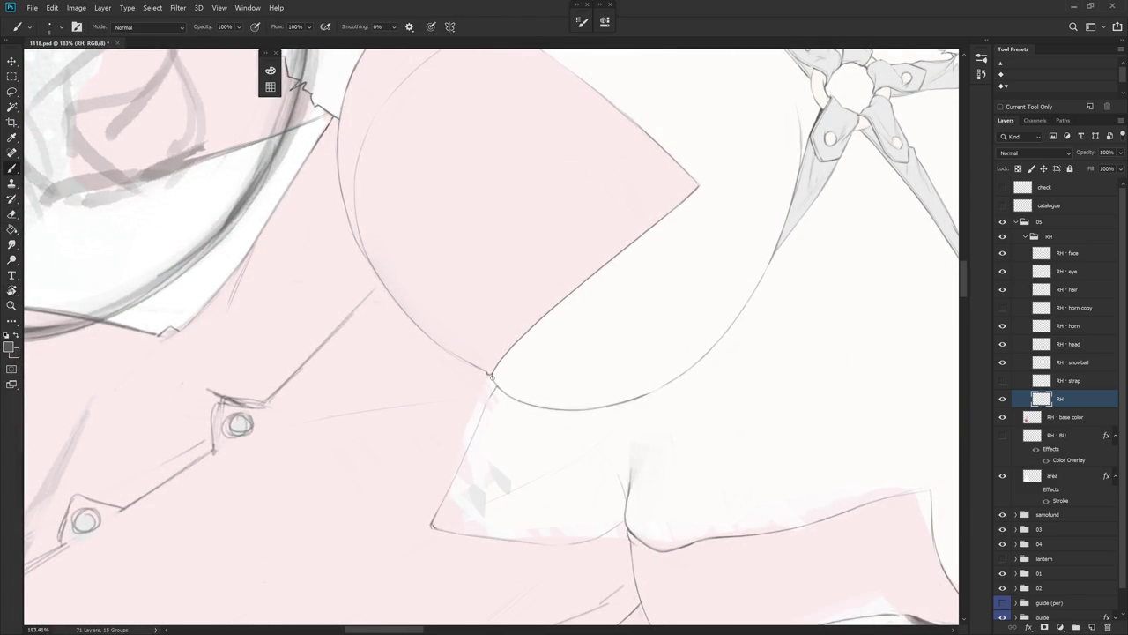
key(e)
drag(629, 346, 719, 414)
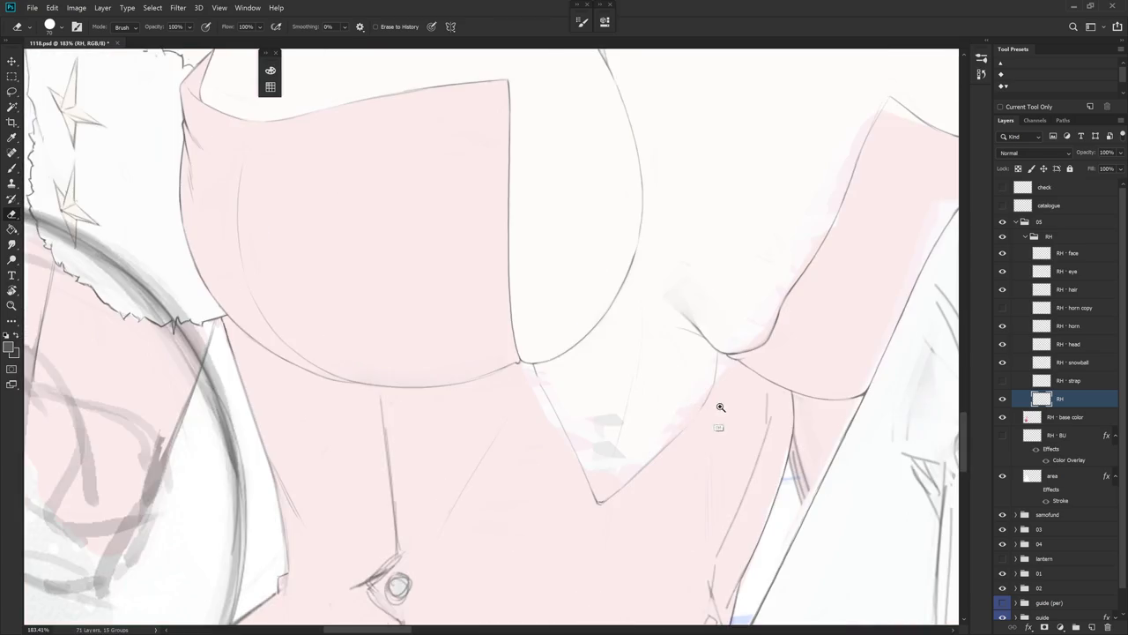
scroll(718, 414, down, 5)
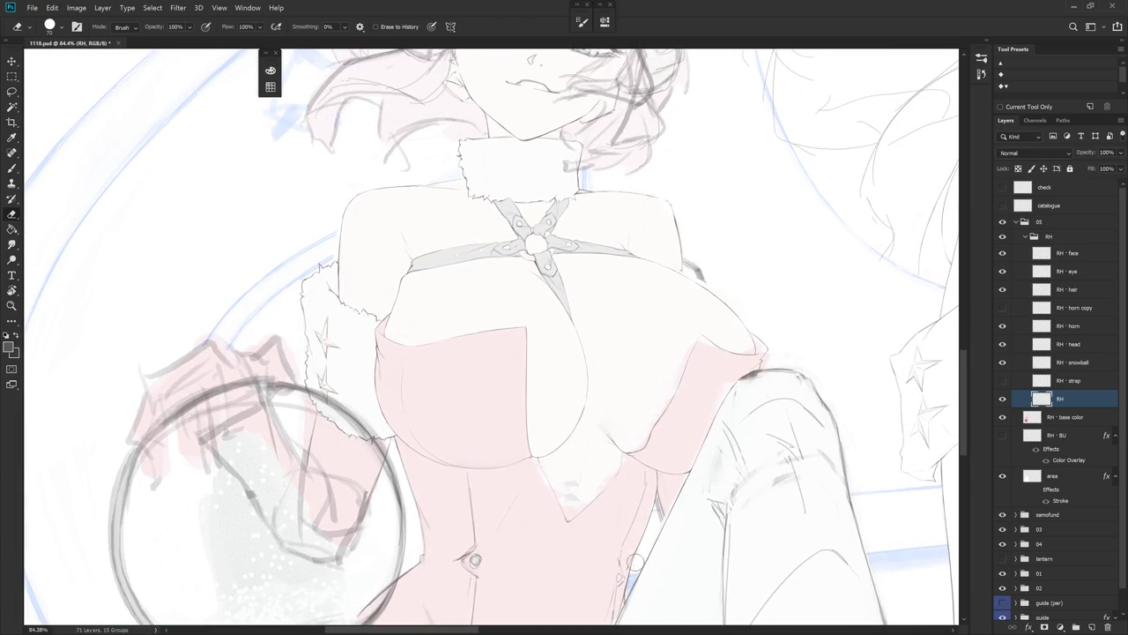
- Show the RH - strap layer again, select it, and ready the Pencil
key(b)
click(1002, 380)
click(1068, 380)
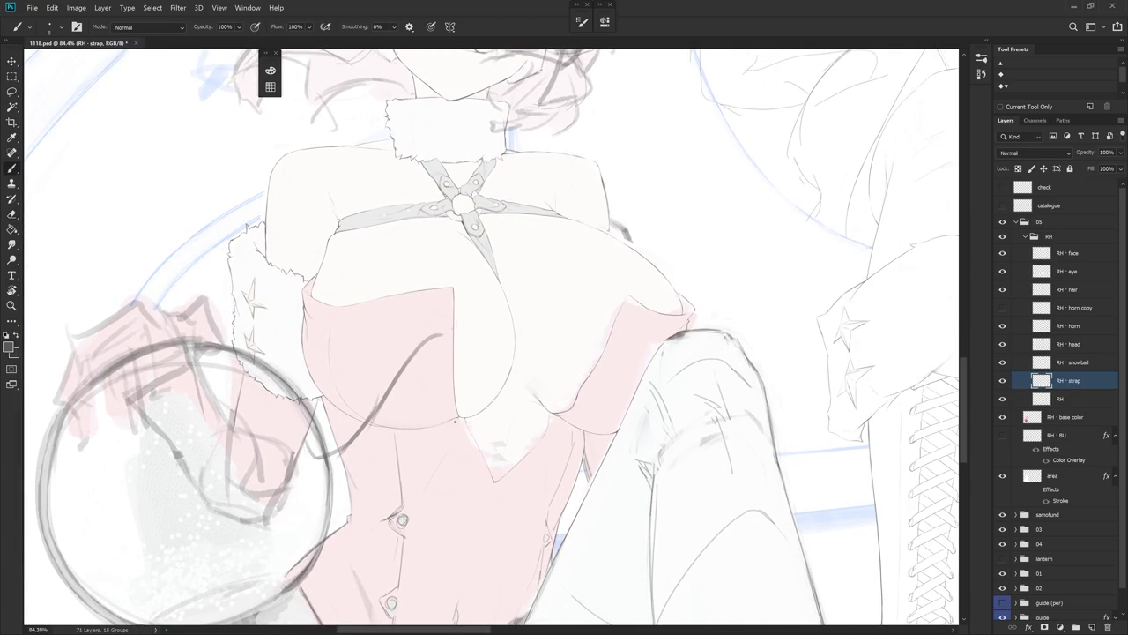
key(l)
drag(478, 345, 478, 486)
scroll(530, 485, down, 3)
key(b)
scroll(488, 349, up, 2)
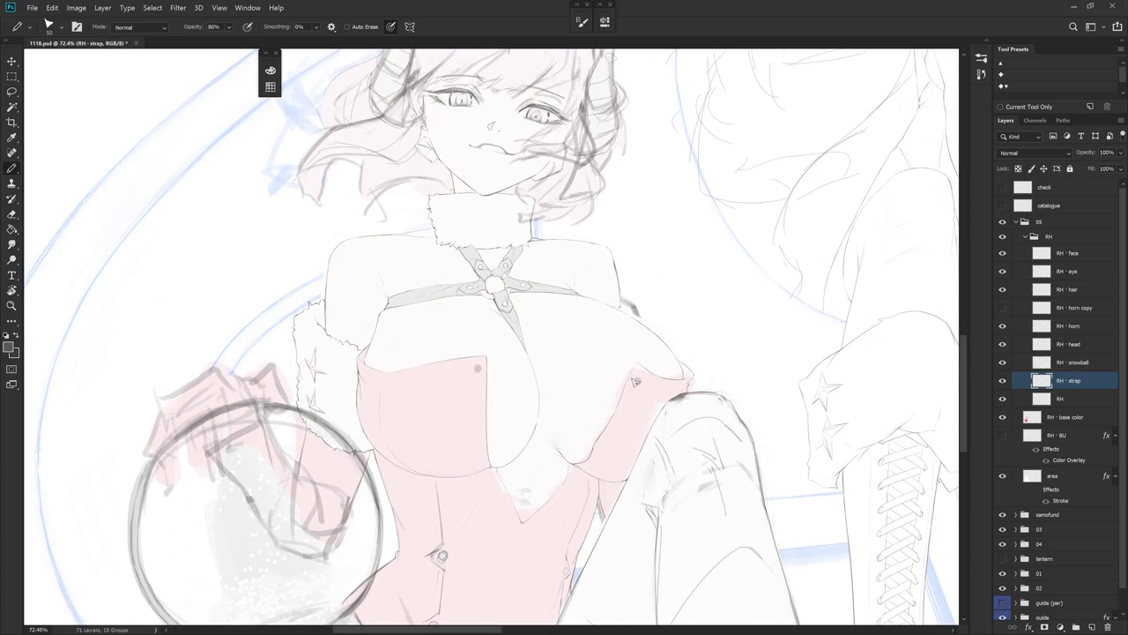
- Rotate the canvas and test strap lines down the chest, undoing the attempts
key(r)
drag(647, 372, 661, 450)
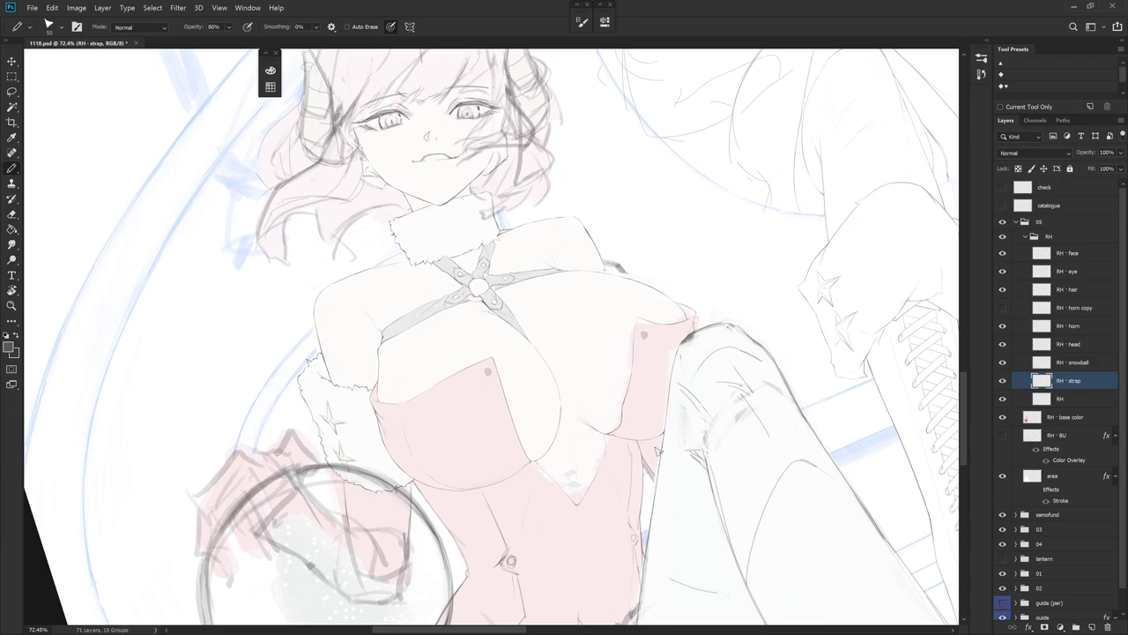
drag(590, 420, 598, 430)
key(r)
drag(616, 380, 579, 184)
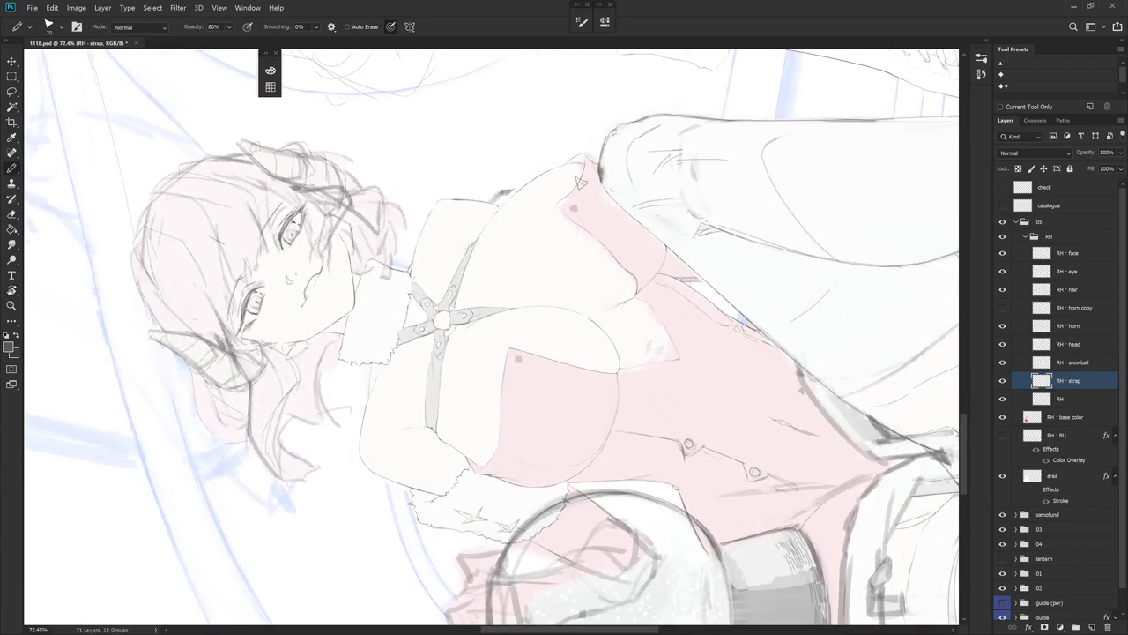
drag(619, 266, 604, 371)
key(ctrl+z)
drag(620, 257, 599, 363)
key(ctrl+z)
key(Escape)
- With the canvas tilted about 30°, draw a strap stroke down the chest
mouse_move(550, 525)
mouse_down()
mouse_move(635, 335)
mouse_move(581, 218)
mouse_move(566, 331)
mouse_up()
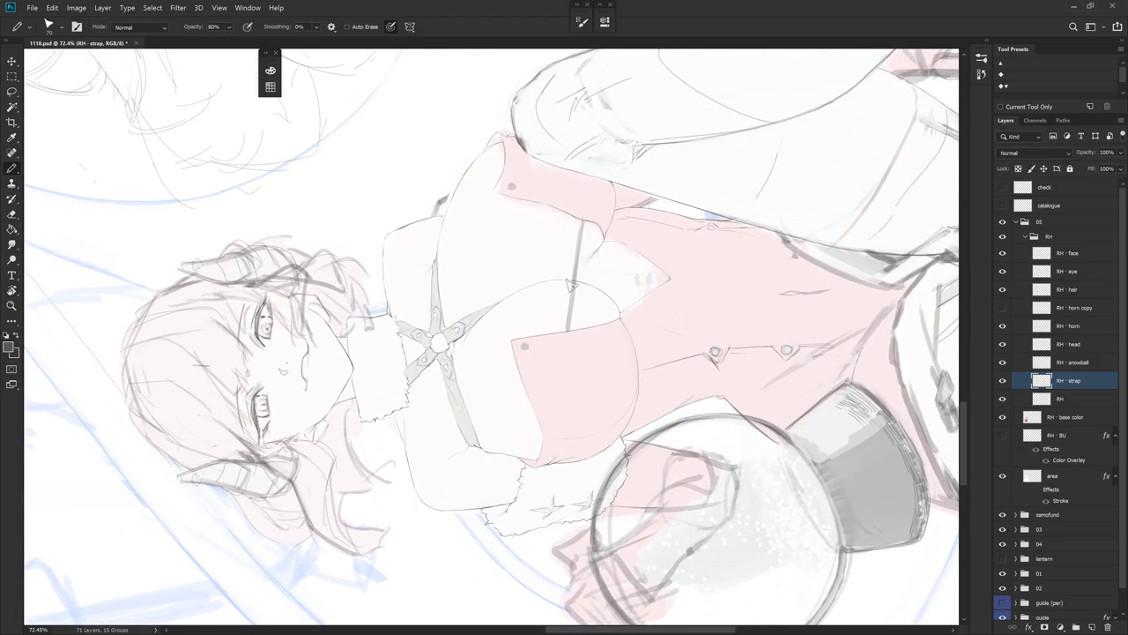
key(ctrl+z)
drag(578, 212, 565, 300)
key(ctrl+z)
mouse_move(580, 205)
mouse_down()
mouse_move(564, 333)
mouse_move(621, 255)
mouse_move(615, 370)
mouse_up()
key(r)
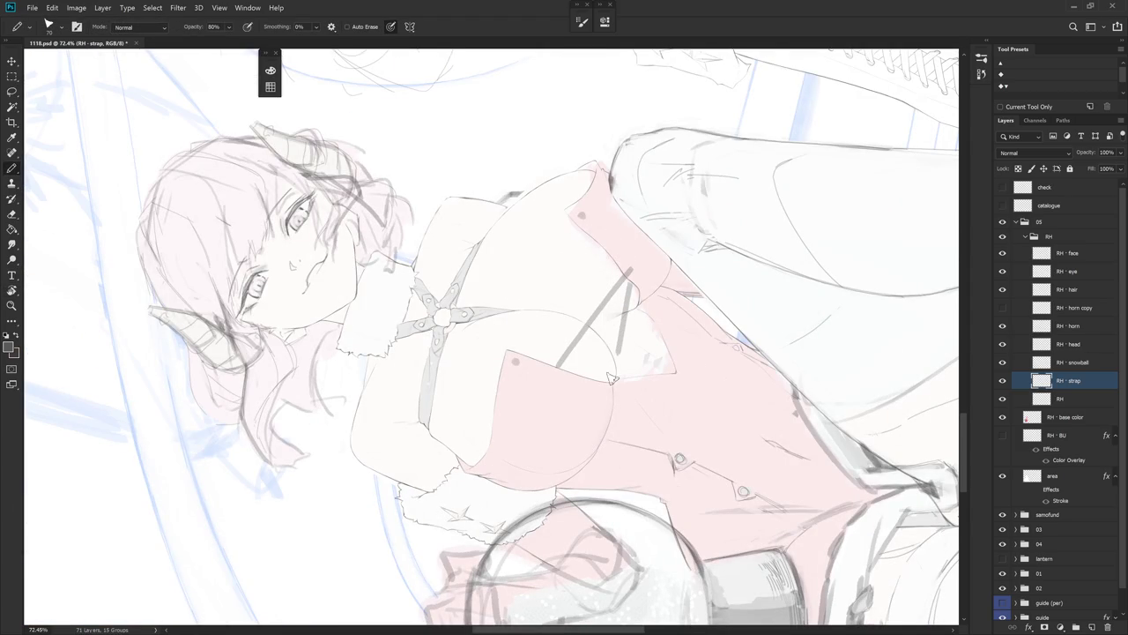
key(ctrl+z)
drag(631, 269, 617, 370)
key(ctrl+z)
drag(631, 264, 618, 342)
- Reduce the canvas tilt and draw a diagonal strap line crossing the chest
key(r)
click(681, 390)
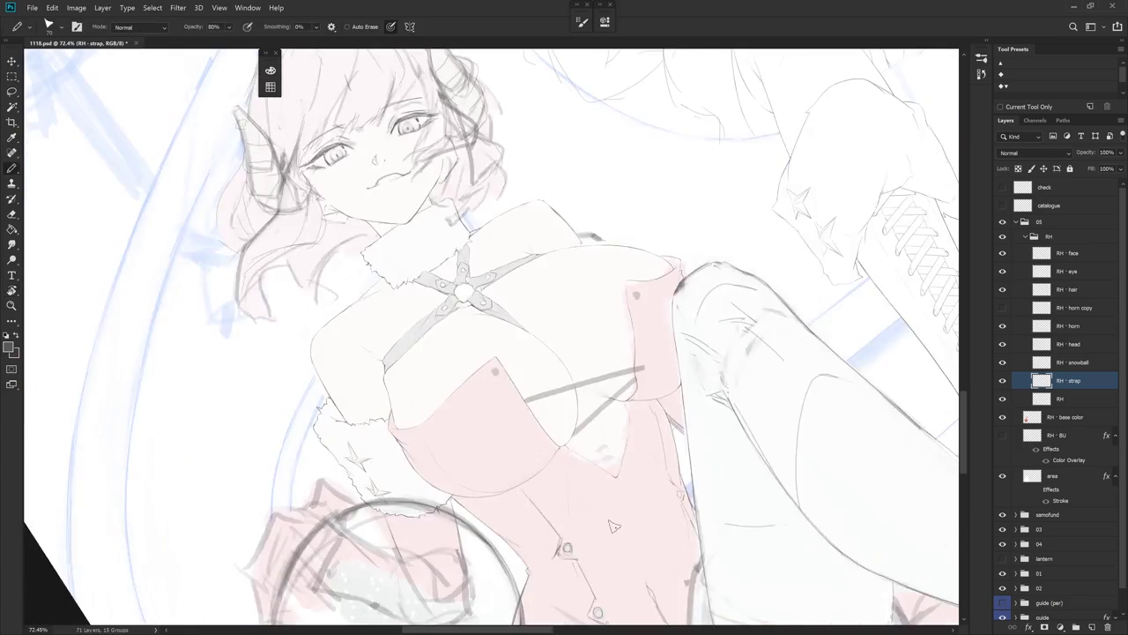
drag(681, 390, 637, 390)
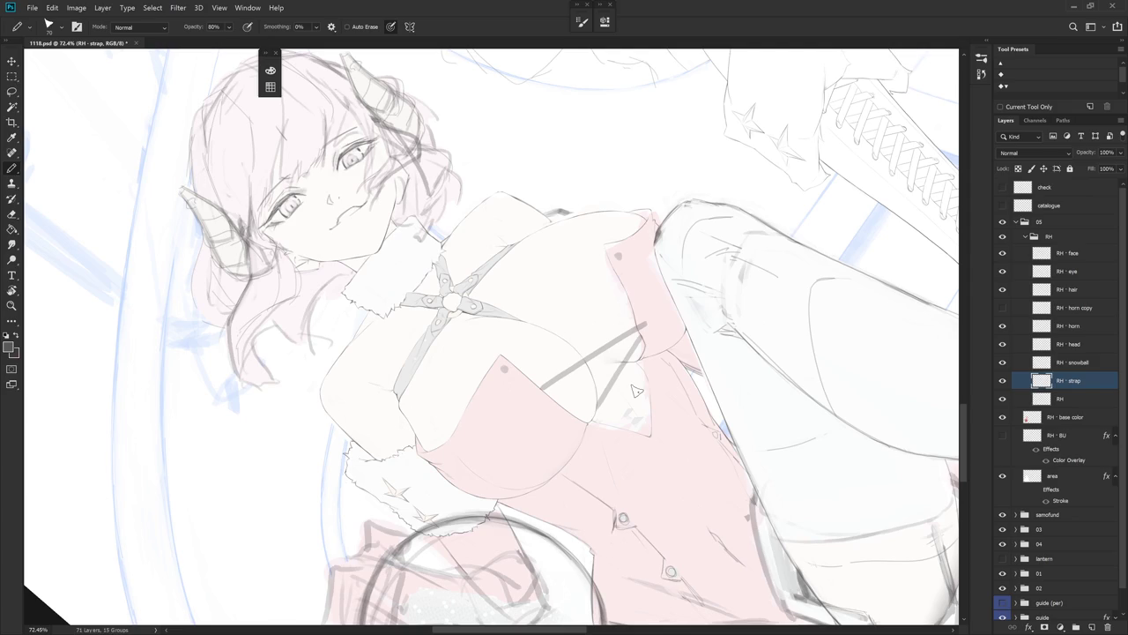
key(r)
mouse_move(636, 390)
mouse_down()
mouse_move(546, 431)
mouse_move(628, 381)
mouse_up()
key(ctrl+z)
drag(534, 450, 631, 379)
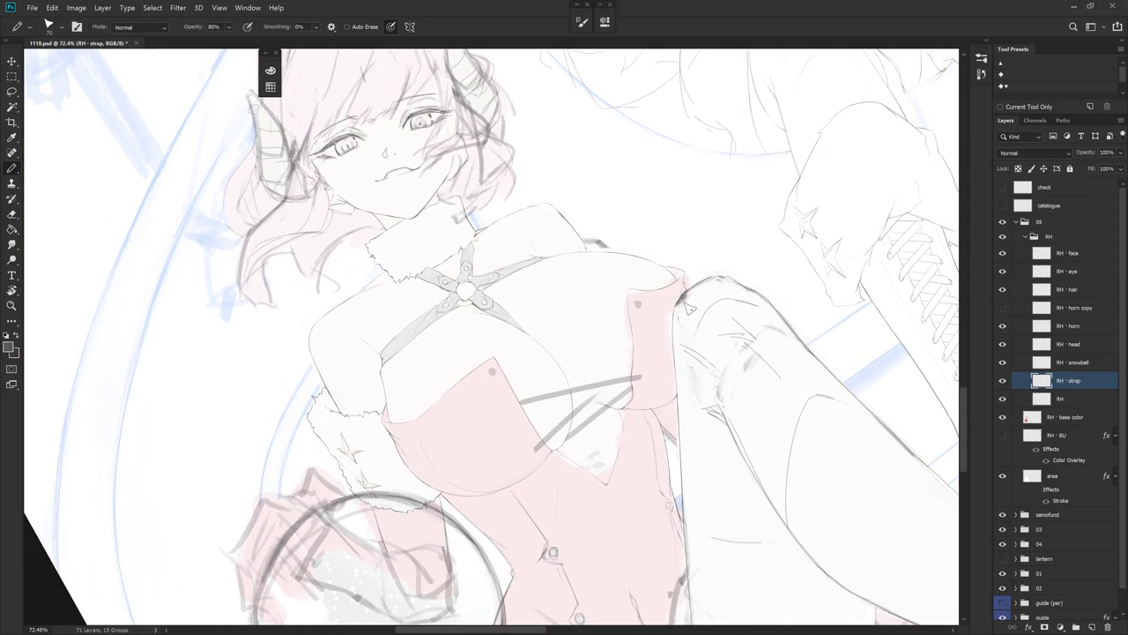
key(ctrl+z)
drag(568, 432, 619, 371)
key(ctrl+z)
mouse_move(583, 412)
mouse_down()
mouse_move(620, 368)
mouse_move(572, 432)
mouse_up()
key(ctrl+z)
- Redraw the near-vertical strap line on the chest at a new angle, then reset the view
key(r)
click(675, 388)
mouse_move(675, 388)
mouse_down()
mouse_move(608, 231)
mouse_move(606, 370)
mouse_up()
key(b)
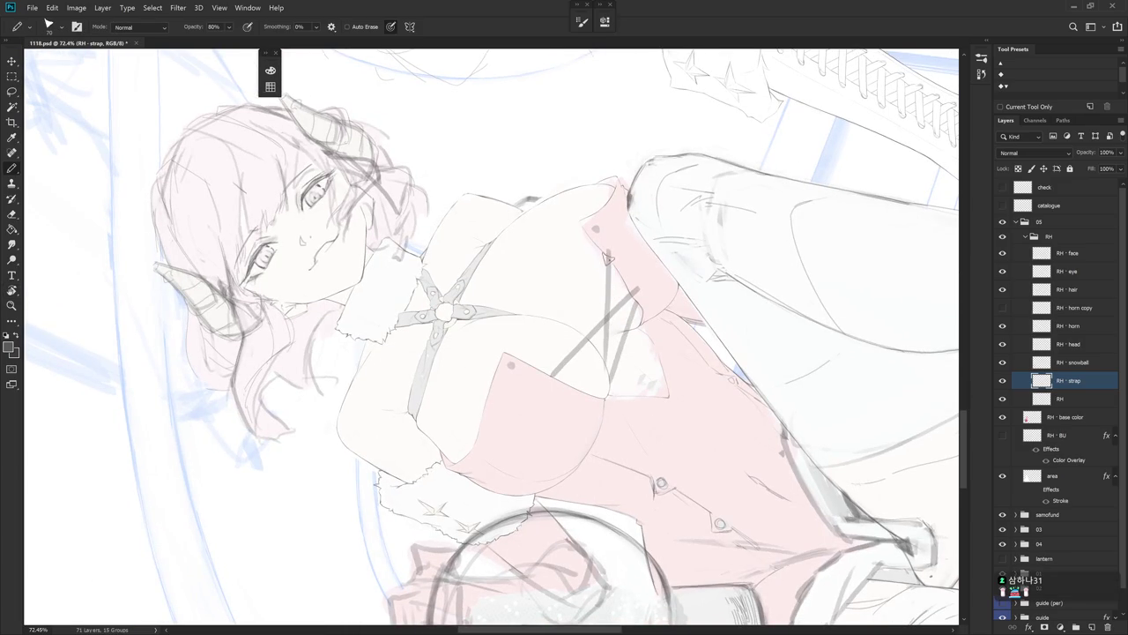
key(ctrl+z)
drag(607, 251, 599, 407)
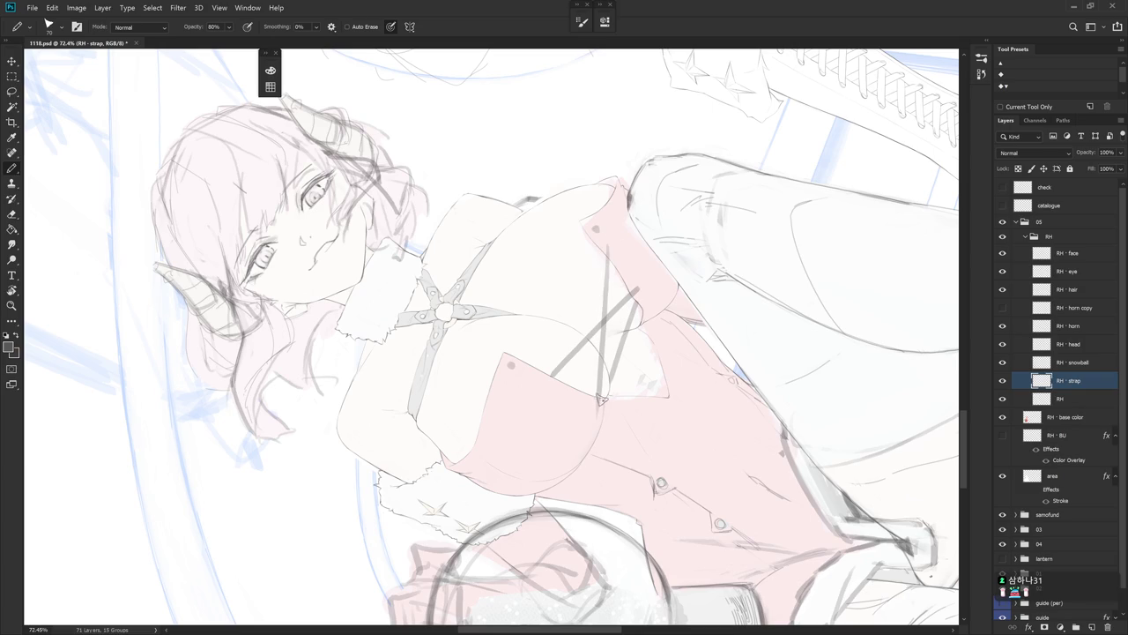
key(Escape)
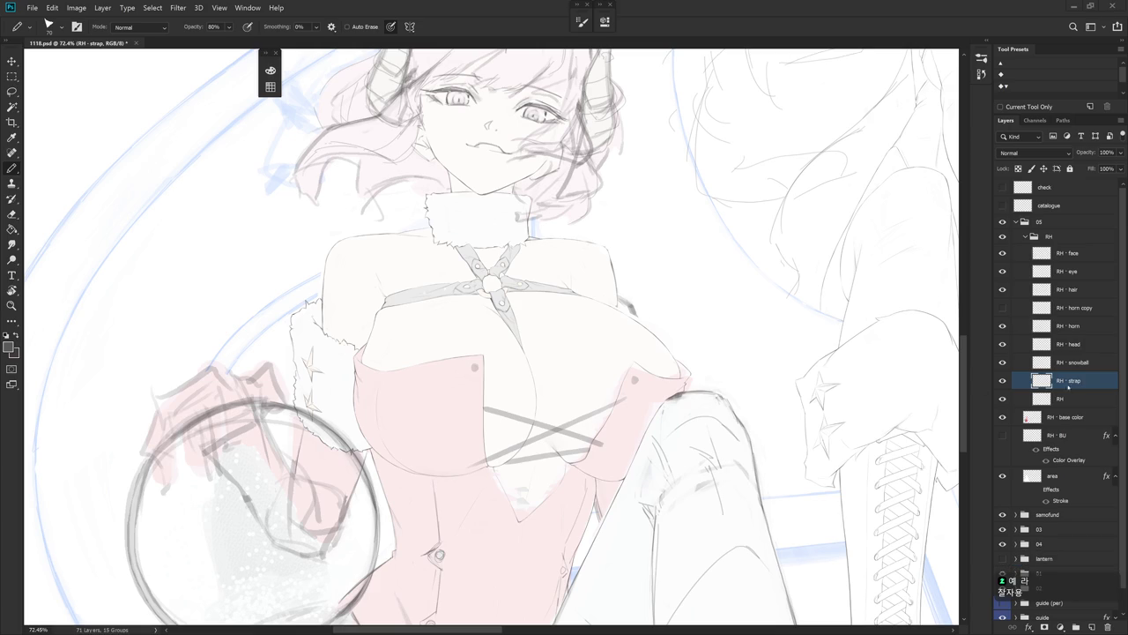
- Rotate the canvas to about -53° and ready the Pencil for lacing
drag(692, 487, 684, 458)
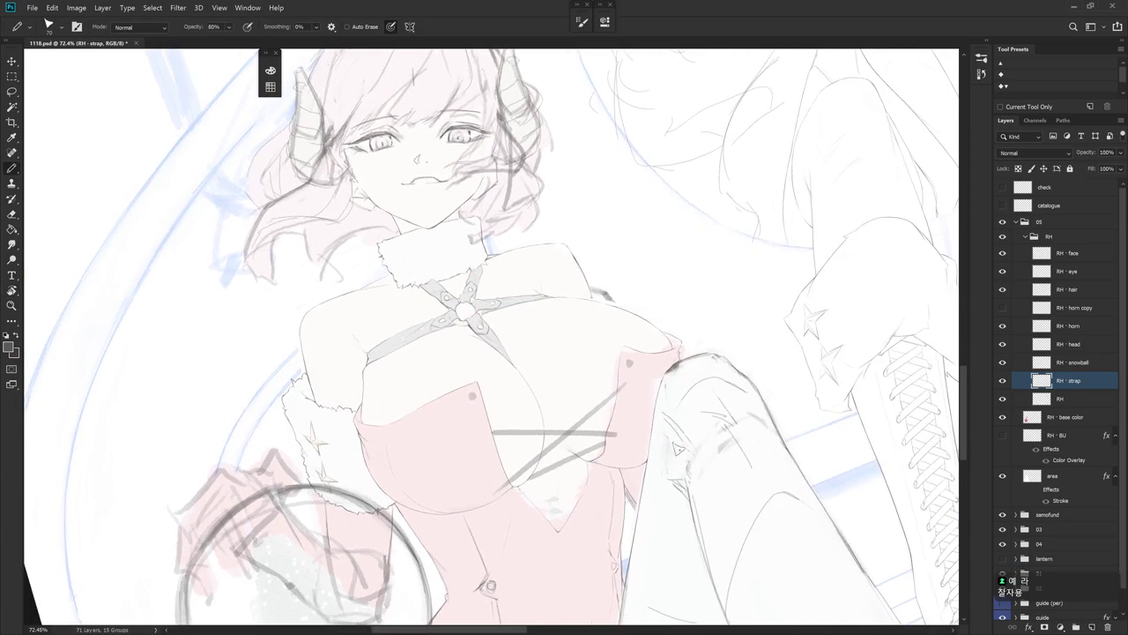
key(r)
mouse_move(497, 421)
mouse_down()
mouse_move(677, 353)
mouse_move(627, 362)
mouse_up()
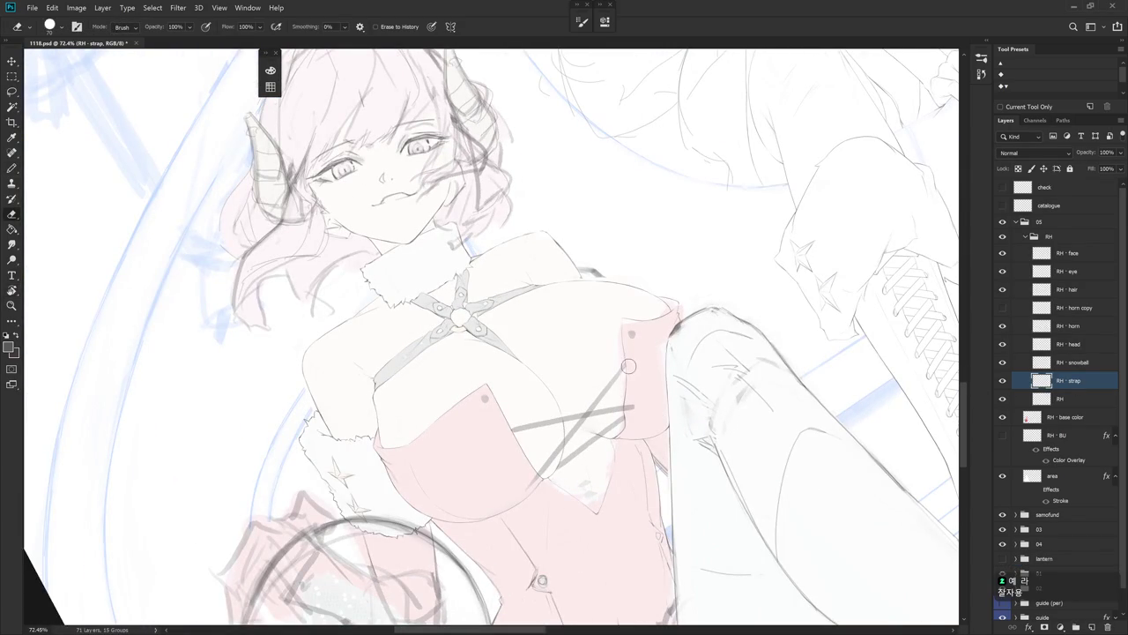
key(b)
drag(627, 361, 582, 350)
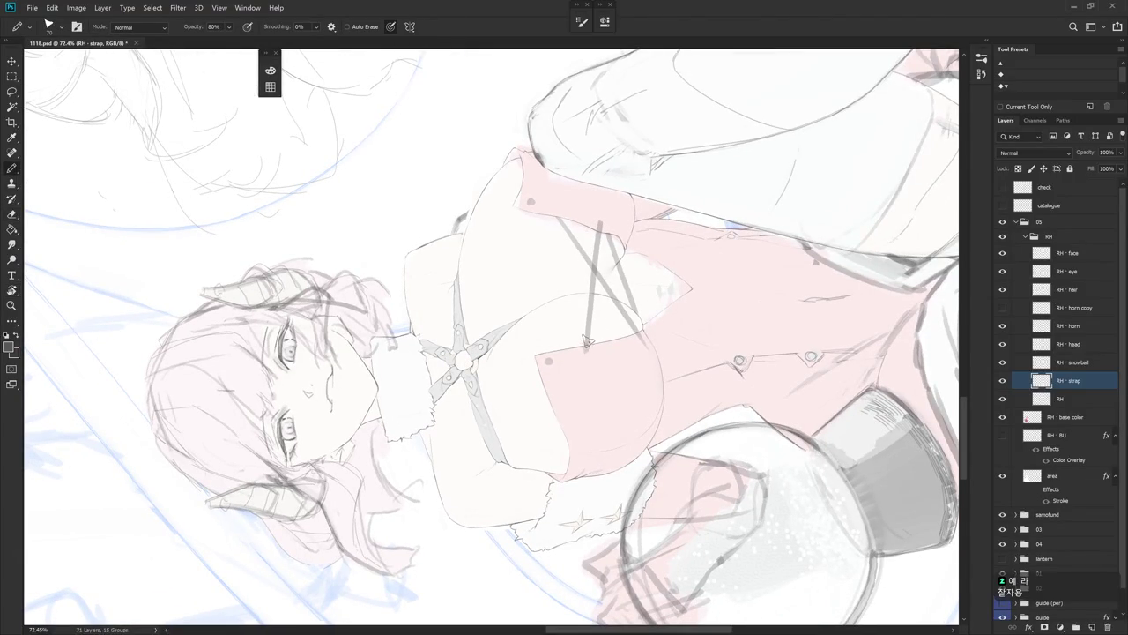
key(e)
key(r)
mouse_move(608, 326)
mouse_down()
mouse_move(631, 303)
mouse_move(664, 326)
mouse_move(587, 253)
mouse_up()
key(b)
- Draw a seam line and a diagonal lacing strap down the pink bodice
drag(542, 211, 577, 363)
key(ctrl+z)
drag(541, 204, 578, 361)
key(r)
drag(631, 417, 632, 330)
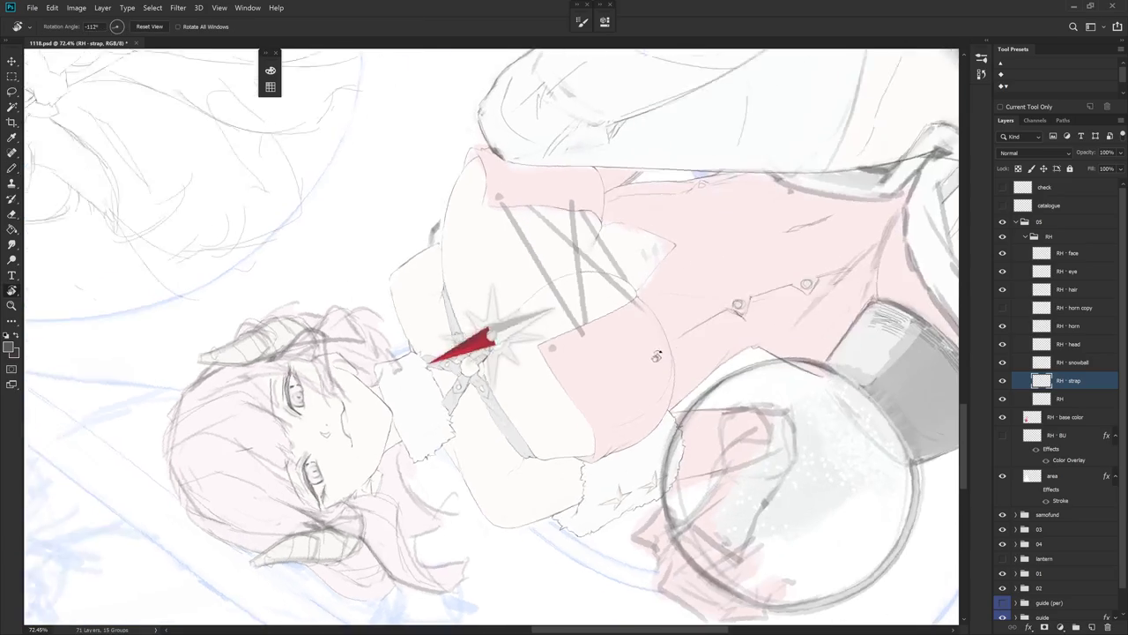
drag(508, 195, 531, 304)
key(ctrl+z)
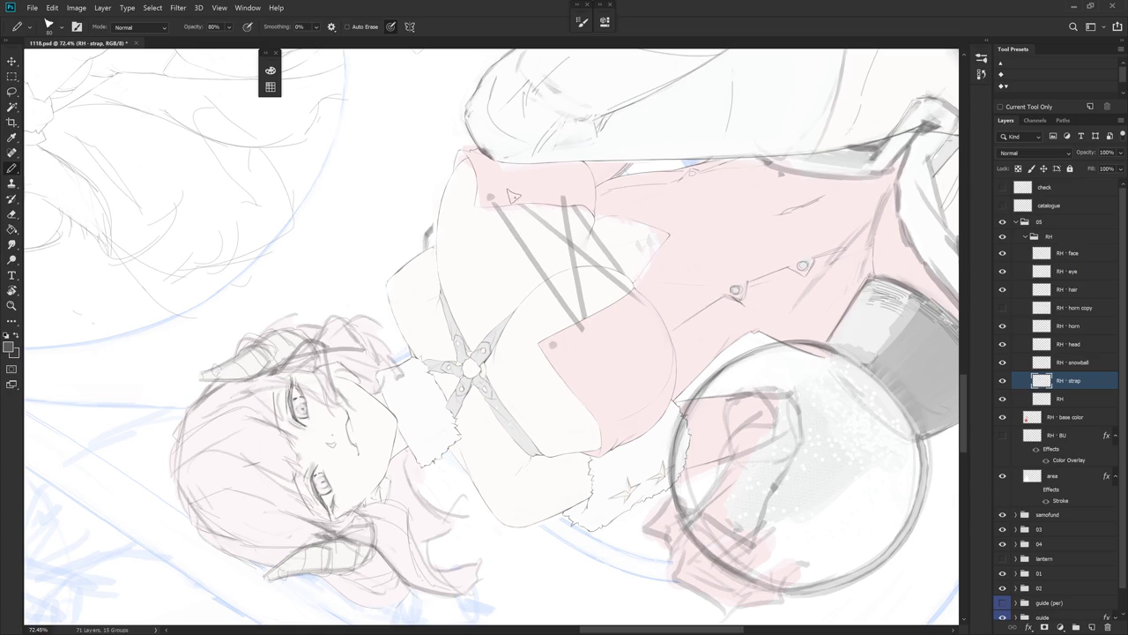
drag(509, 195, 546, 339)
key(ctrl+z)
drag(509, 192, 541, 319)
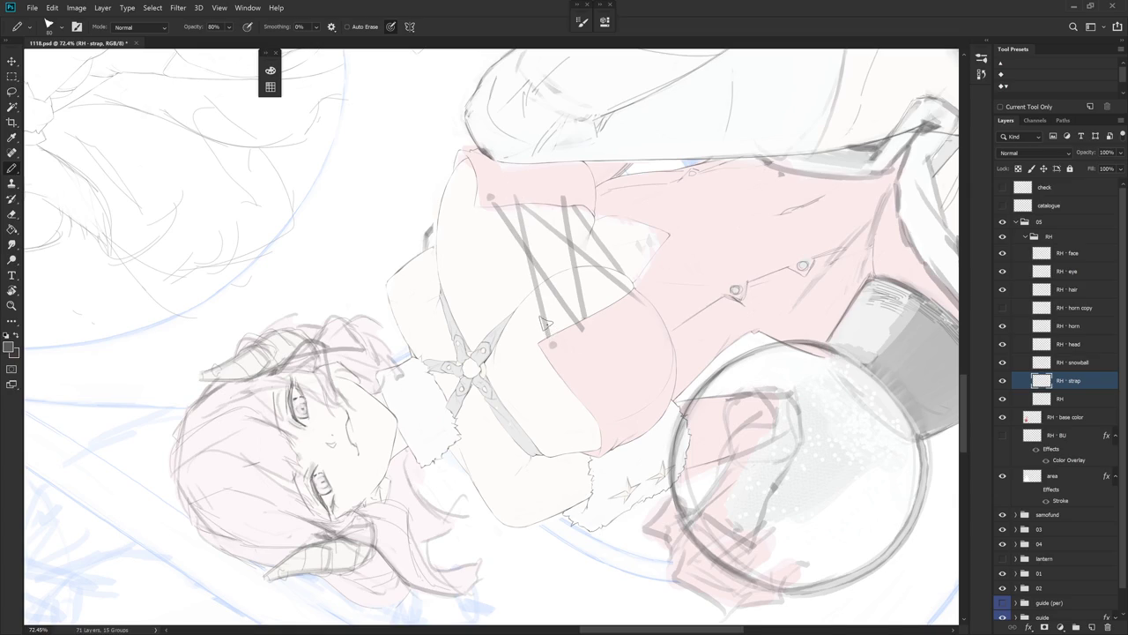
key(Escape)
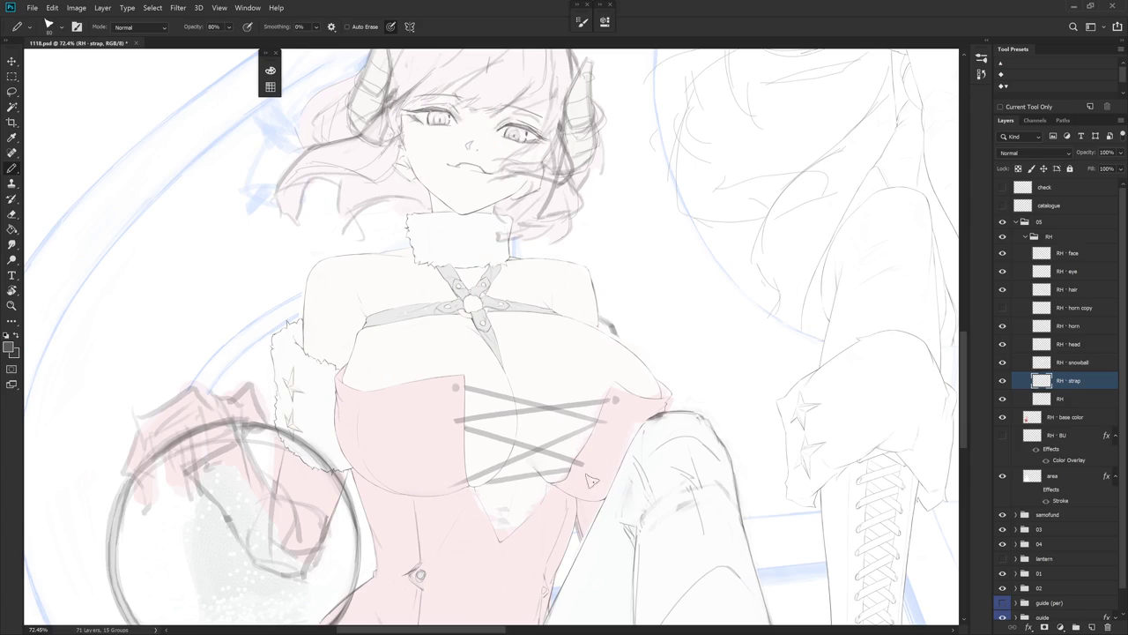
- Tilt the canvas and draw a long lacing strap line down the bodice
key(r)
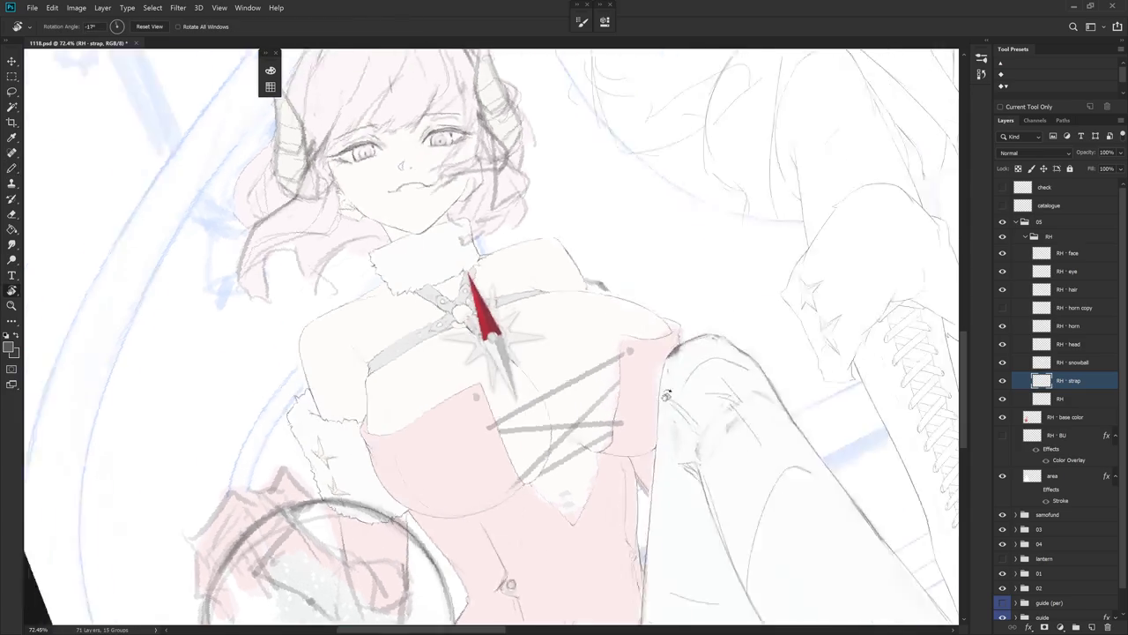
drag(604, 453, 612, 225)
key(ctrl+z)
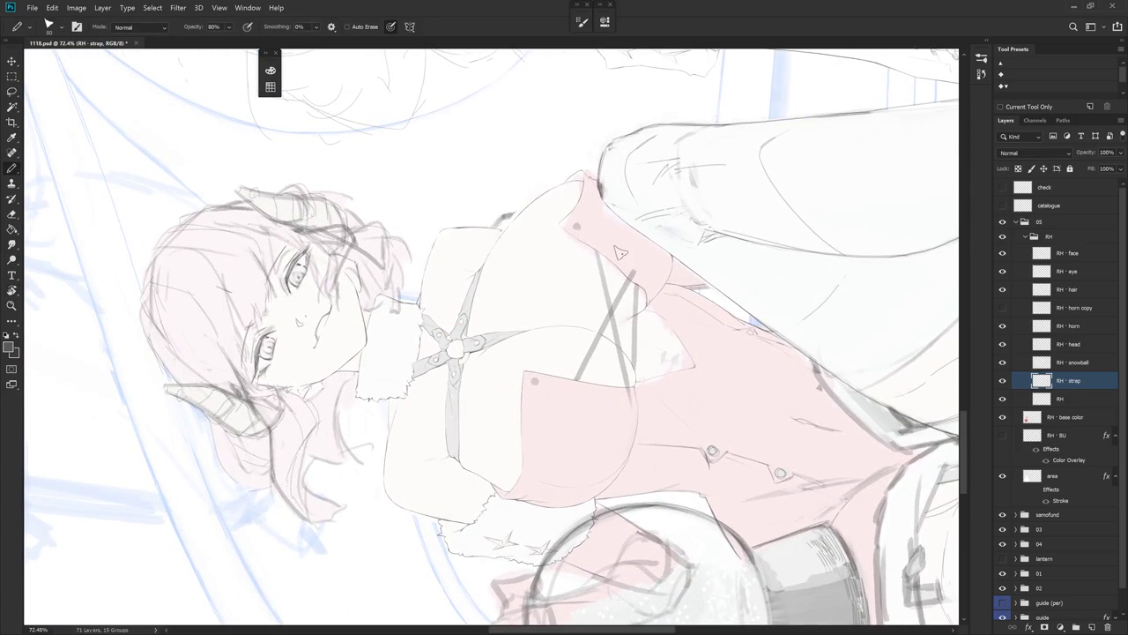
drag(578, 232, 574, 391)
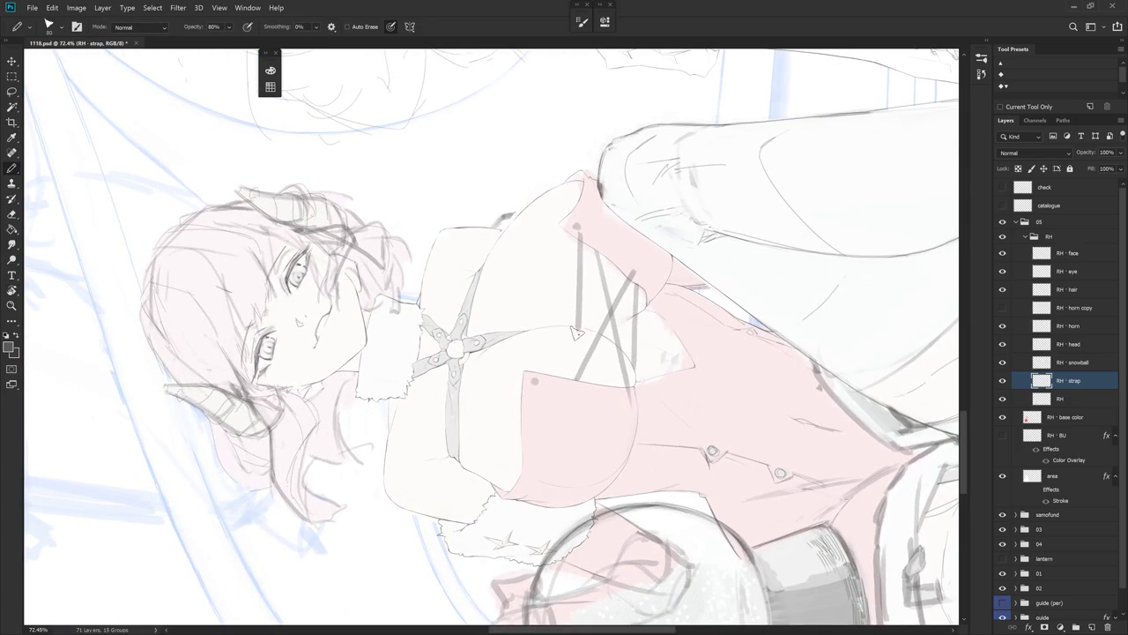
key(ctrl+z)
drag(579, 226, 575, 393)
key(ctrl+z)
drag(578, 226, 575, 390)
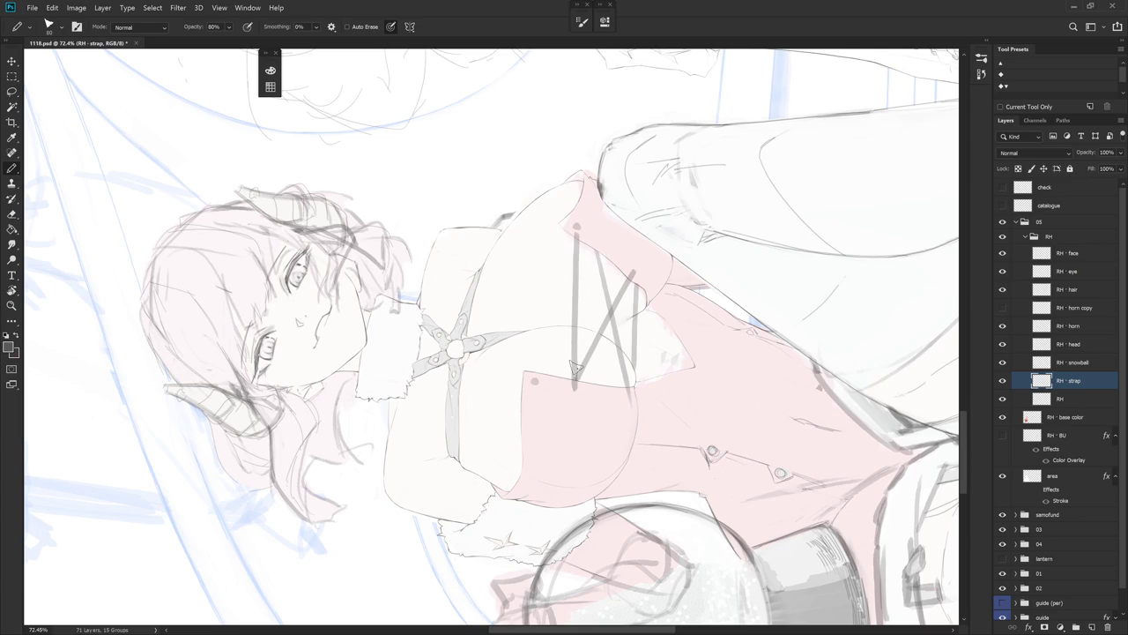
- Rotate to a new angle and draw another crossing lacing strap
key(e)
key(r)
mouse_move(578, 238)
mouse_down()
mouse_move(642, 411)
mouse_move(575, 482)
mouse_move(488, 505)
mouse_up()
key(b)
key(r)
mouse_move(478, 296)
mouse_down()
mouse_move(475, 269)
mouse_move(495, 443)
mouse_up()
key(b)
key(ctrl+z)
mouse_move(488, 291)
mouse_down()
mouse_move(491, 439)
mouse_move(487, 406)
mouse_up()
key(r)
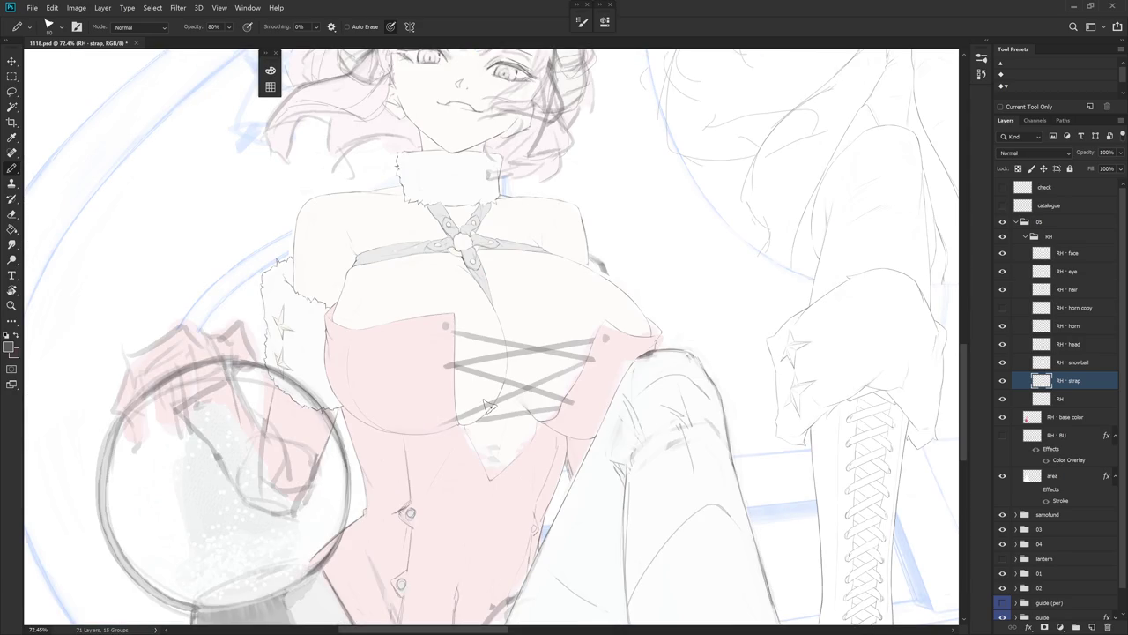
scroll(487, 405, down, 2)
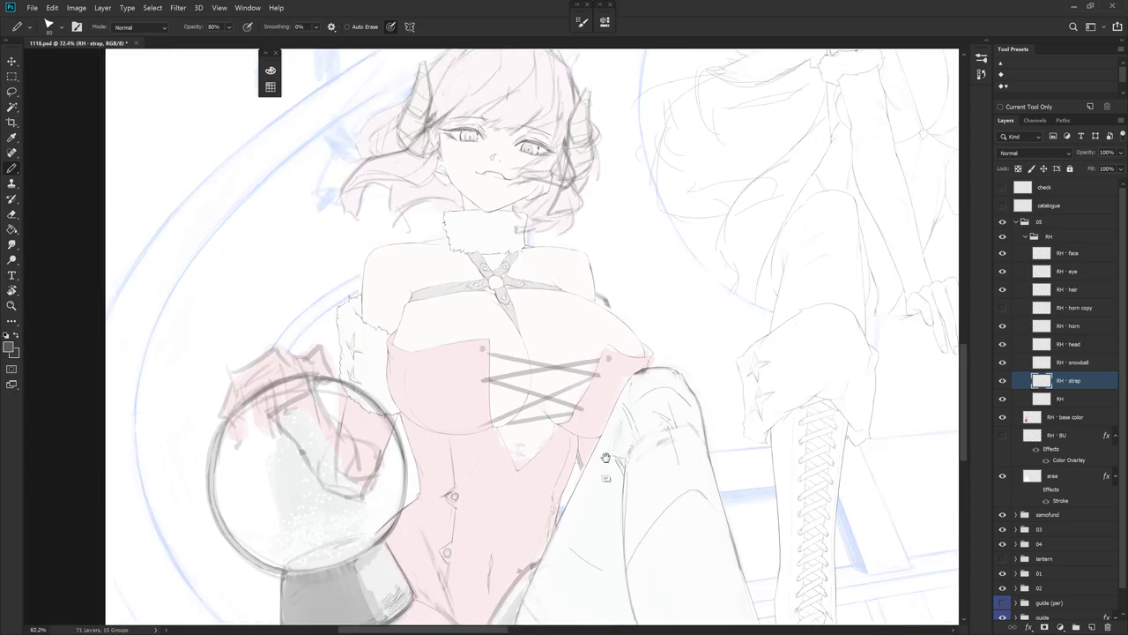
- Lasso the crisscross chest lacing, delete it, and deselect
key(l)
mouse_move(529, 466)
mouse_down()
mouse_move(584, 445)
mouse_move(608, 401)
mouse_move(544, 351)
mouse_move(494, 374)
mouse_move(527, 466)
mouse_up()
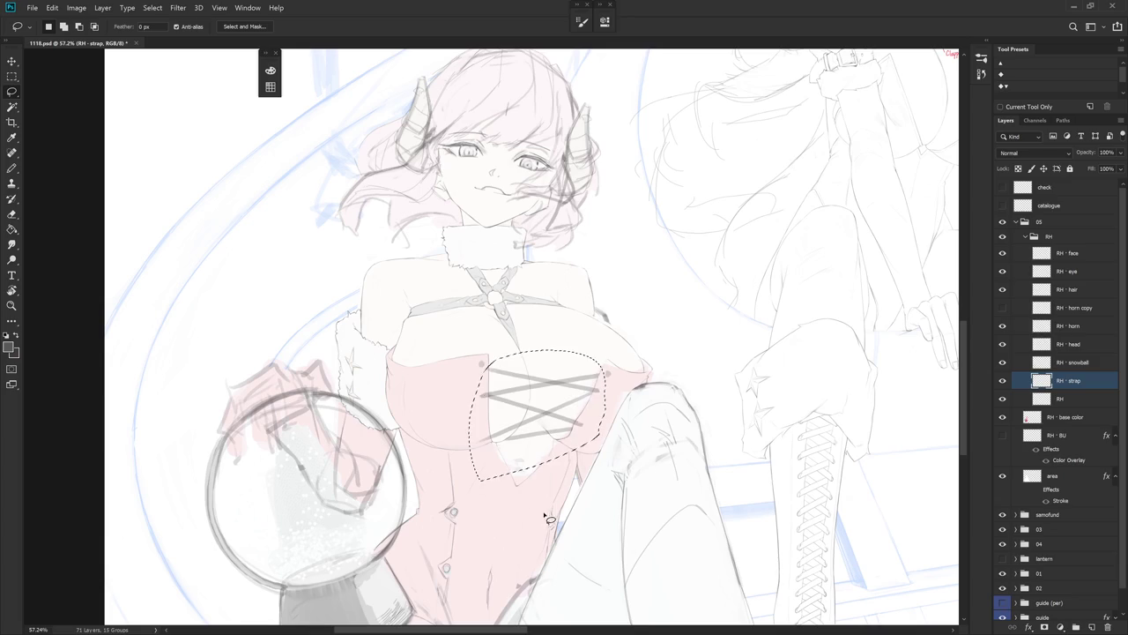
key(Delete)
key(ctrl+d)
- Rotate the view and sketch trial seam lines until one seam line crosses the bodice
key(b)
mouse_move(555, 515)
mouse_down()
mouse_move(648, 500)
mouse_move(617, 441)
mouse_move(582, 262)
mouse_move(555, 388)
mouse_up()
scroll(575, 389, up, 2)
key(ctrl+z)
drag(577, 283, 547, 398)
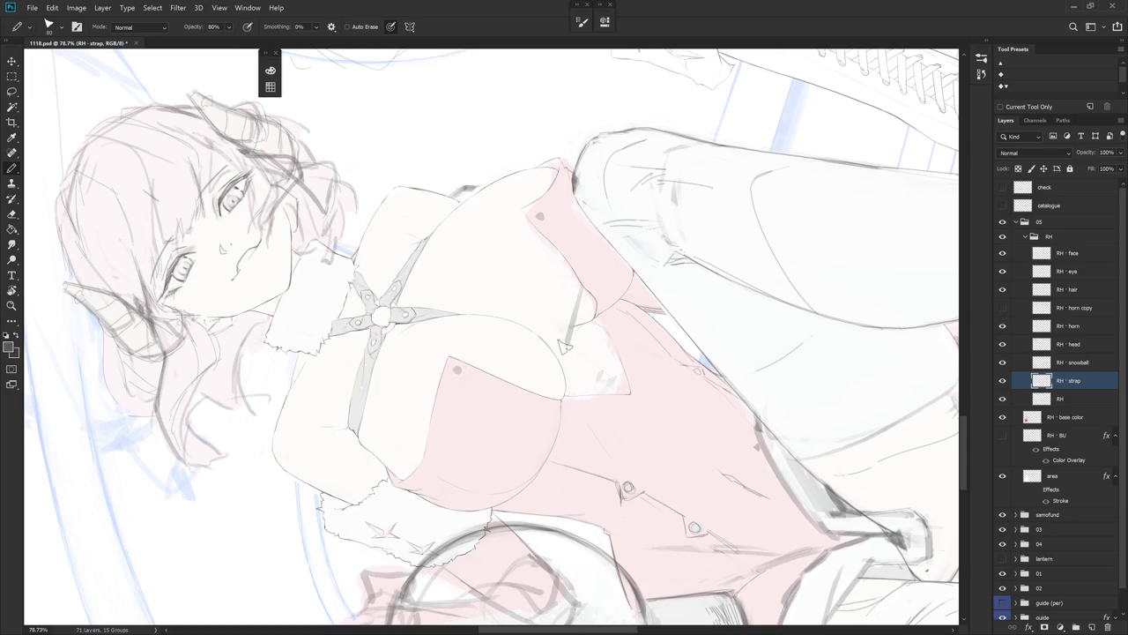
key(ctrl+z)
drag(580, 275, 547, 396)
key(ctrl+z)
key(r)
mouse_move(652, 319)
mouse_down()
mouse_move(658, 266)
mouse_move(585, 231)
mouse_move(558, 377)
mouse_up()
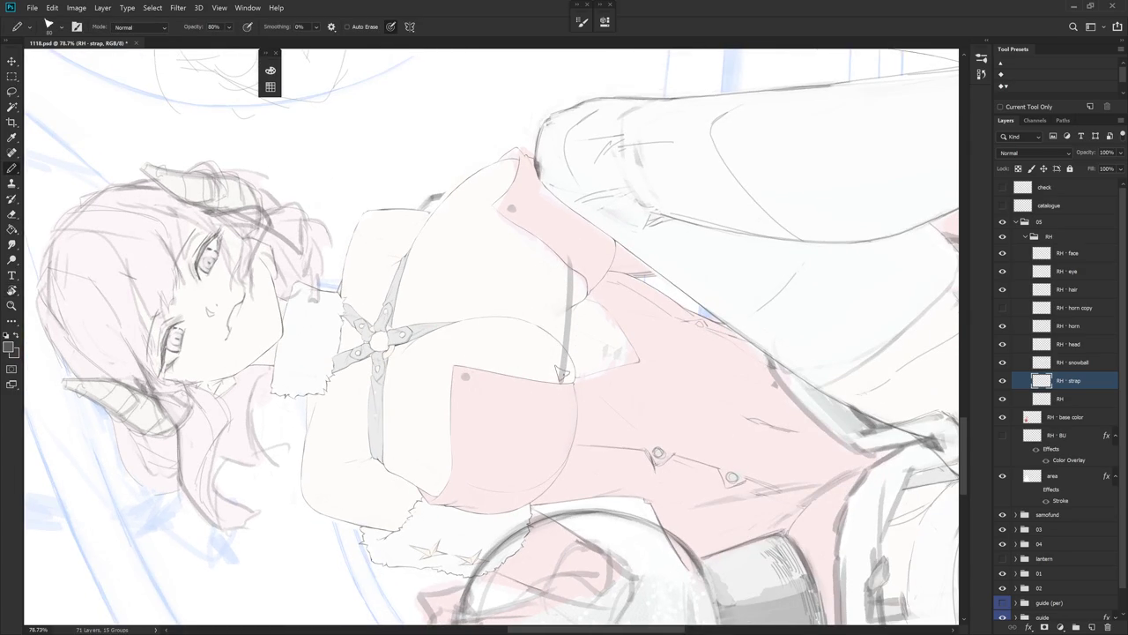
key(ctrl+z)
drag(568, 256, 558, 379)
- Turn the canvas sideways, try a short line below the strap, then undo it
key(e)
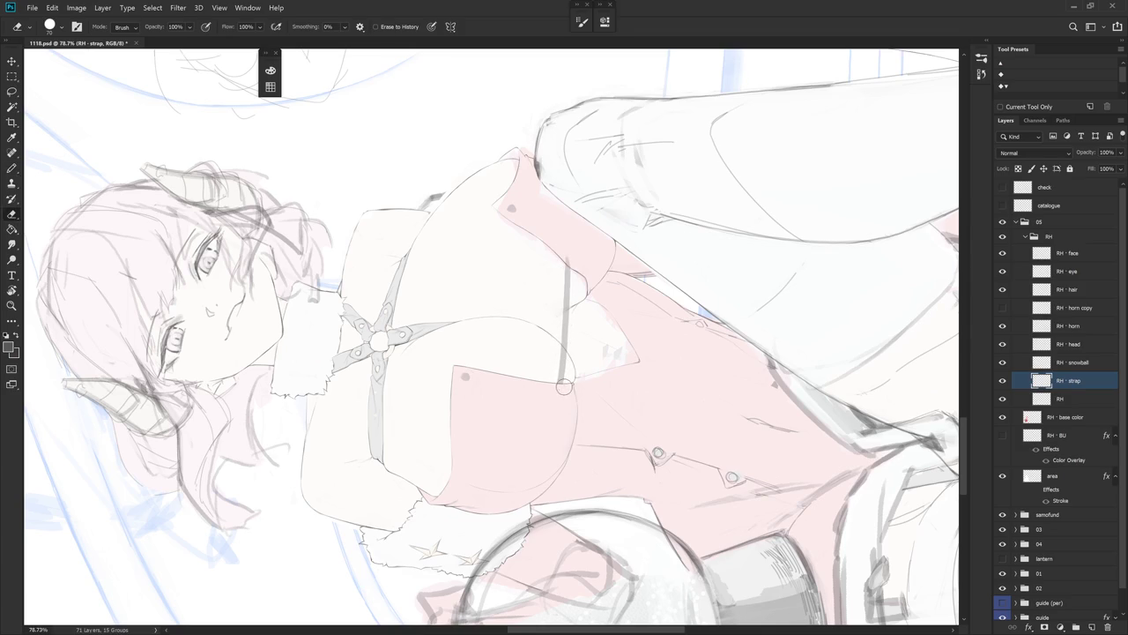
key(Escape)
key(r)
mouse_move(581, 358)
mouse_down()
mouse_move(588, 260)
mouse_move(553, 249)
mouse_up()
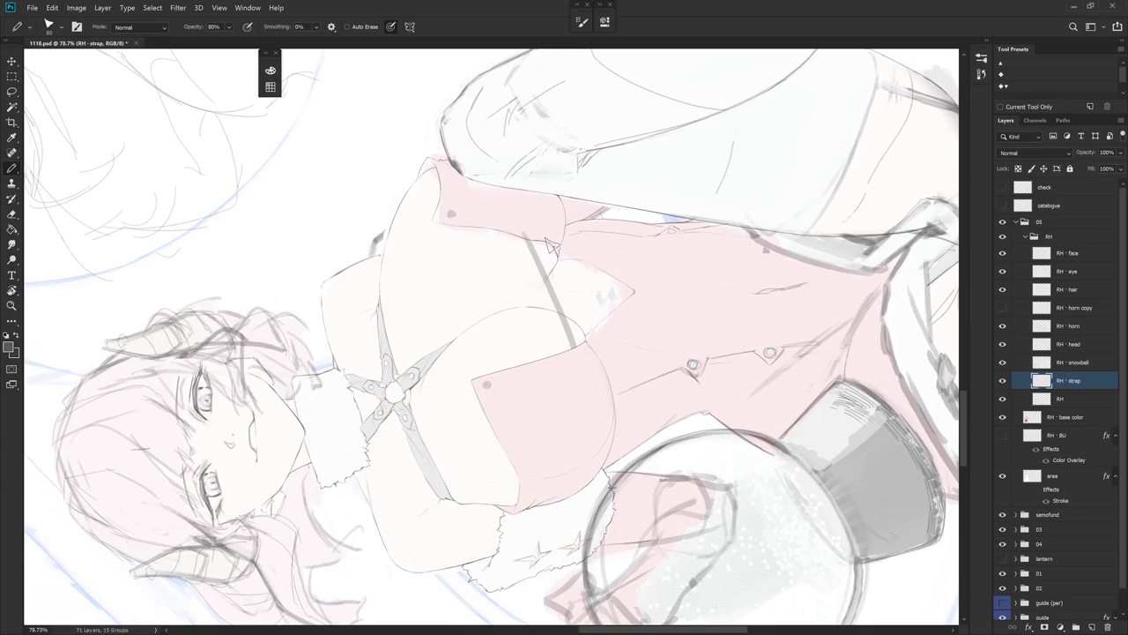
drag(548, 295, 550, 367)
key(ctrl+z)
key(Escape)
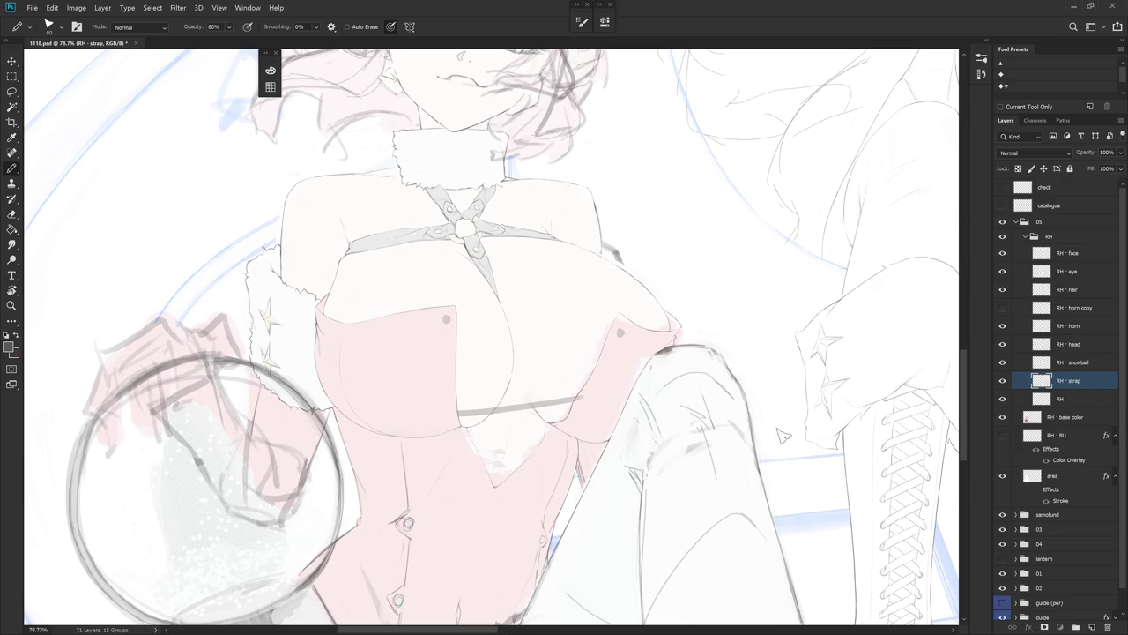
- Undo the dark seam stroke, then lasso and delete the remaining seam line
mouse_move(635, 468)
mouse_down()
mouse_move(597, 462)
mouse_move(671, 445)
mouse_move(621, 231)
mouse_move(580, 357)
mouse_move(586, 331)
mouse_up()
key(ctrl+z)
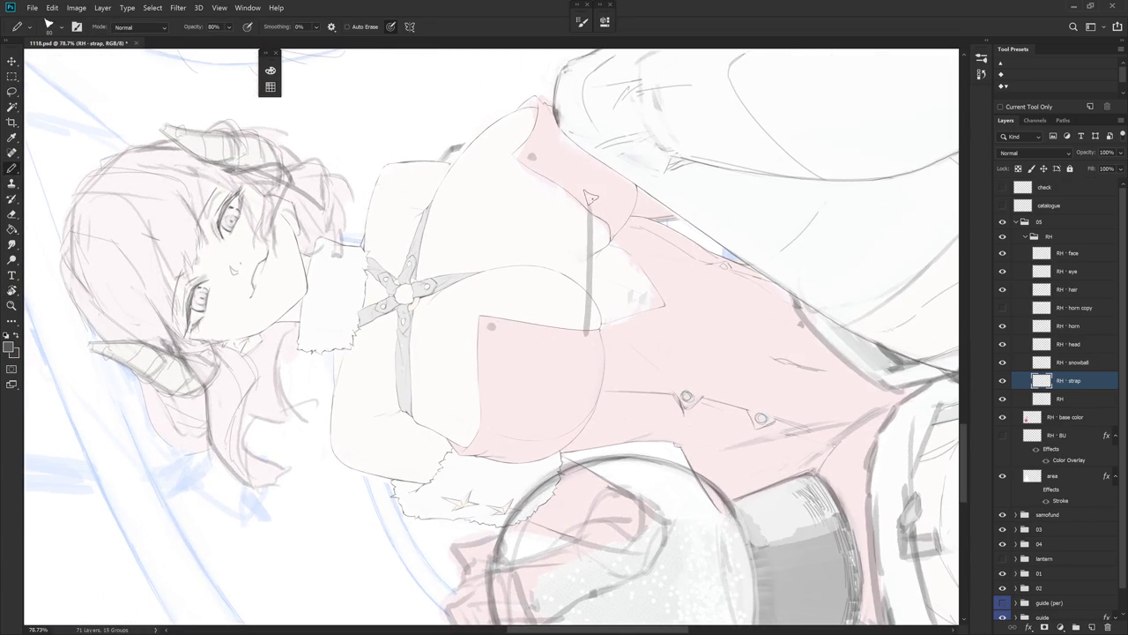
key(l)
drag(588, 187, 599, 196)
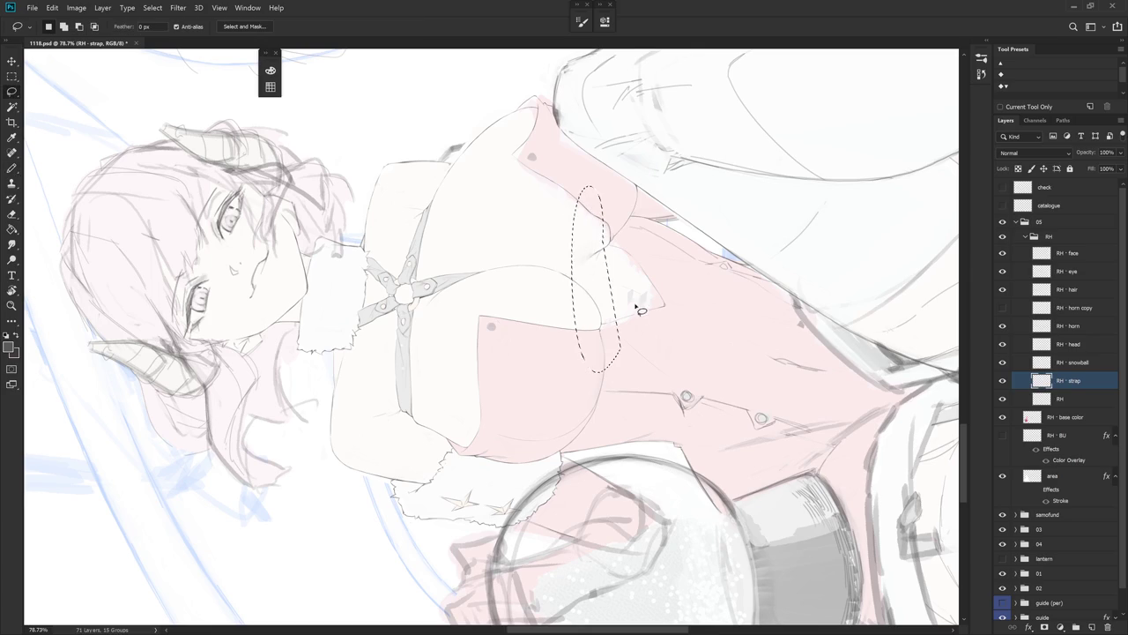
key(Delete)
key(ctrl+d)
- Redraw the seam line top to bottom across the bodice
key(b)
drag(588, 201, 582, 327)
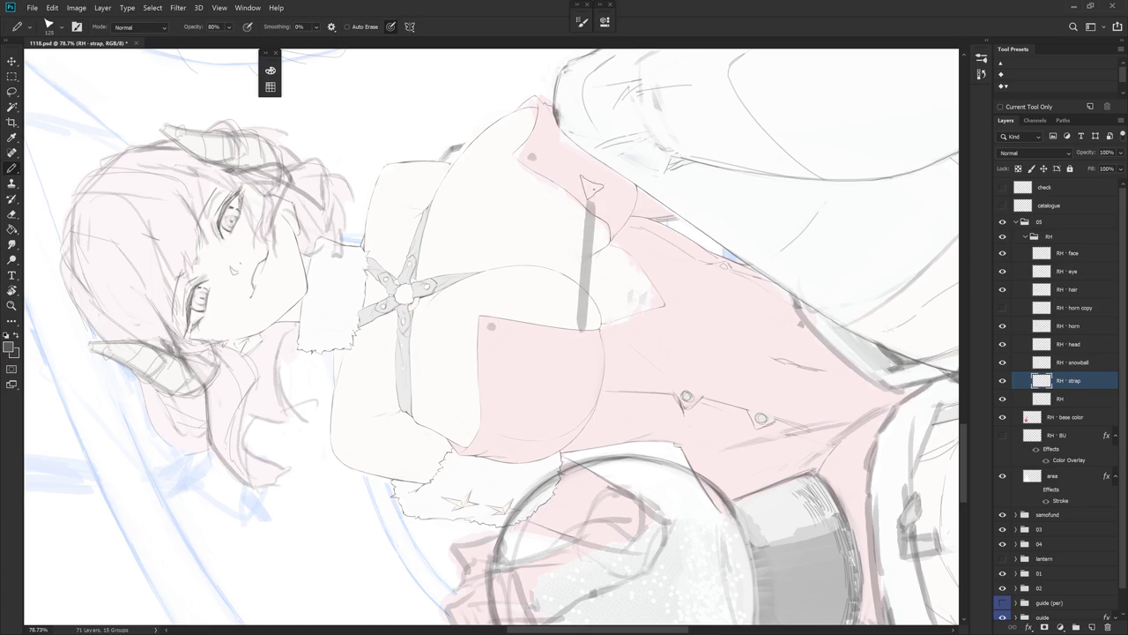
key(ctrl+z)
drag(588, 187, 581, 325)
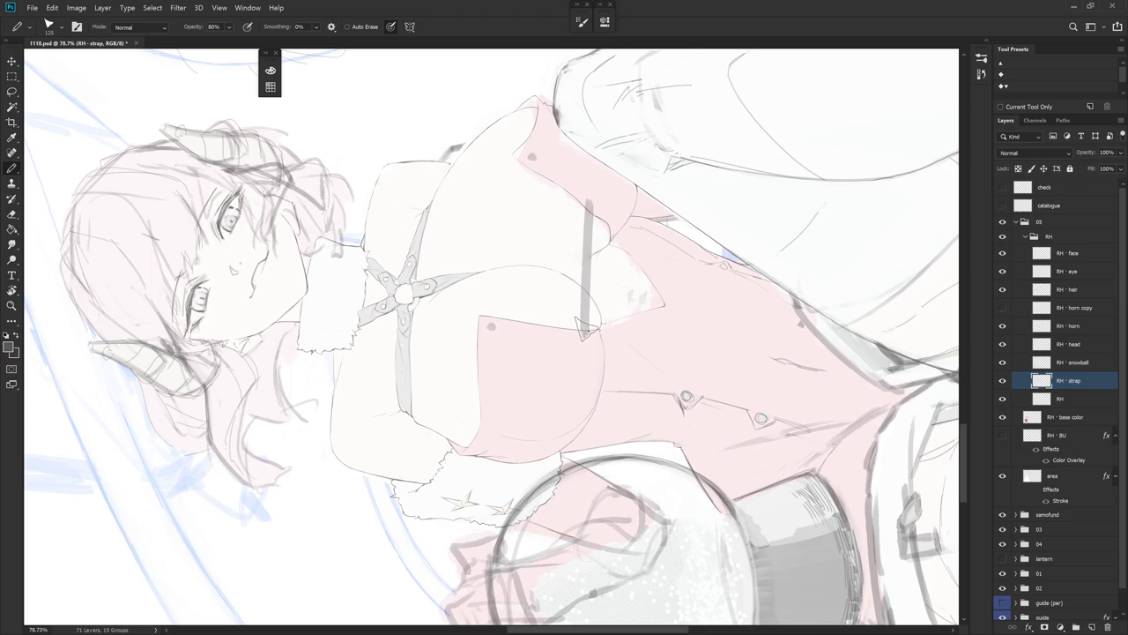
drag(582, 331, 539, 273)
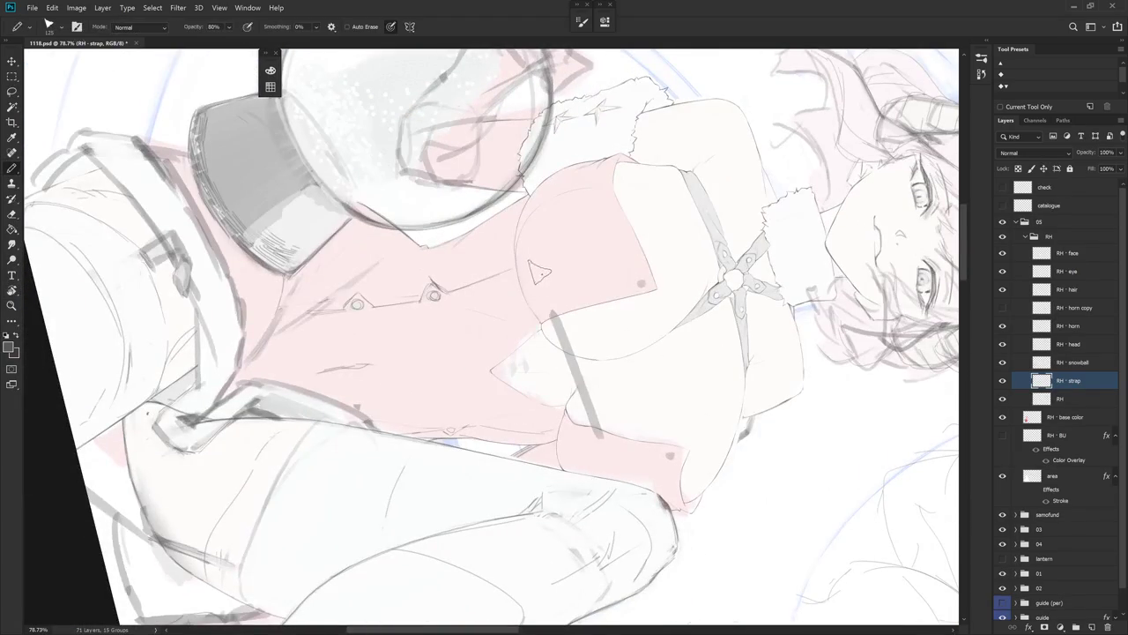
- Lasso a strip along the seam line and turn the view upright
key(l)
drag(555, 328, 568, 406)
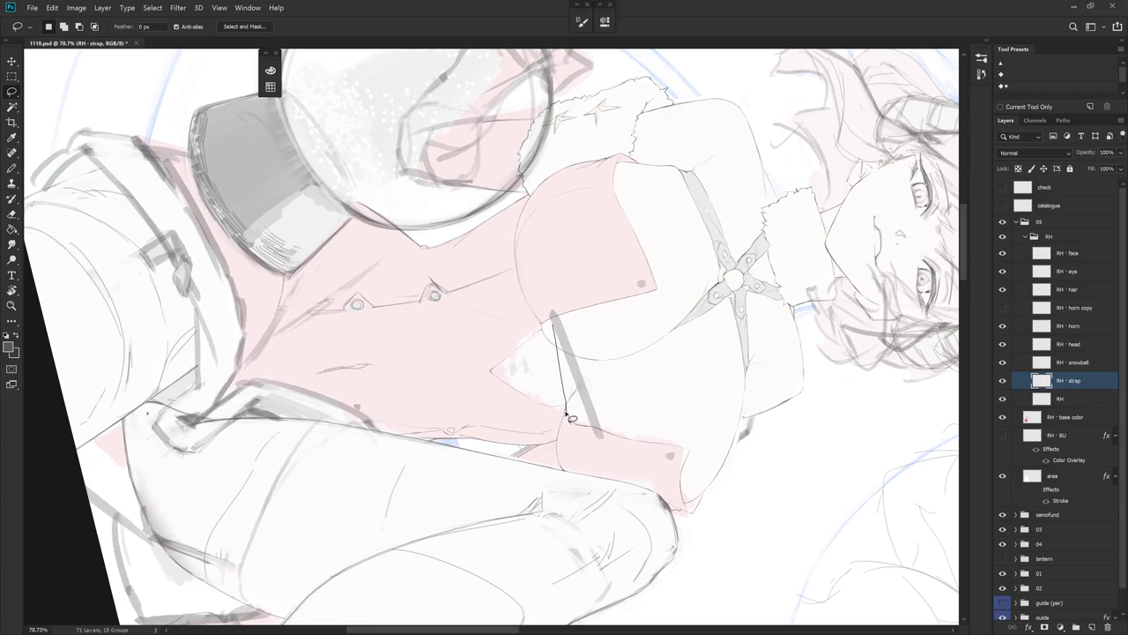
drag(564, 410, 548, 321)
key(b)
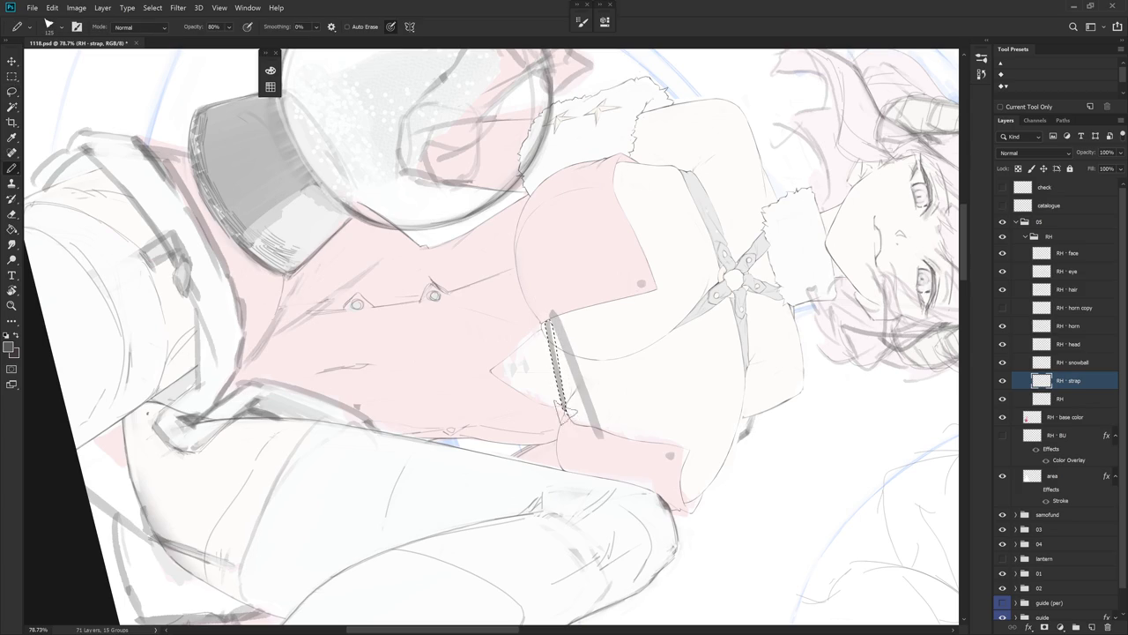
mouse_move(555, 266)
mouse_down()
mouse_move(634, 439)
mouse_move(516, 265)
mouse_up()
key(e)
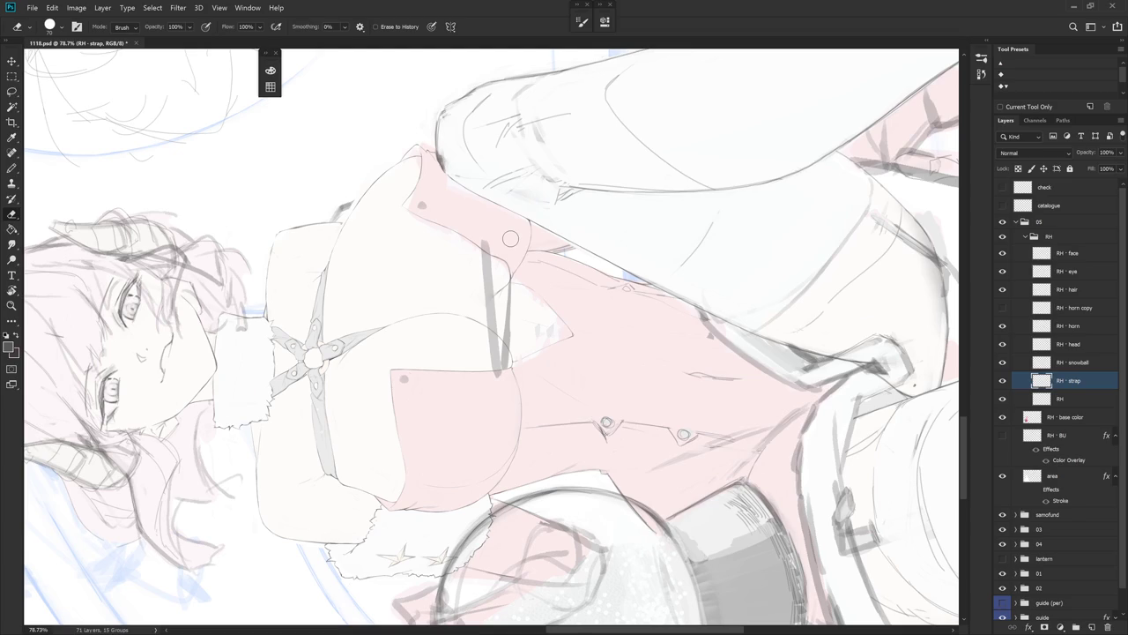
- Rotate the canvas sideways so the strap line can be painted on RH - strap
key(l)
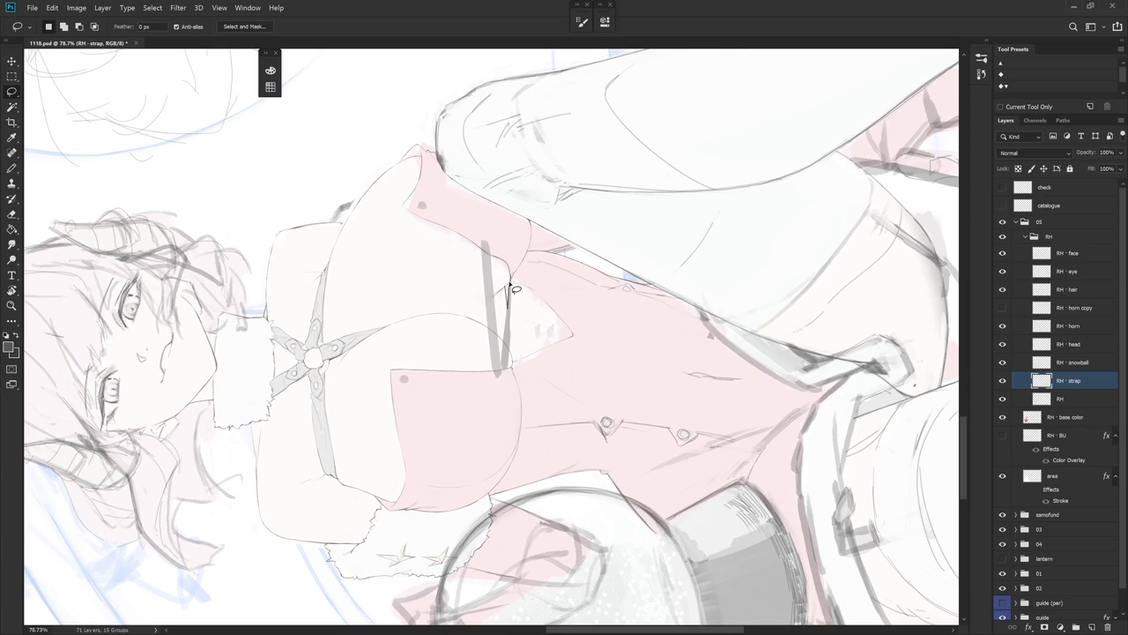
key(b)
drag(506, 346, 543, 460)
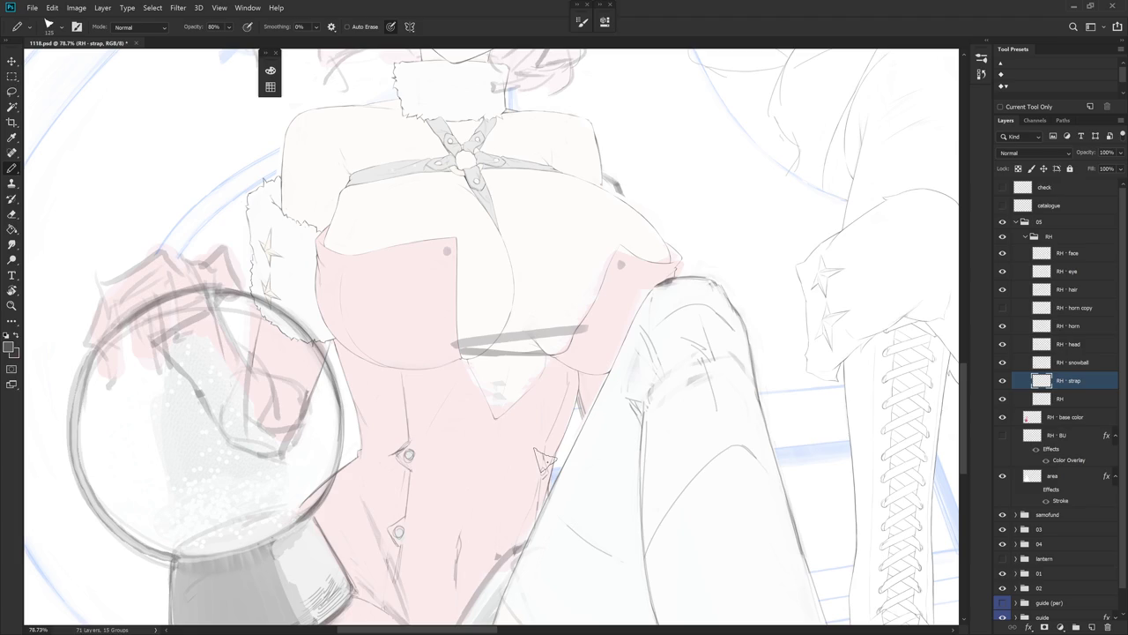
drag(544, 460, 616, 386)
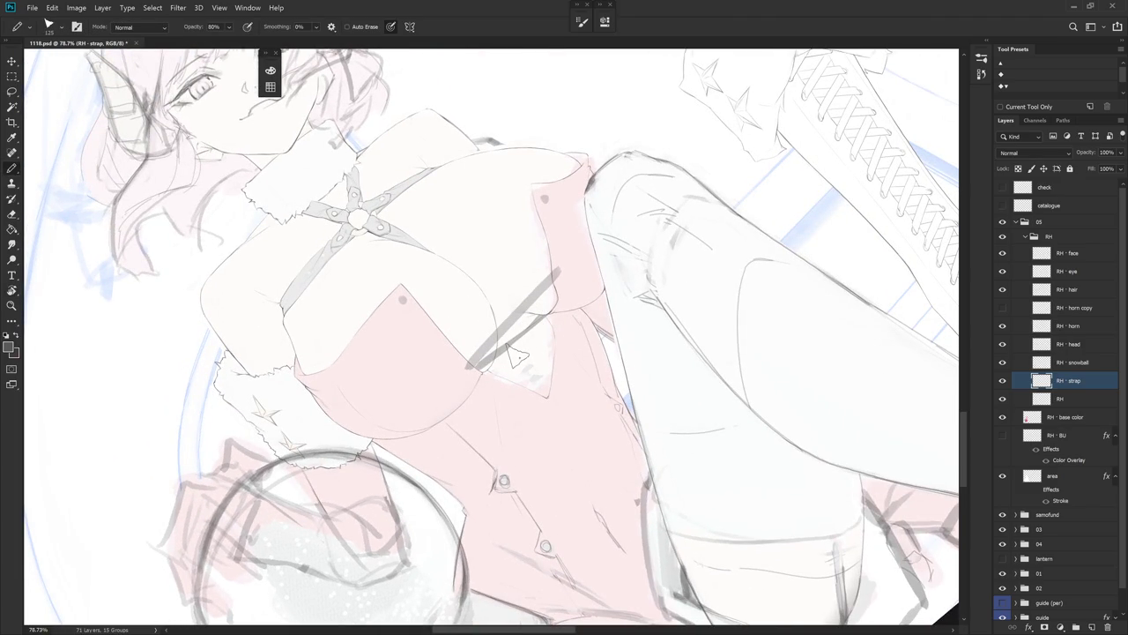
mouse_move(520, 350)
mouse_down()
mouse_move(608, 299)
mouse_move(511, 304)
mouse_up()
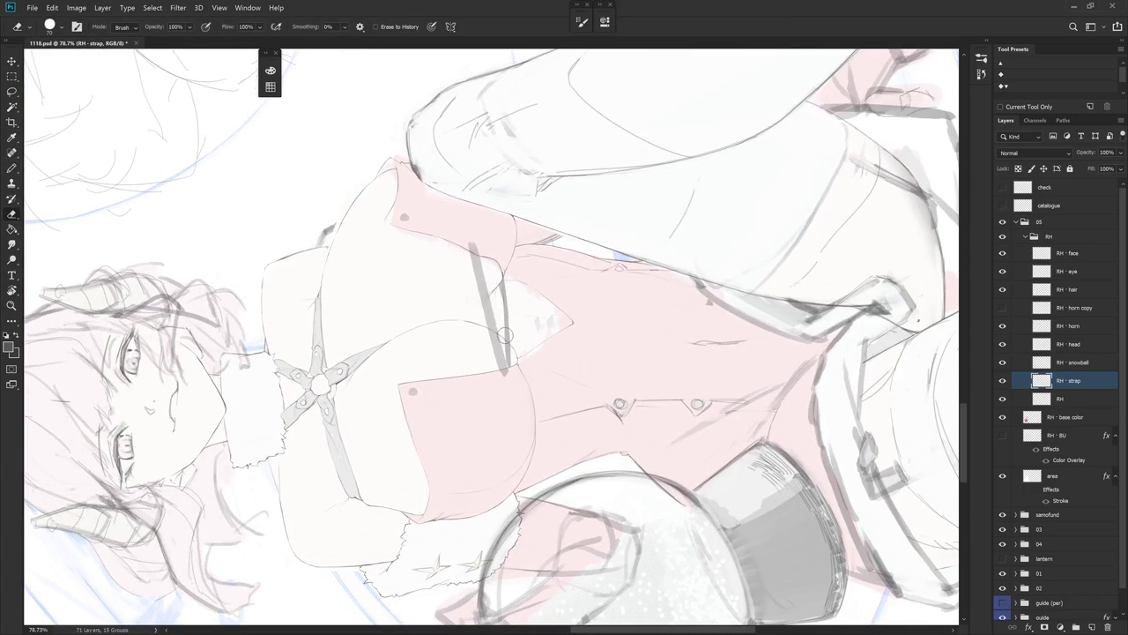
key(l)
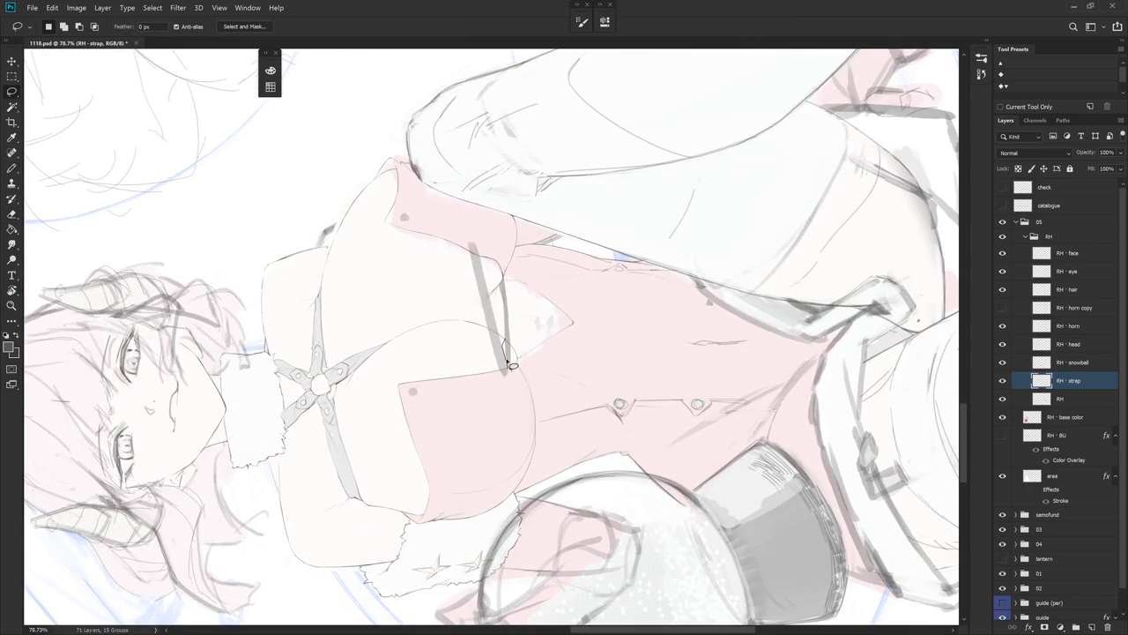
key(r)
key(shift+r)
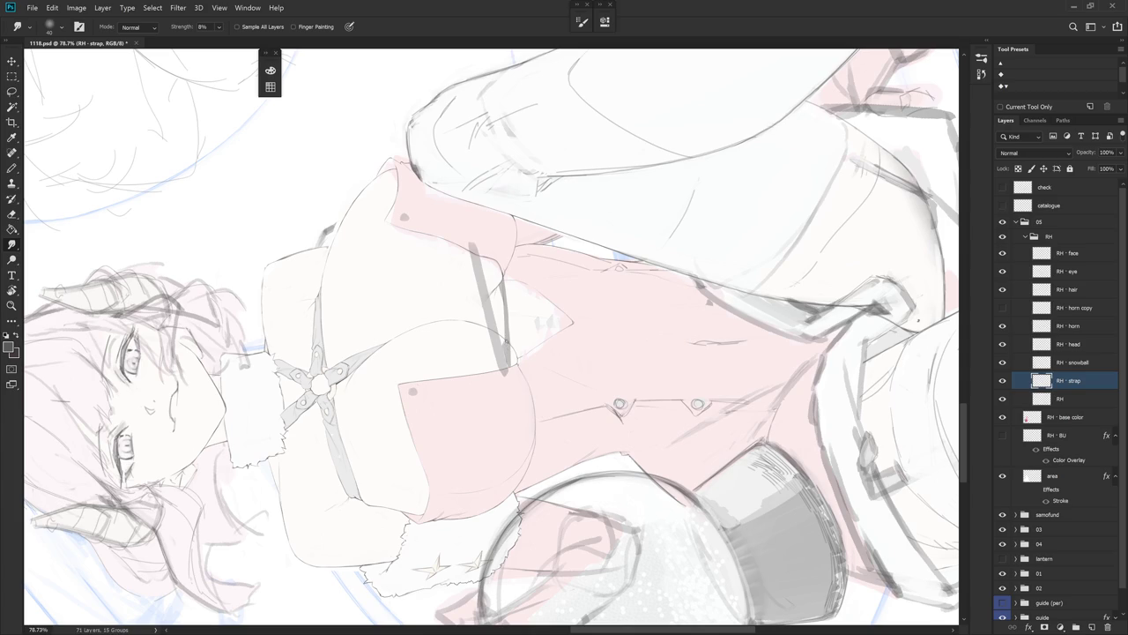
key(b)
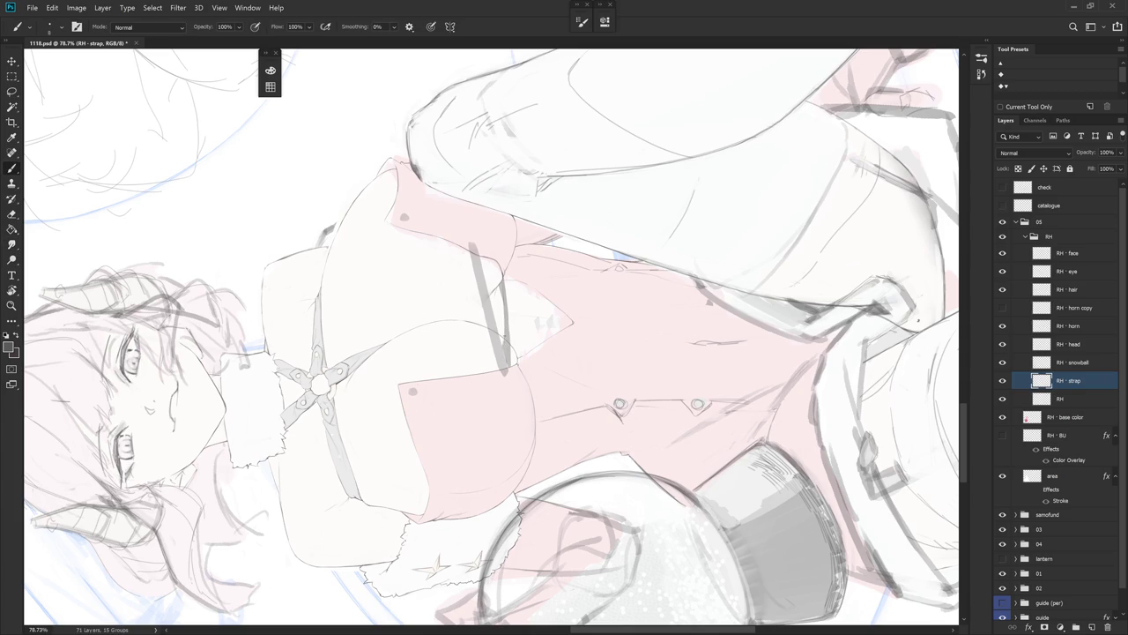
key(l)
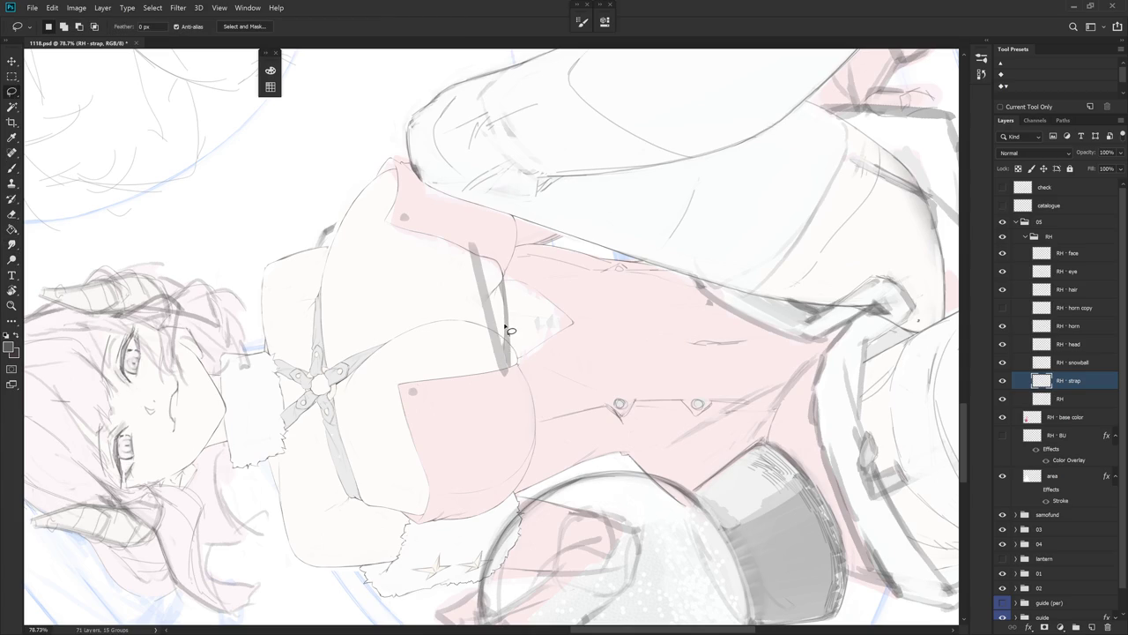
key(b)
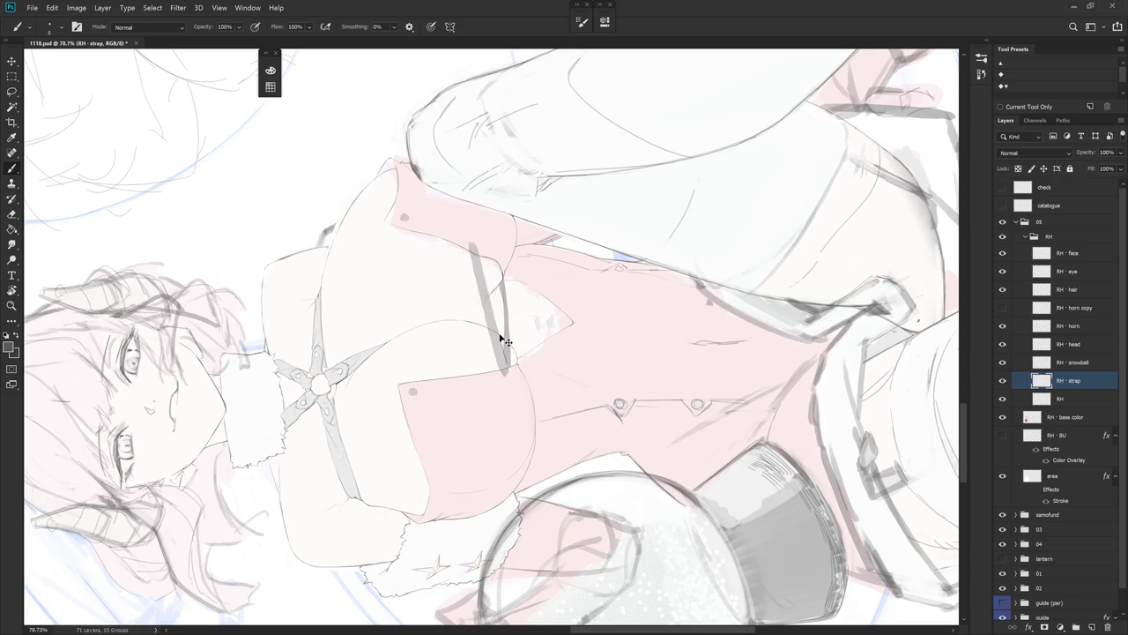
- Paint and erase the grey strap stroke beside the chest, then return the view upright
key(e)
key(b)
key(e)
key(b)
key(e)
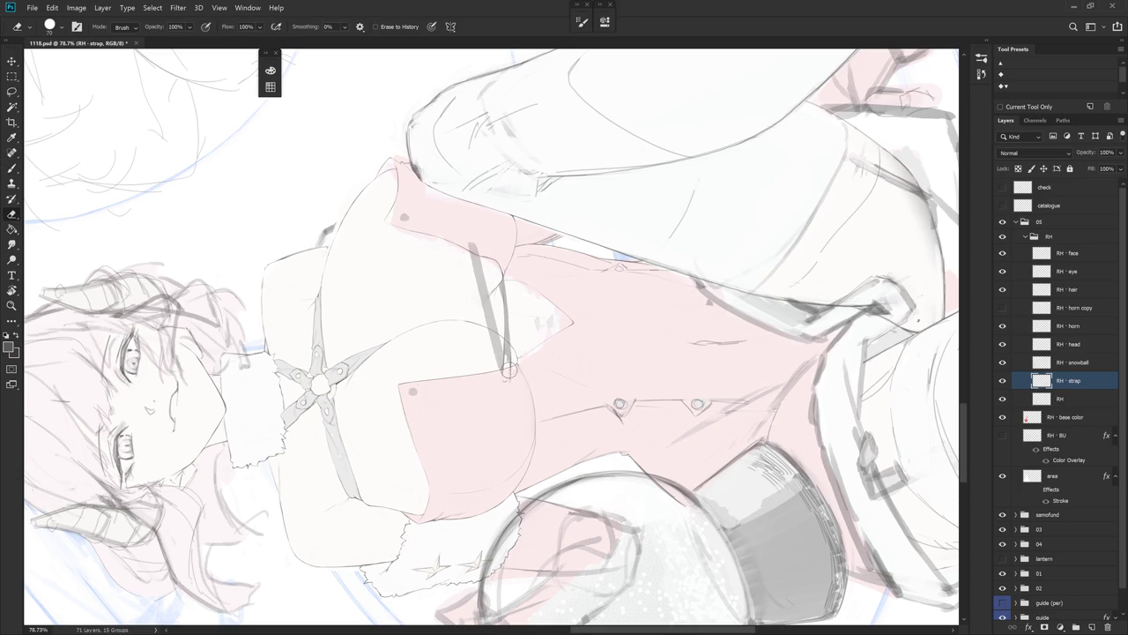
key(b)
key(e)
key(b)
key(e)
key(b)
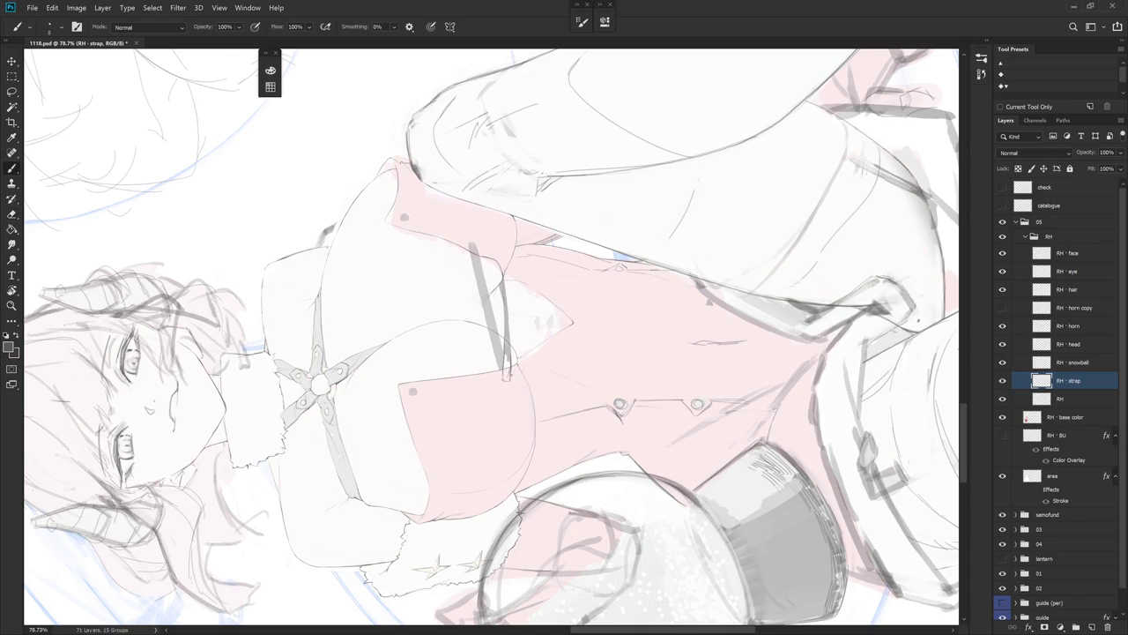
key(Escape)
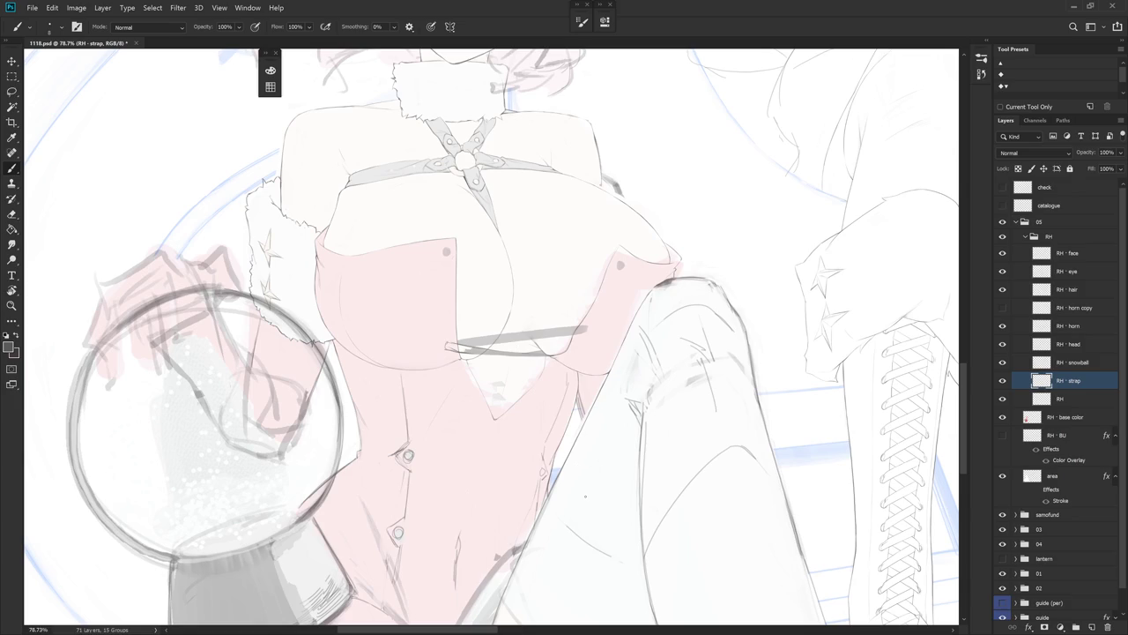
- Undo a stray strap mark and tilt the canvas view to about -47°
mouse_move(575, 435)
mouse_down()
mouse_move(570, 471)
mouse_move(624, 402)
mouse_up()
key(r)
key(b)
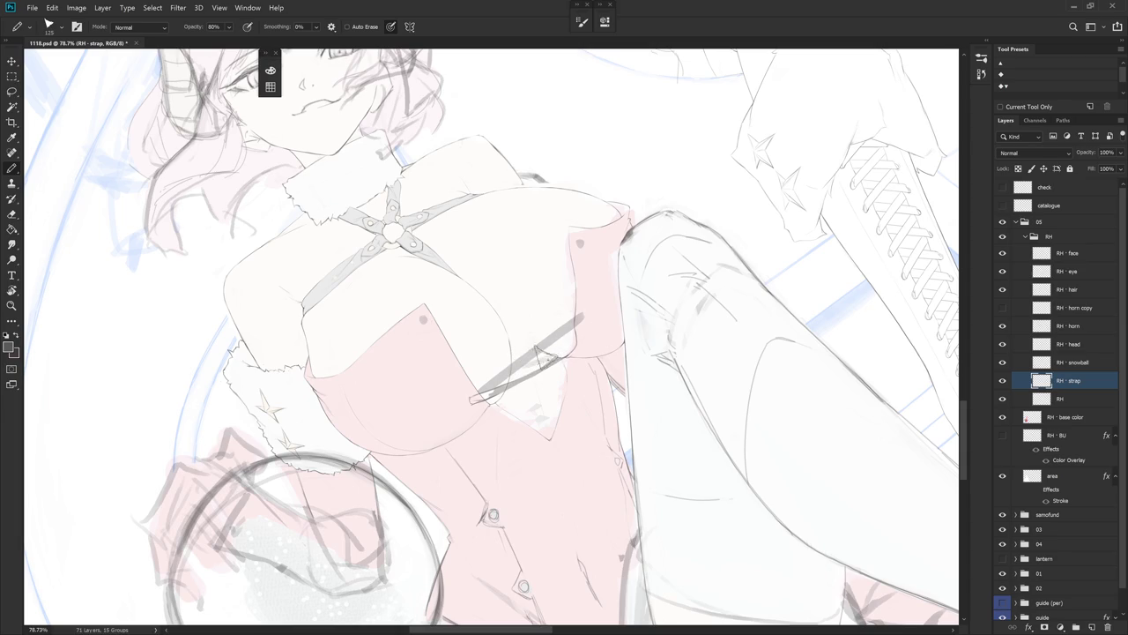
key(ctrl+z)
key(r)
mouse_move(459, 361)
mouse_down()
mouse_move(641, 357)
mouse_move(608, 242)
mouse_up()
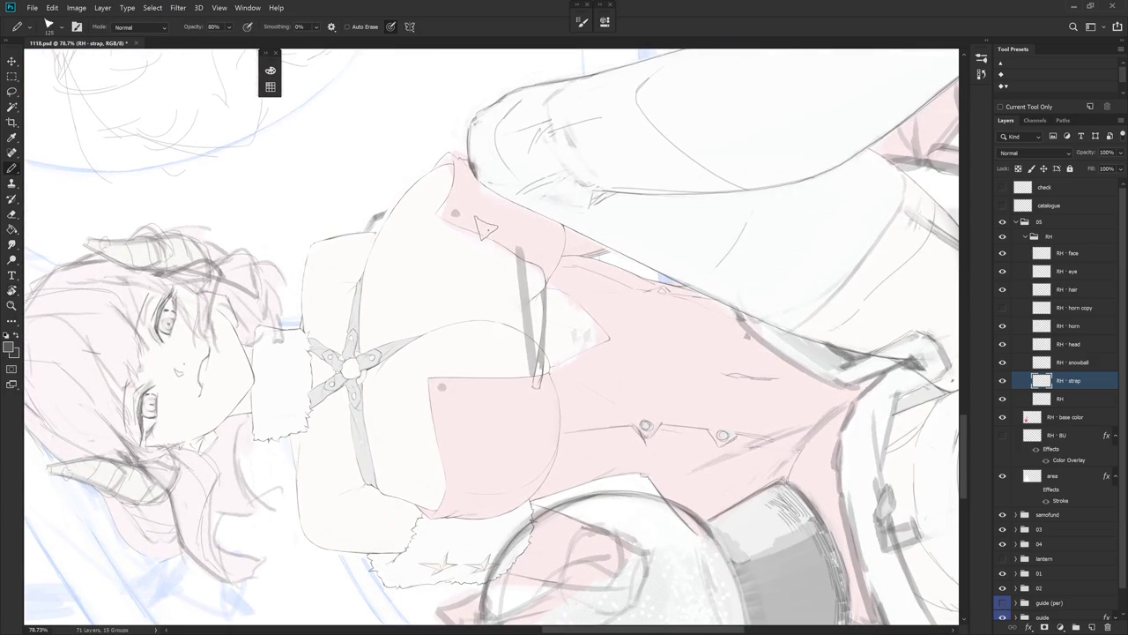
- Draw a second strap line parallel to the first, redrawing until the length fits
drag(489, 255, 502, 381)
key(ctrl+z)
drag(484, 220, 497, 381)
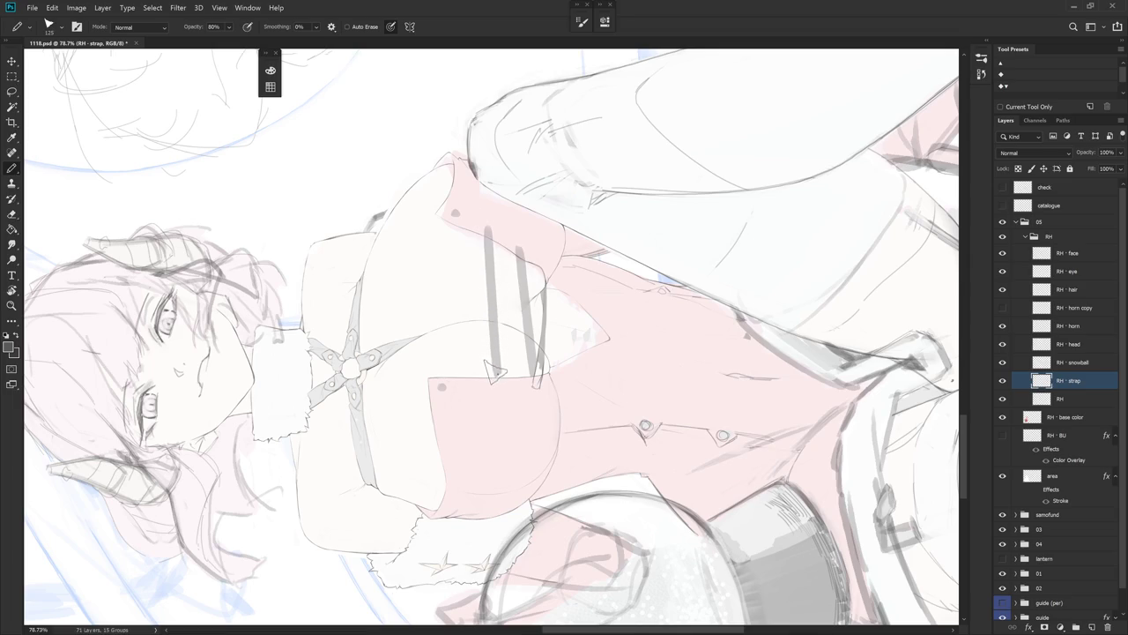
key(ctrl+z)
drag(485, 222, 494, 391)
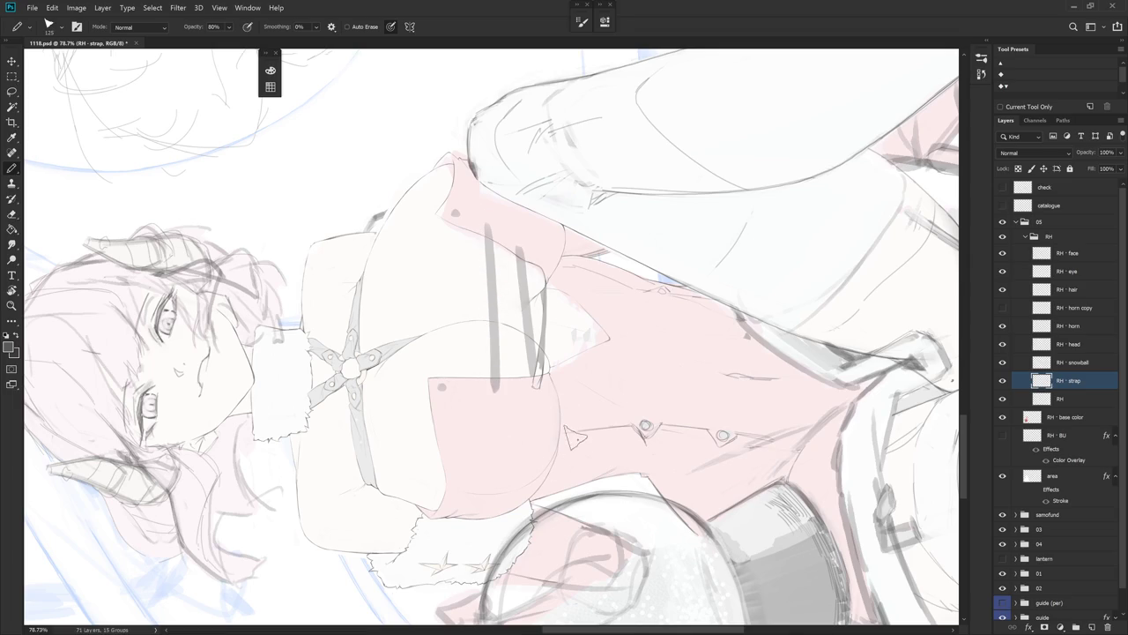
key(ctrl+z)
drag(484, 226, 498, 378)
- Rotate the view back and forth about 60° to check the two parallel straps
key(e)
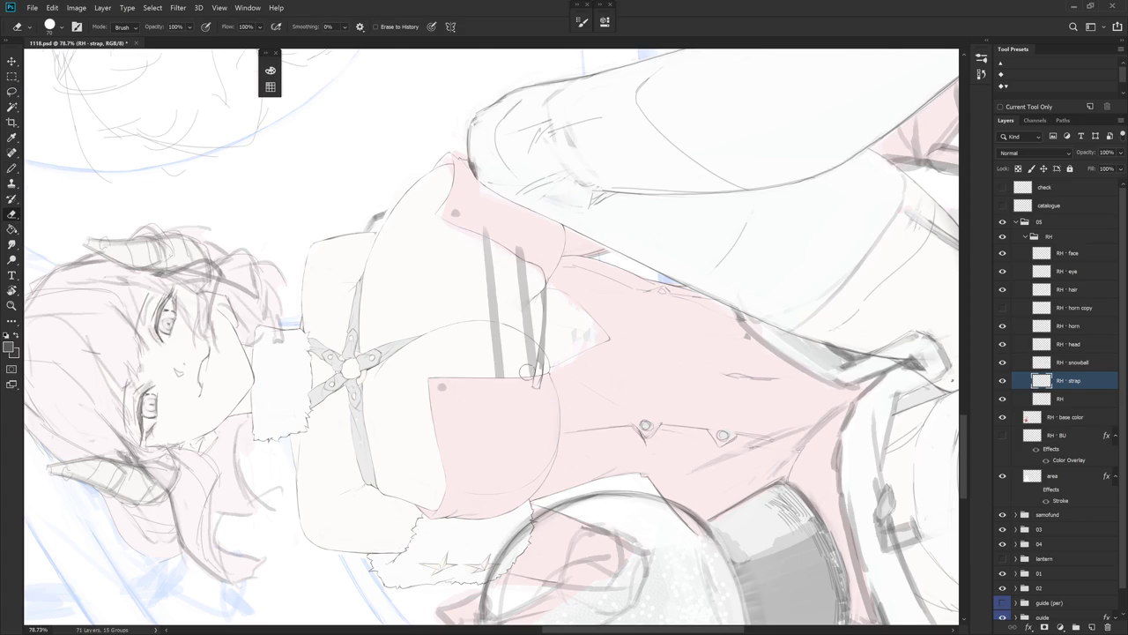
key(Escape)
drag(567, 426, 608, 406)
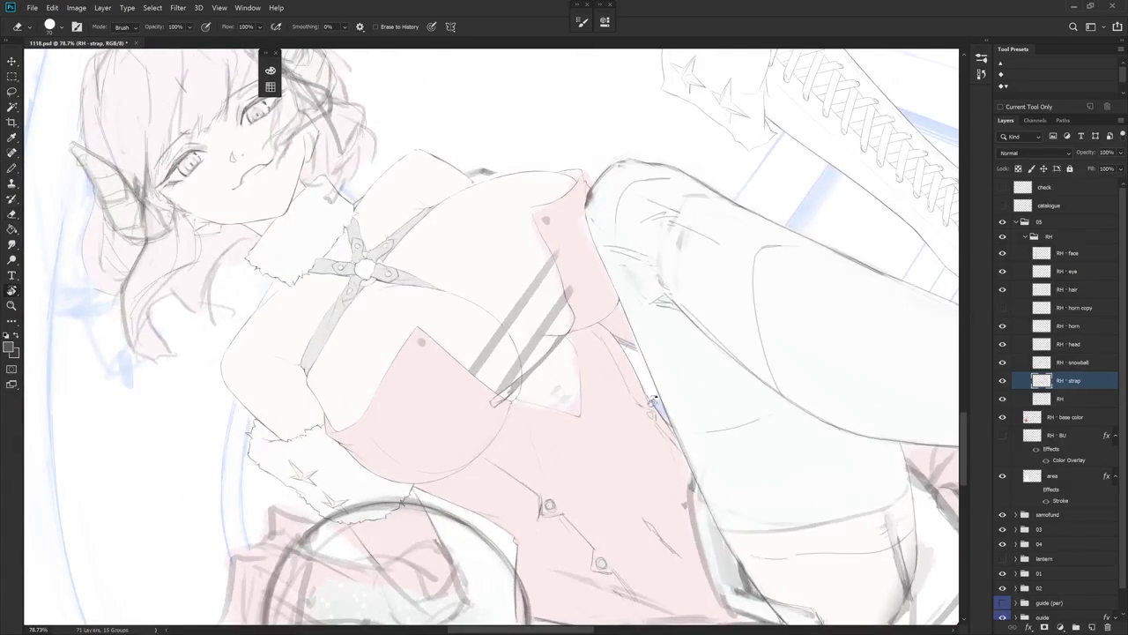
key(Escape)
drag(571, 454, 553, 490)
key(b)
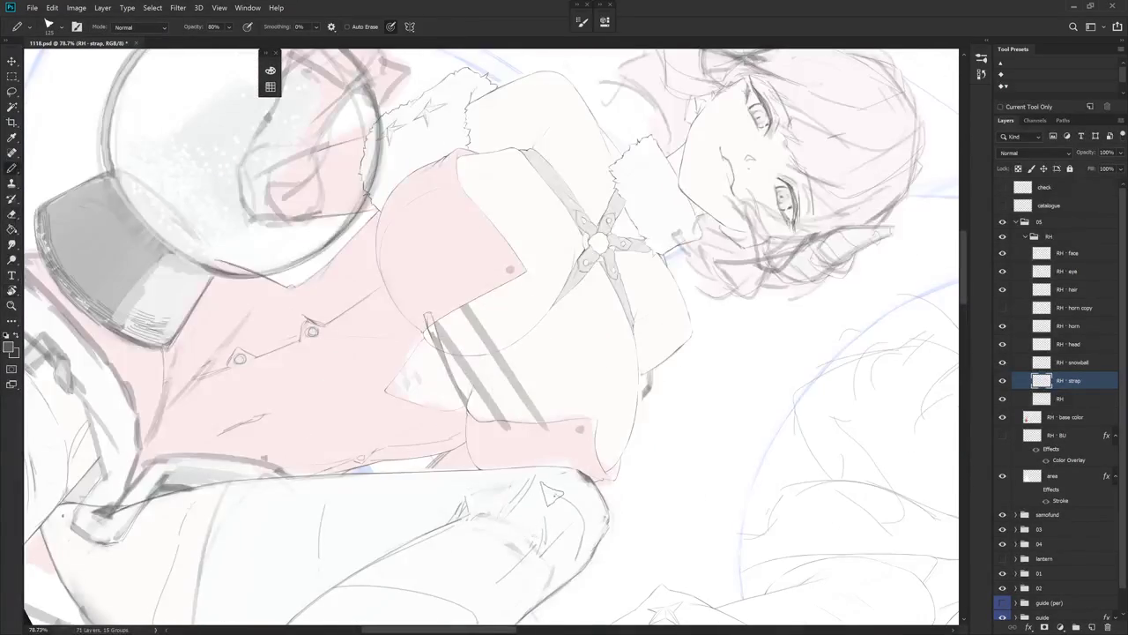
key(Escape)
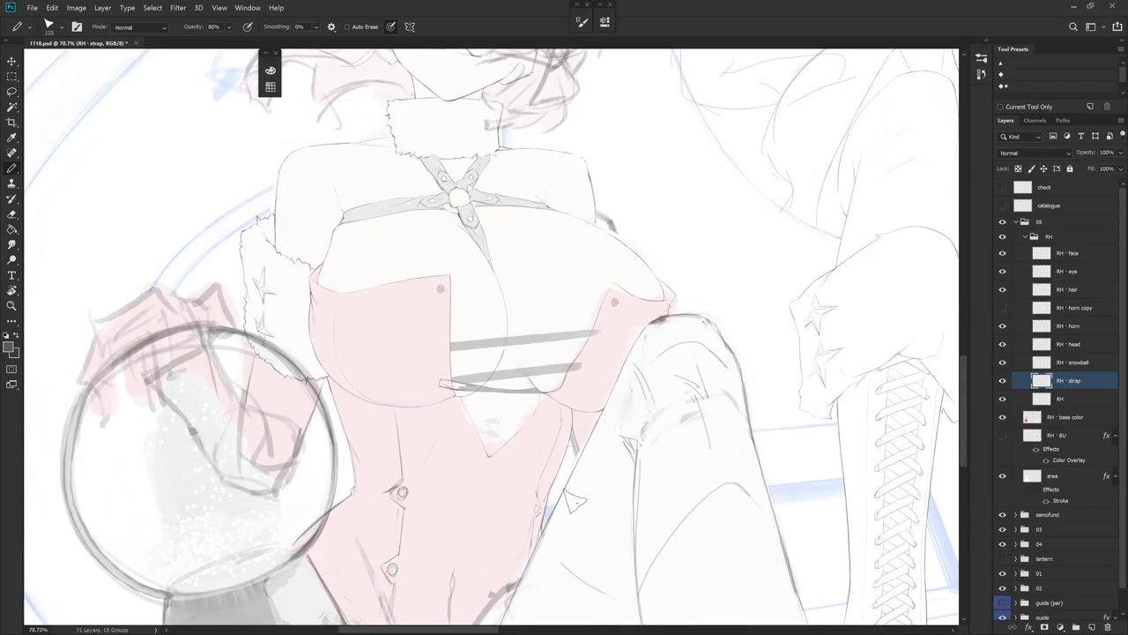
key(r)
drag(587, 491, 506, 237)
key(b)
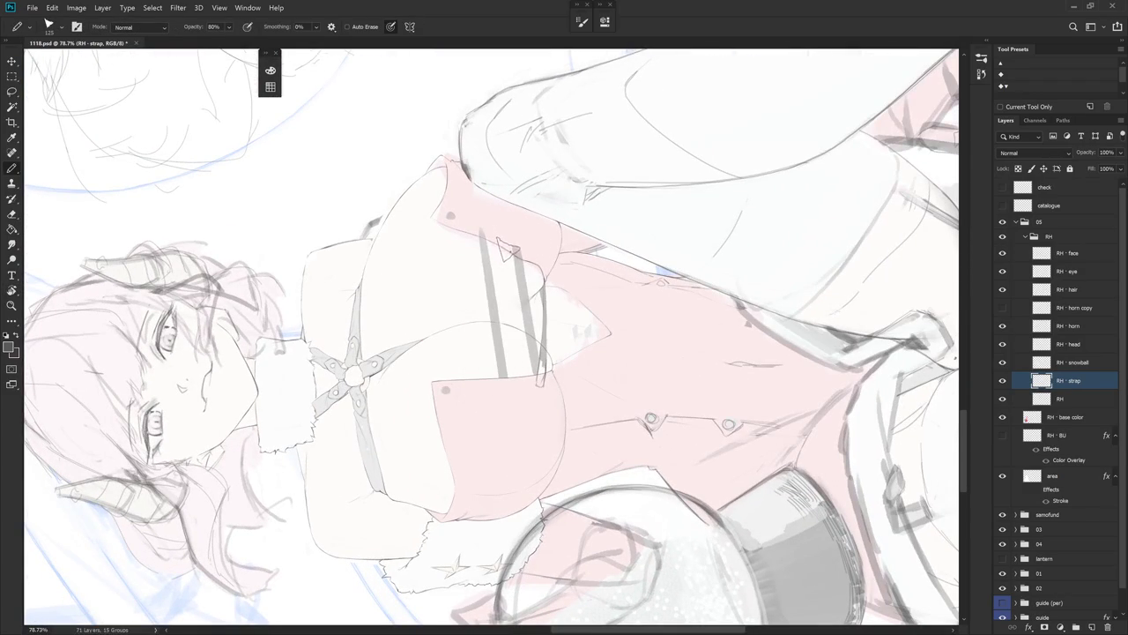
key(l)
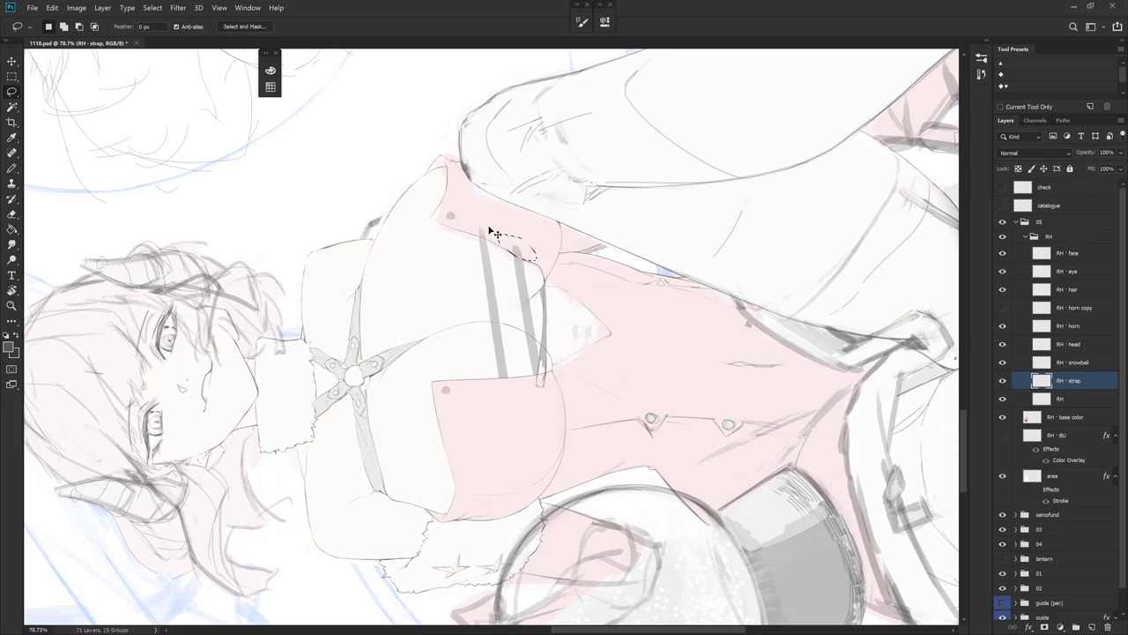
- Draw a zigzag lacing stroke linking the two strap lines, redrawing it twice, then deselect
key(b)
drag(506, 248, 506, 399)
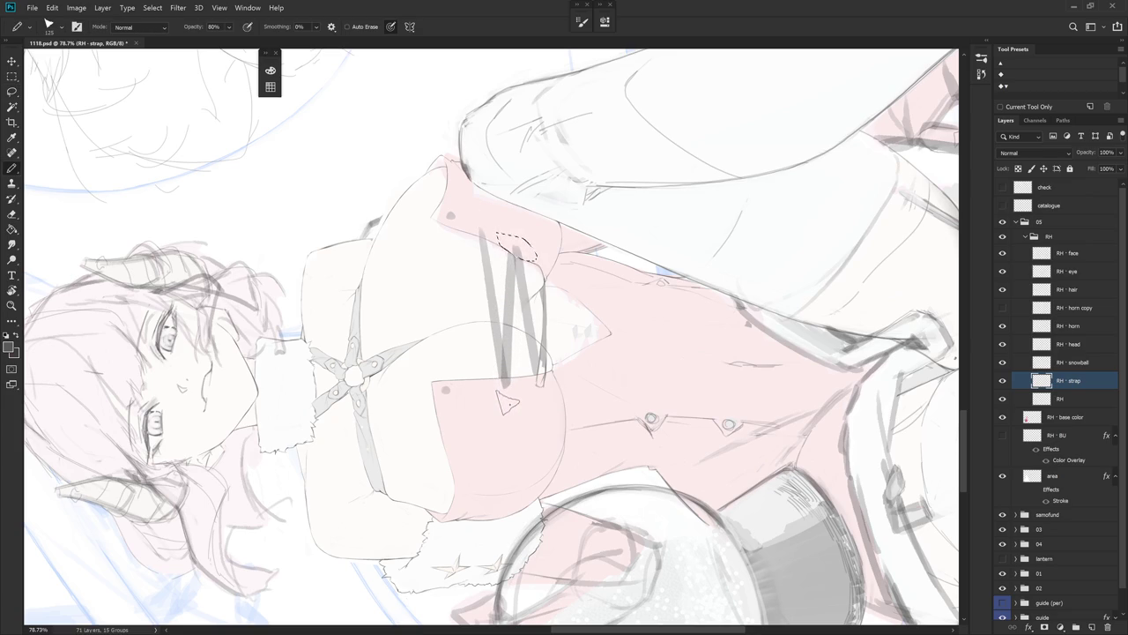
key(ctrl+z)
drag(509, 257, 501, 393)
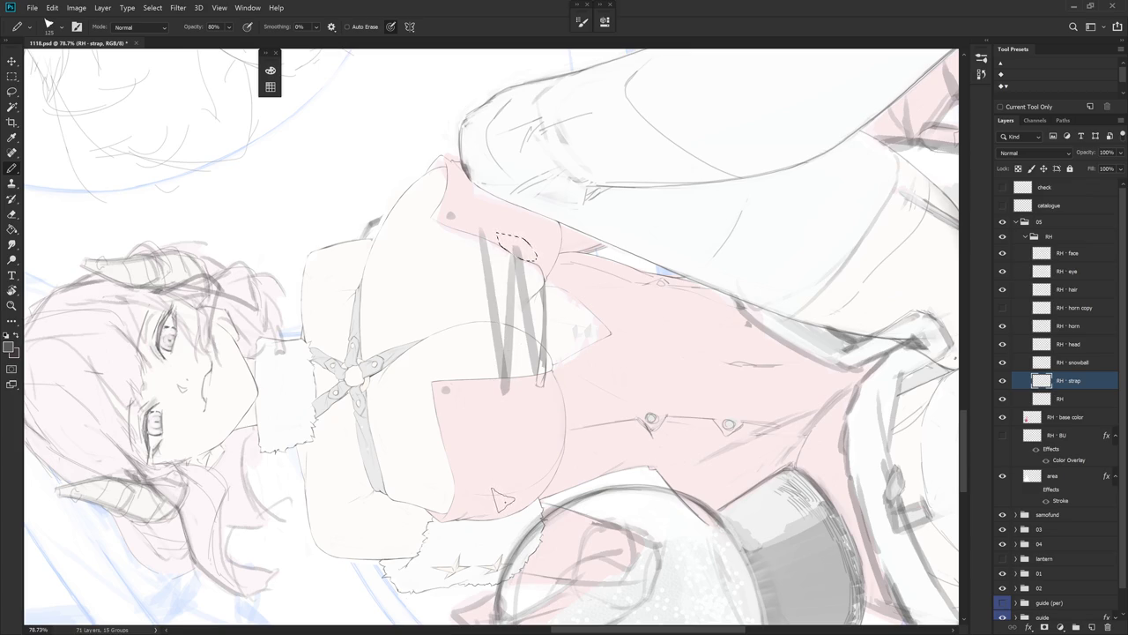
key(ctrl+z)
mouse_move(508, 254)
mouse_down()
mouse_move(504, 392)
mouse_move(503, 381)
mouse_up()
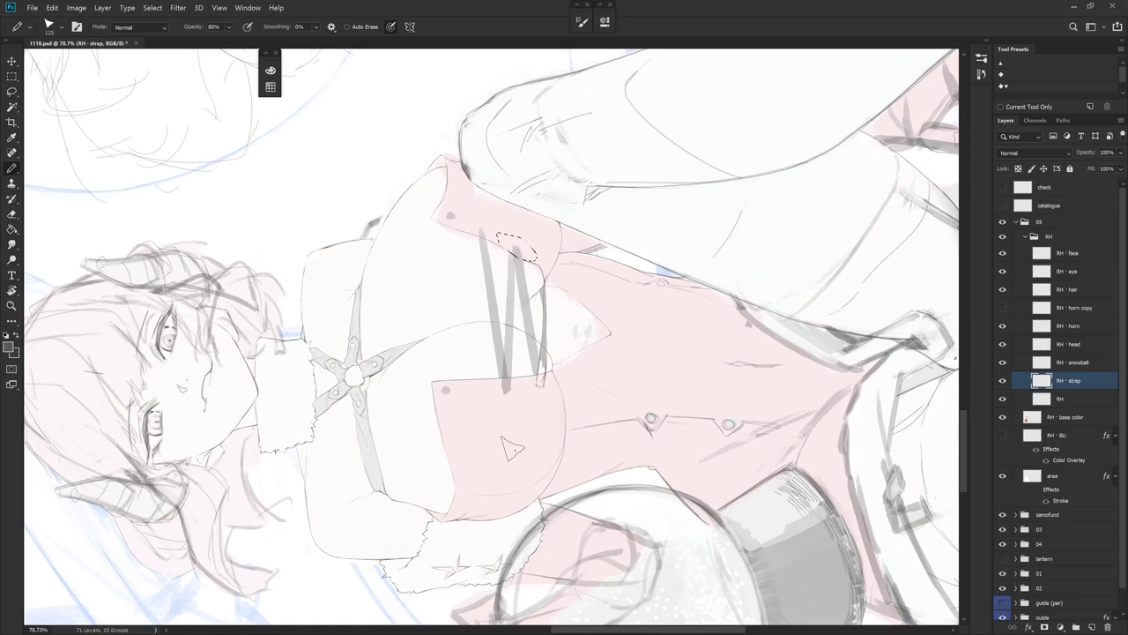
key(Escape)
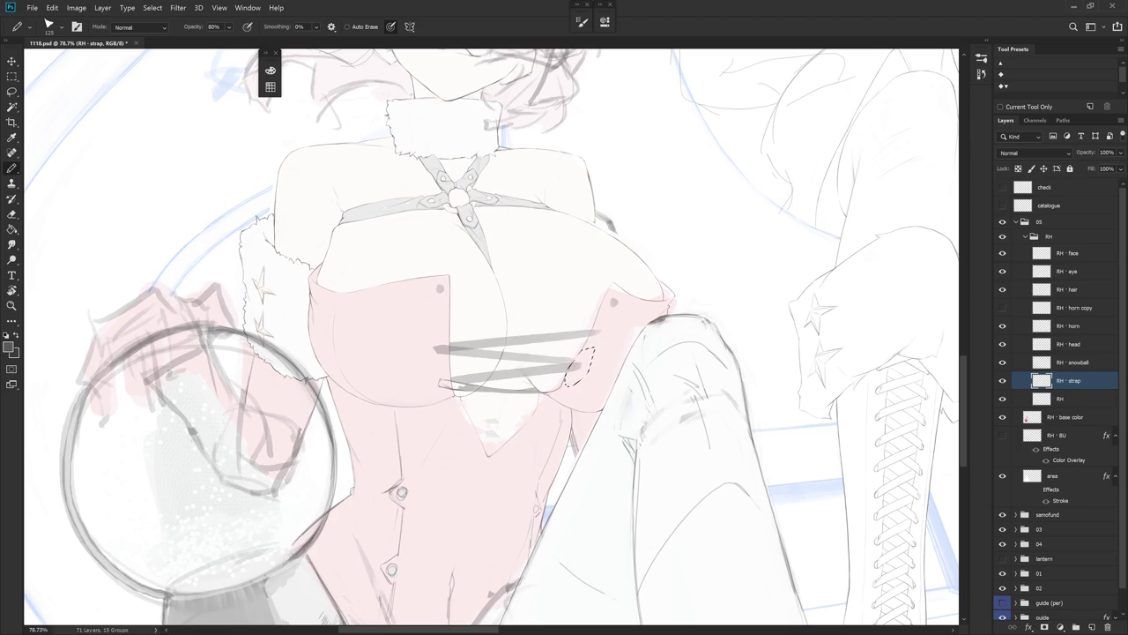
key(ctrl+d)
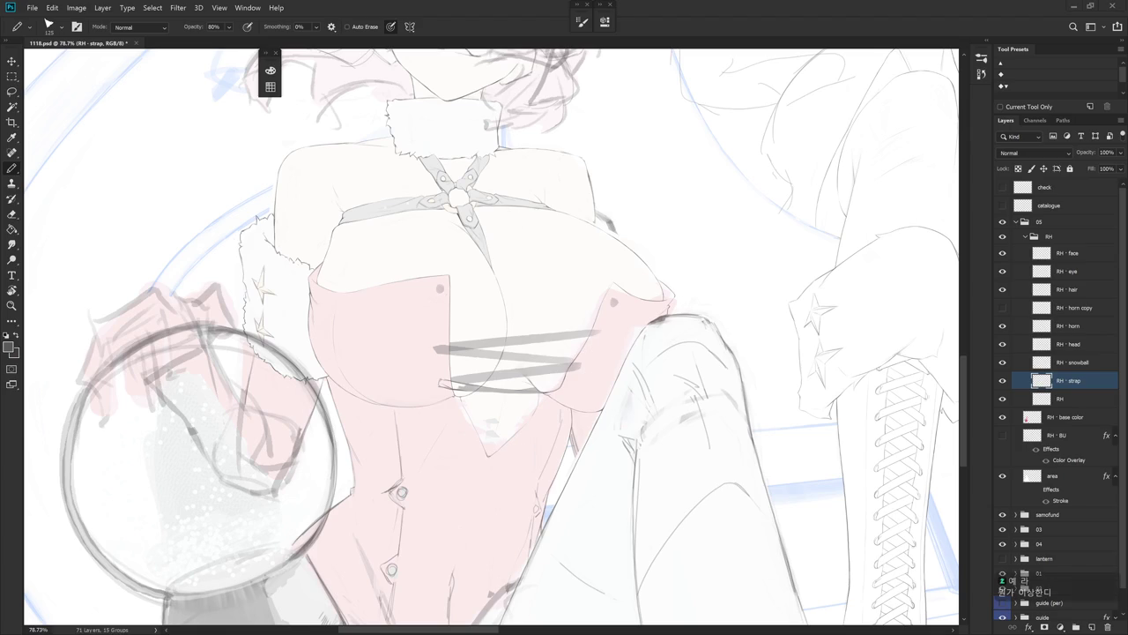
- Undo a strap stroke, zoom back in, and lasso-delete the upper strap stroke
scroll(796, 423, down, 3)
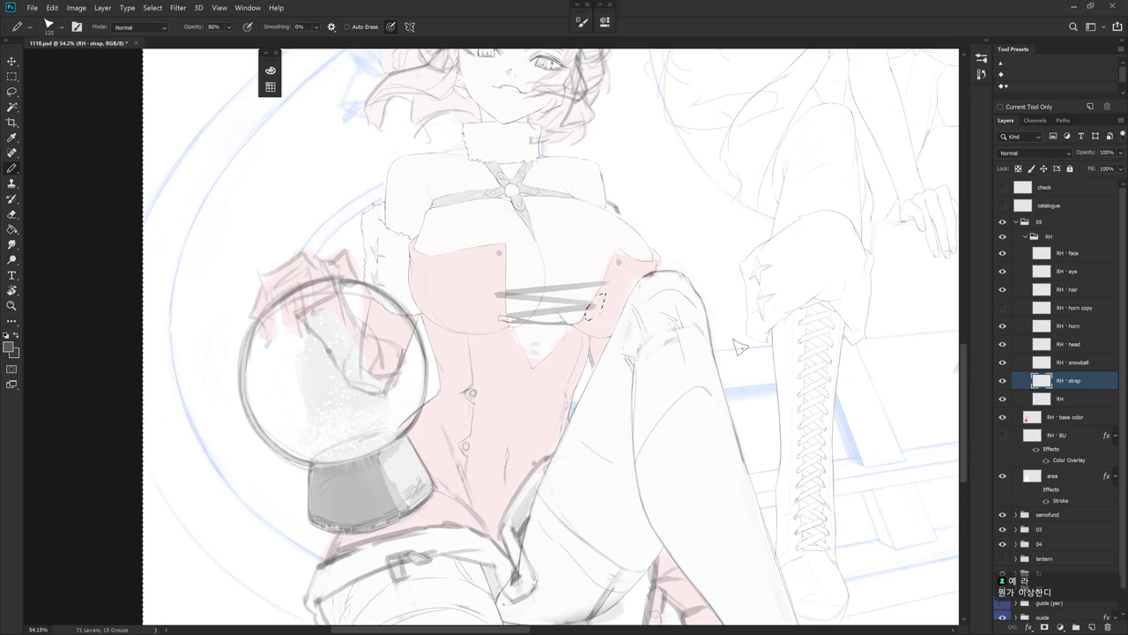
key(ctrl+z)
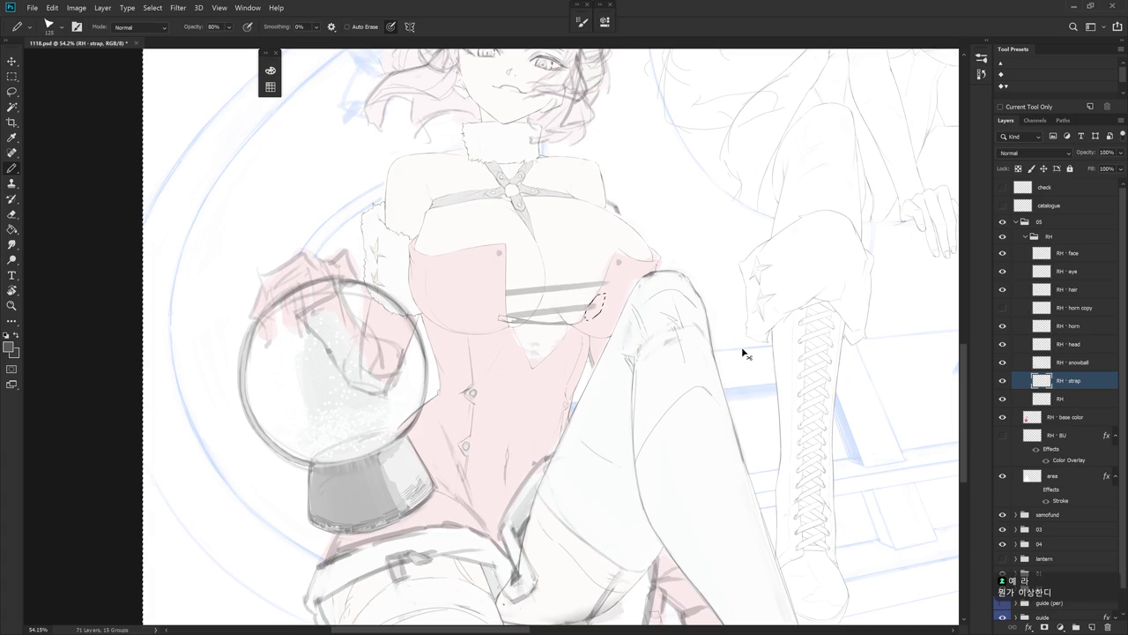
key(ctrl+d)
scroll(740, 348, up, 3)
scroll(705, 357, up, 2)
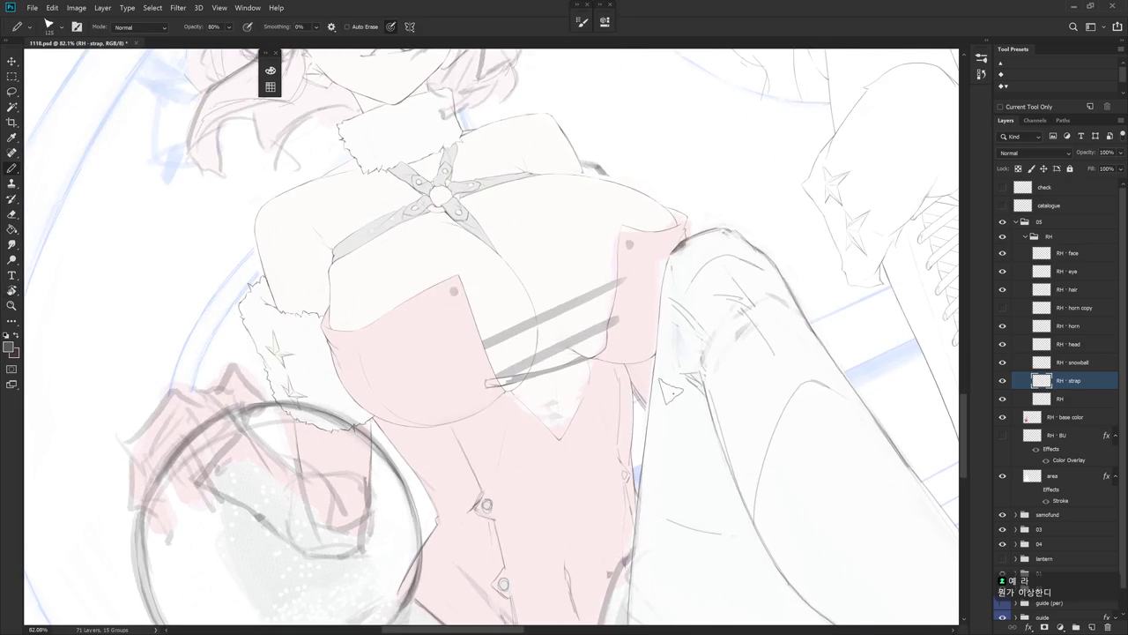
key(l)
mouse_move(650, 265)
mouse_down()
mouse_move(586, 352)
mouse_move(642, 381)
mouse_up()
key(Delete)
- Deselect and turn the canvas view about -86° sideways for drawing
key(ctrl+d)
key(r)
key(Escape)
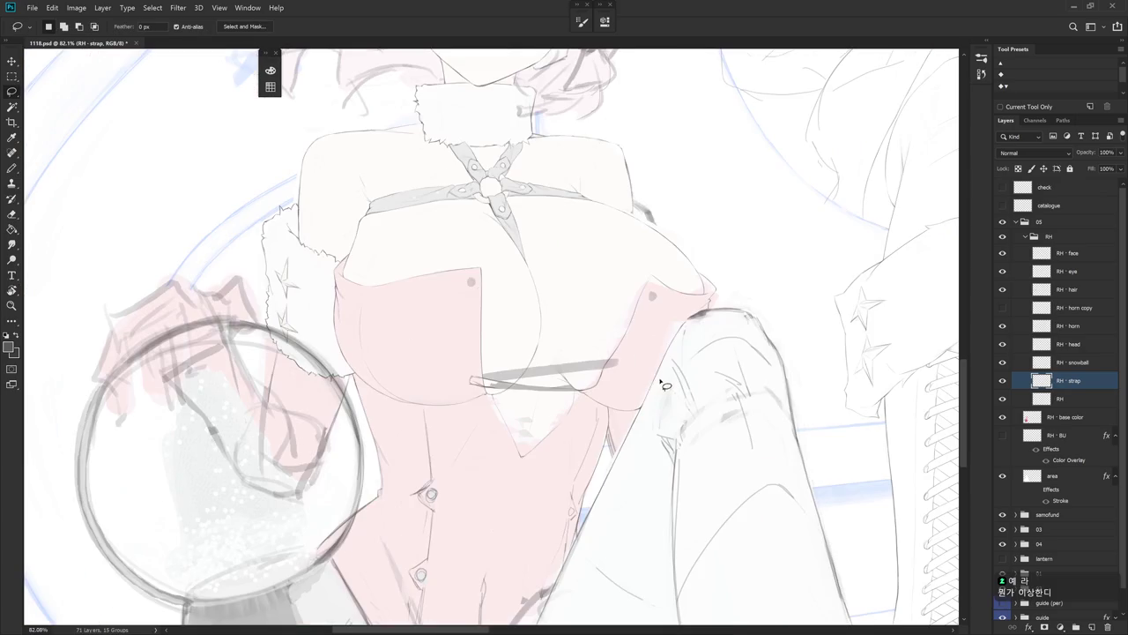
key(b)
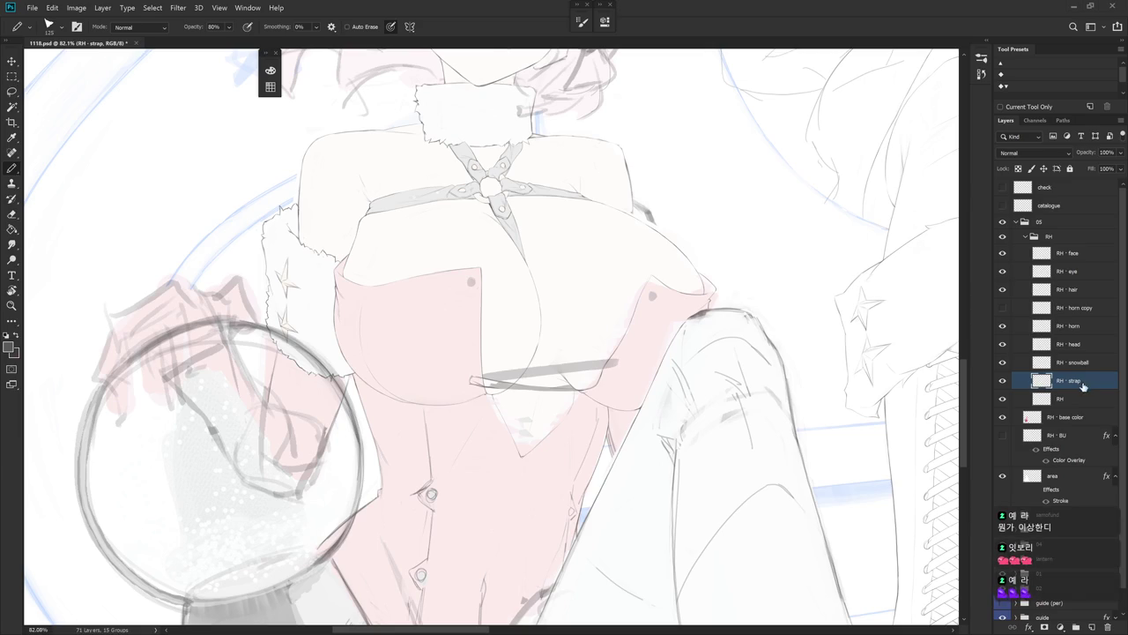
key(r)
drag(617, 353, 458, 458)
key(b)
- Redraw the upper strap line parallel to the lower one, then start a new layer
drag(504, 208, 516, 361)
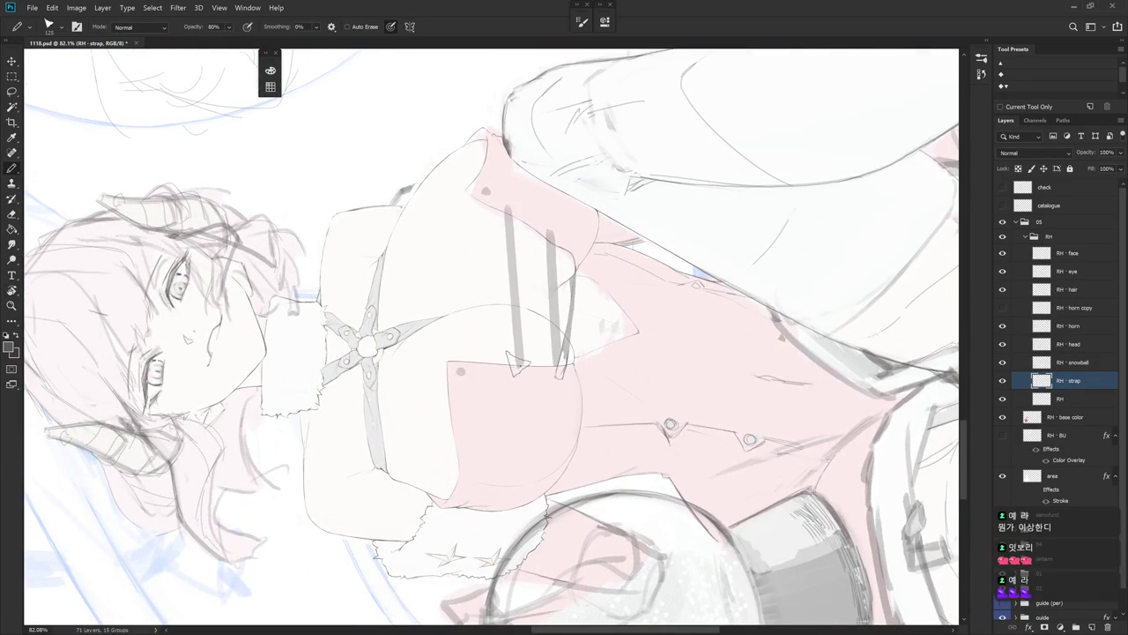
key(ctrl+z)
drag(497, 199, 510, 382)
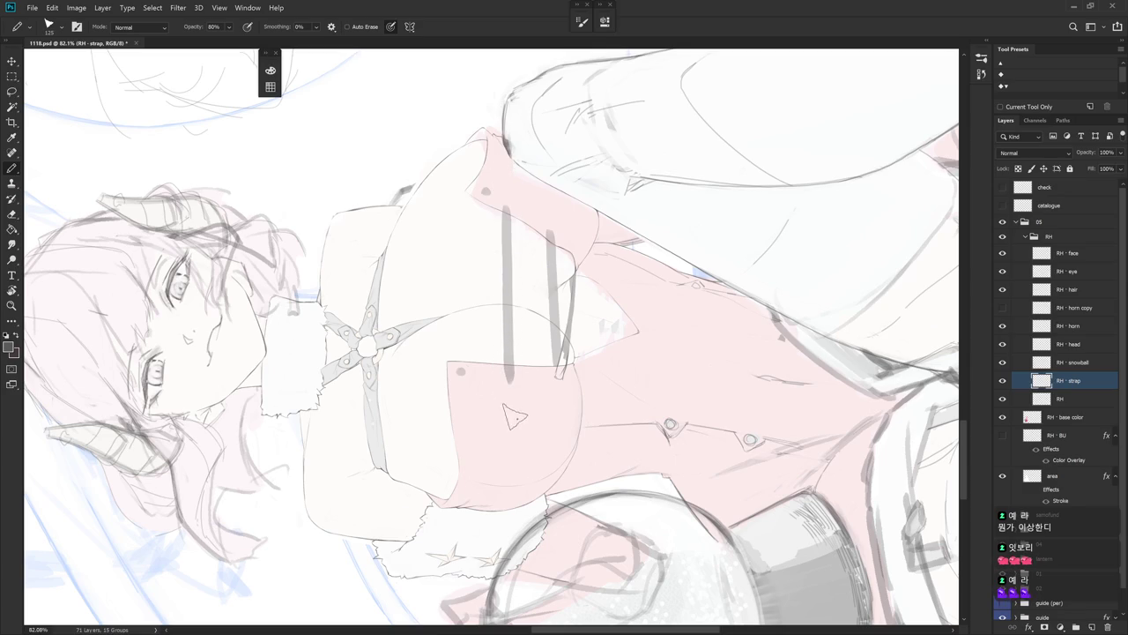
key(e)
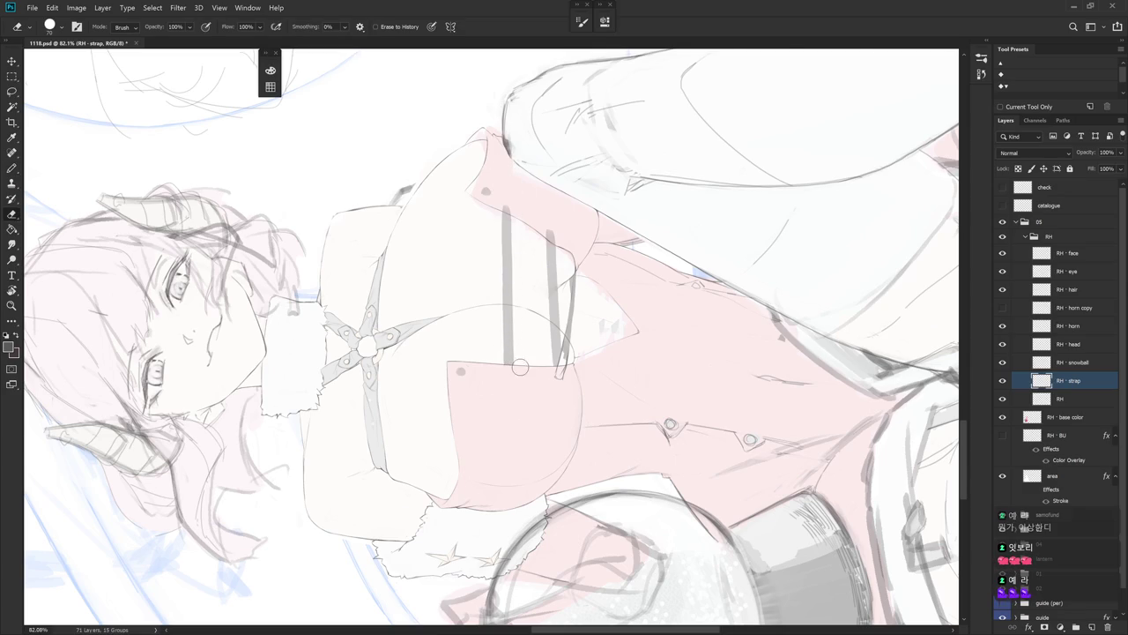
key(Escape)
key(b)
drag(592, 420, 612, 399)
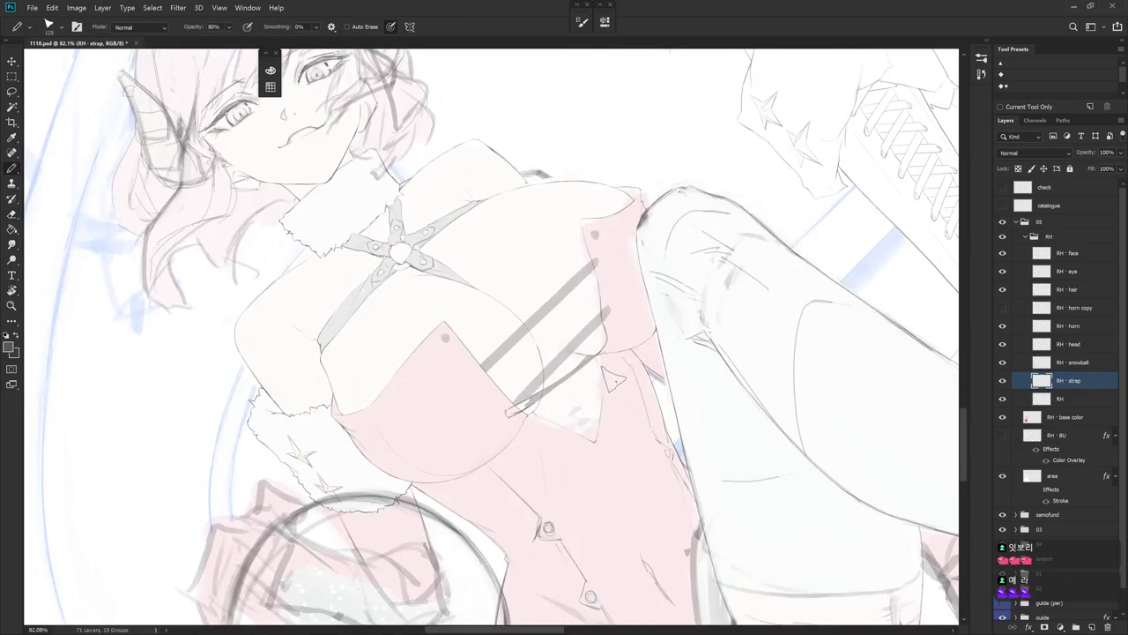
key(ctrl+shift+n)
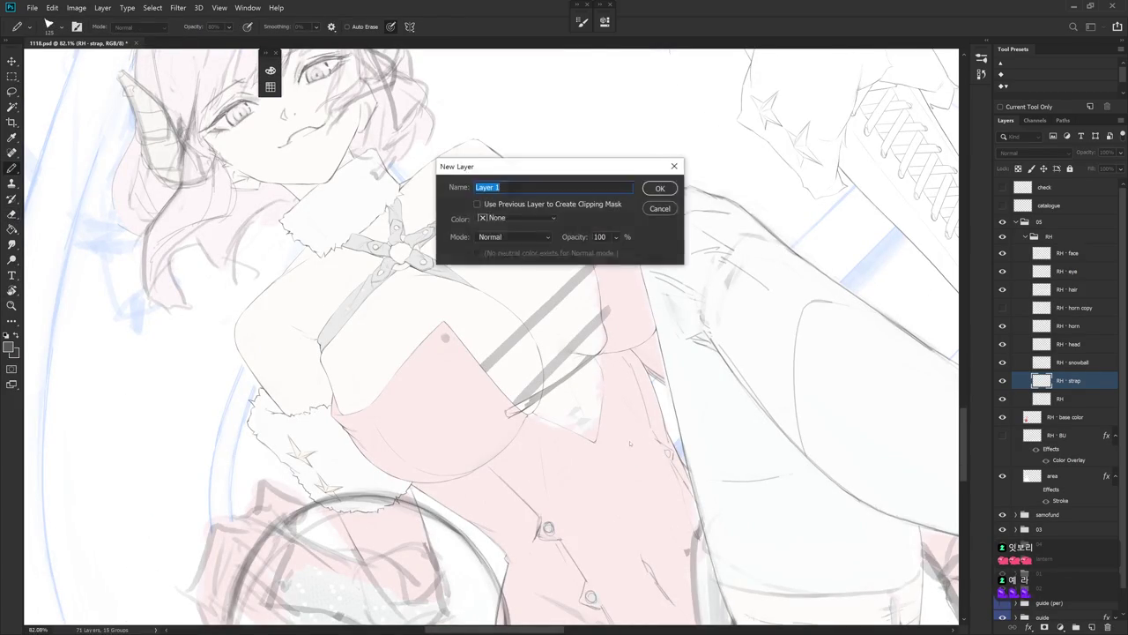
- Accept the default name Layer 1, then sketch, undo, and shift trial diagonal strap strokes
key(Return)
key(Escape)
drag(640, 475, 441, 268)
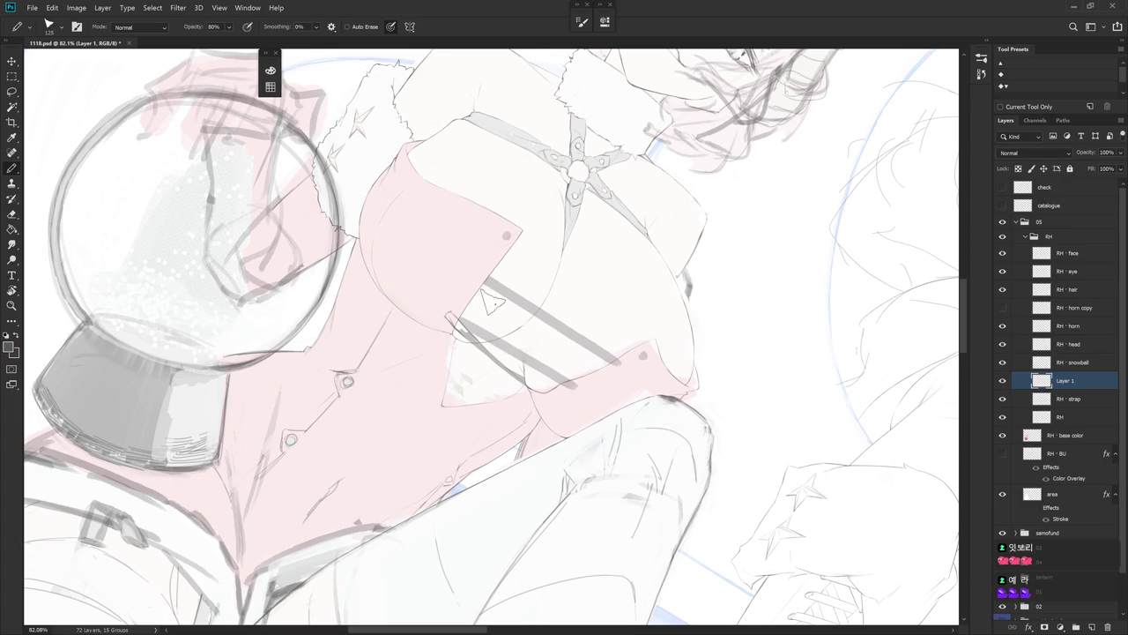
drag(484, 282, 522, 377)
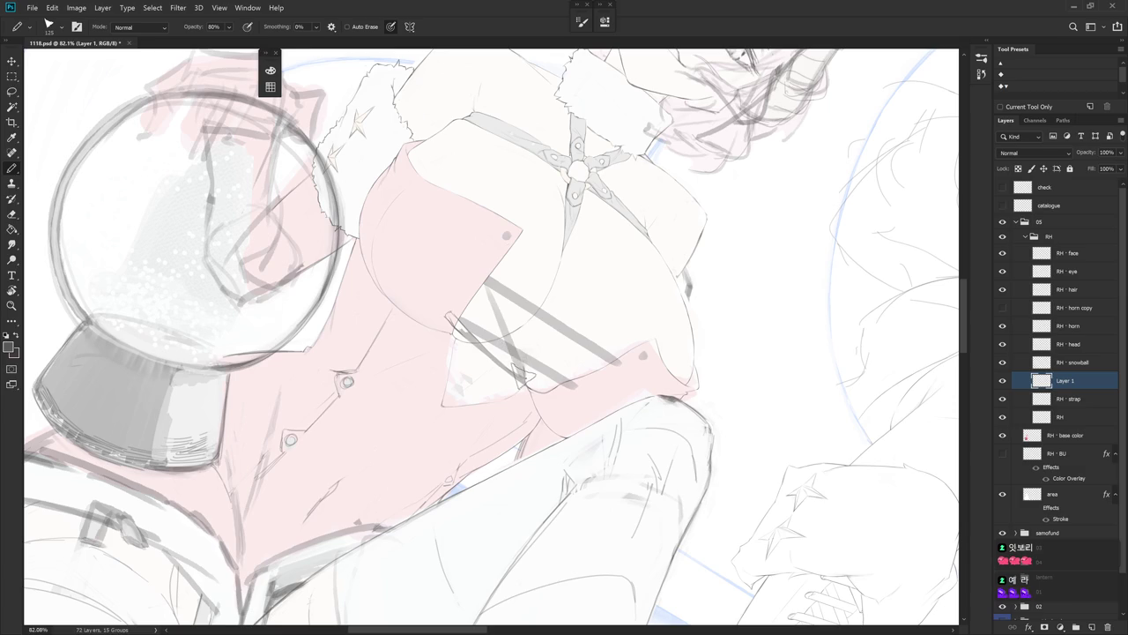
key(ctrl+z)
key(ctrl+z)
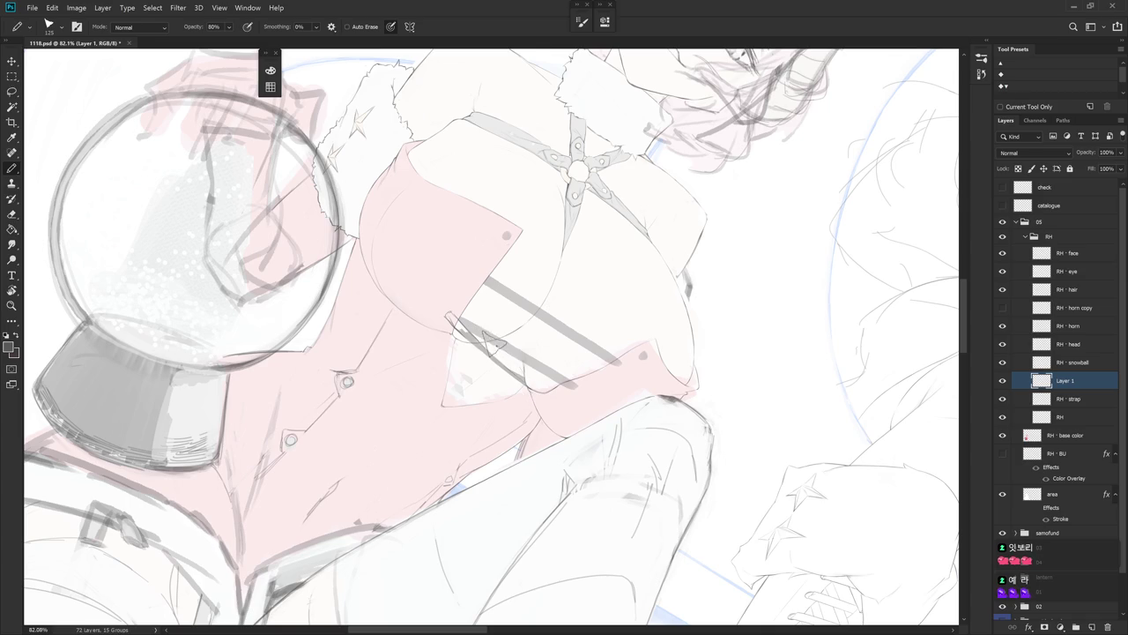
drag(516, 368, 498, 347)
- Rotate and zoom the view around the torso, then hide Layer 1
key(r)
drag(515, 366, 494, 340)
key(e)
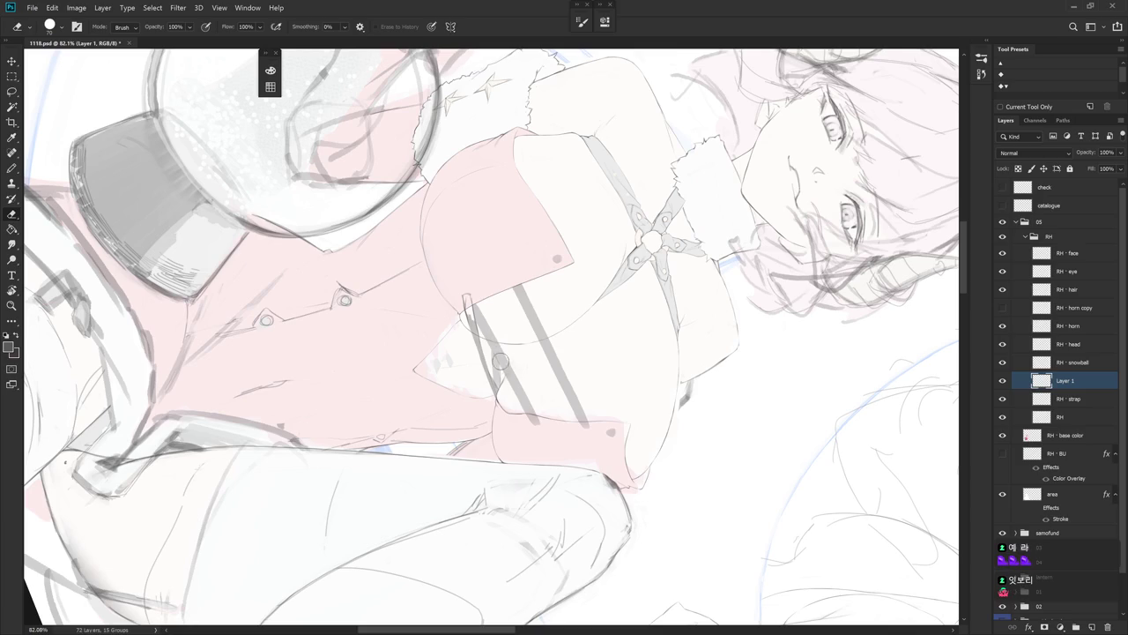
drag(504, 370, 508, 346)
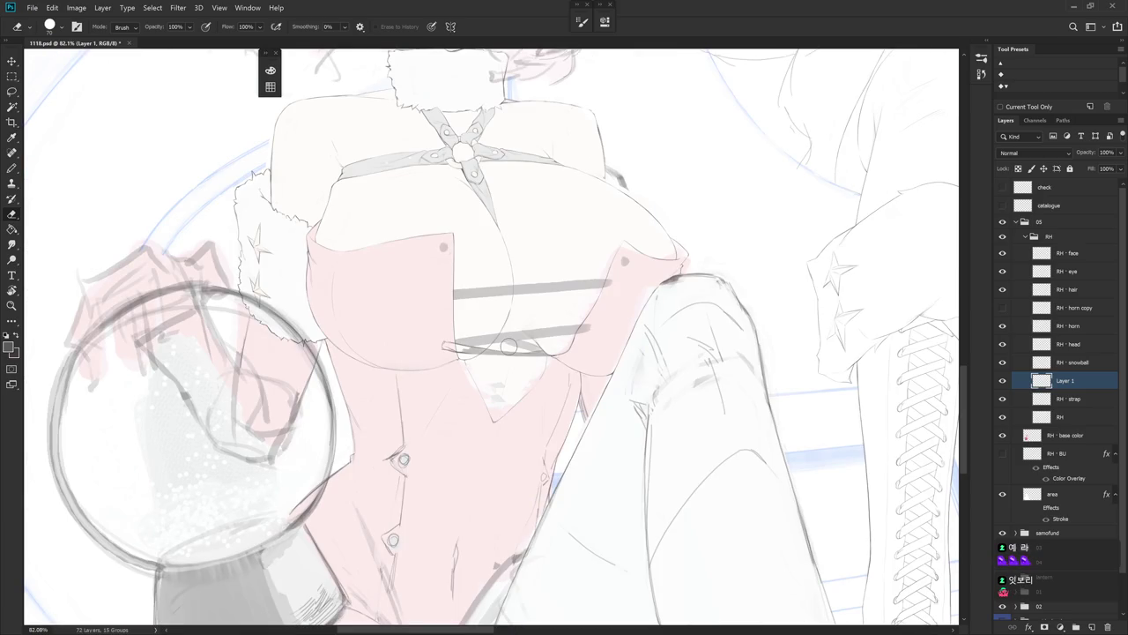
key(b)
drag(508, 347, 464, 182)
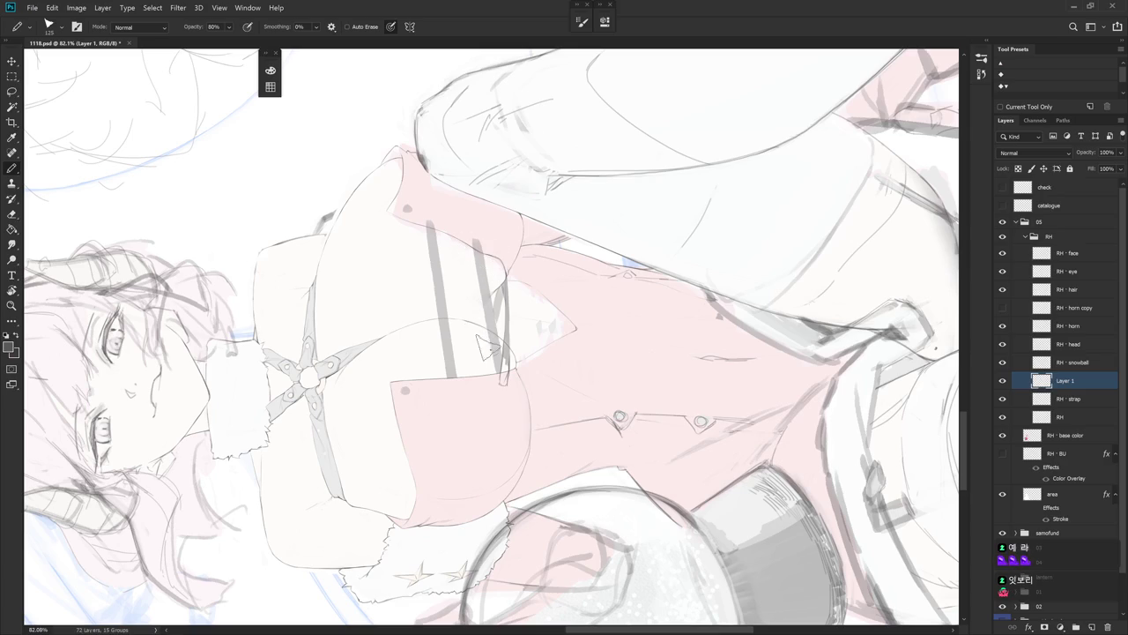
drag(489, 353, 656, 510)
scroll(656, 509, down, 5)
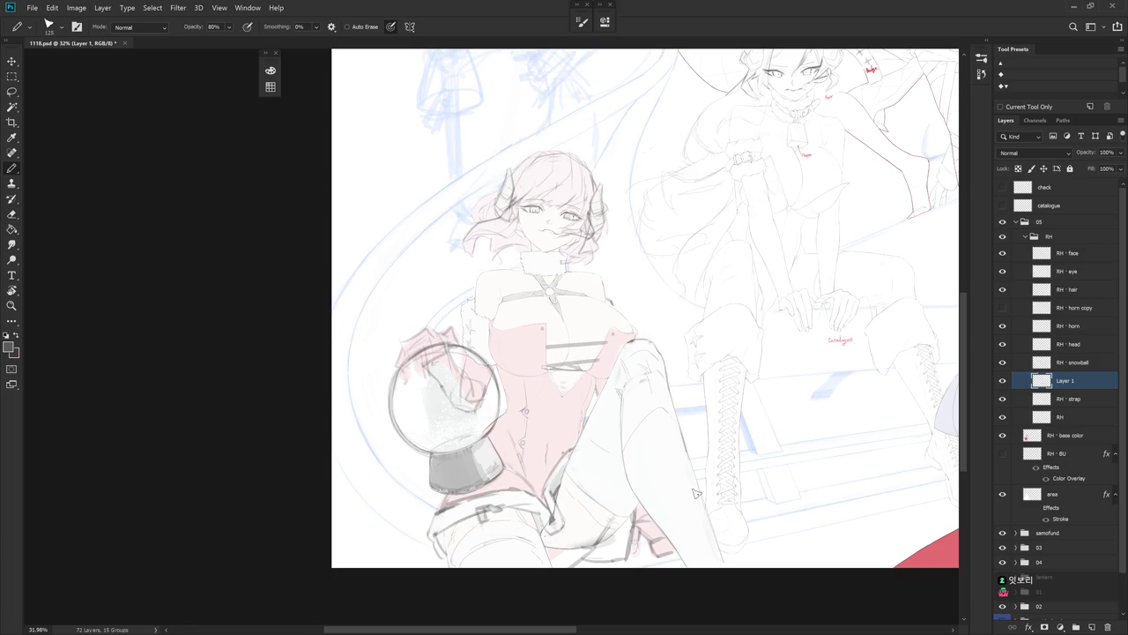
click(592, 364)
drag(592, 364, 657, 388)
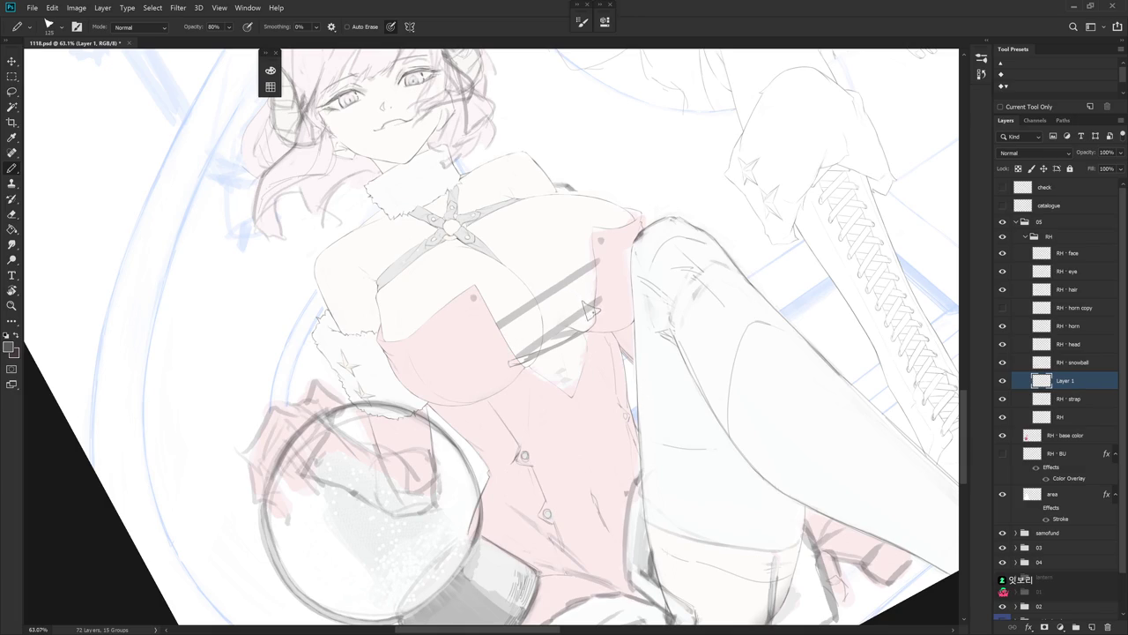
key(Escape)
click(1002, 379)
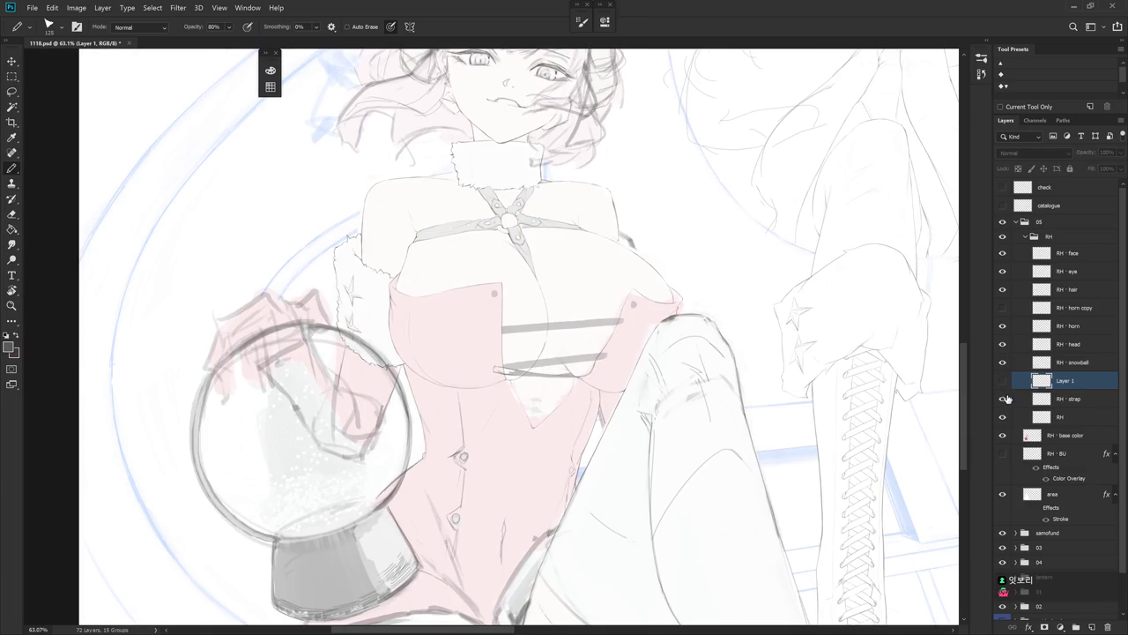
- Add Layer 2 and draw a diagonal strap line across the chest, redrawing it until it sits right
key(ctrl+shift+n)
key(Return)
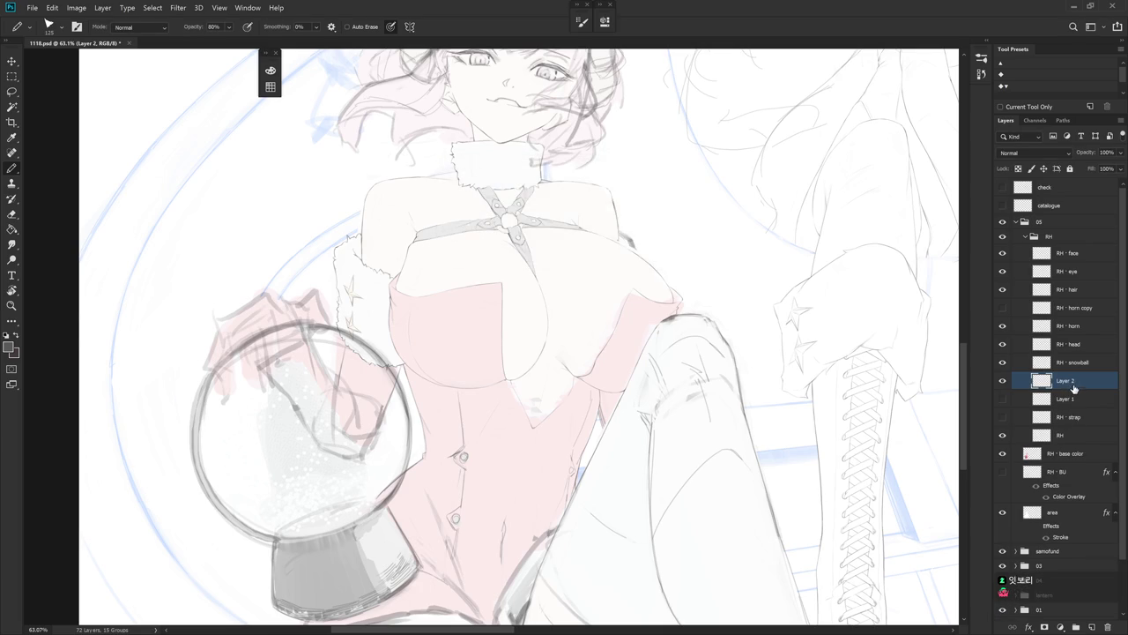
drag(678, 439, 705, 336)
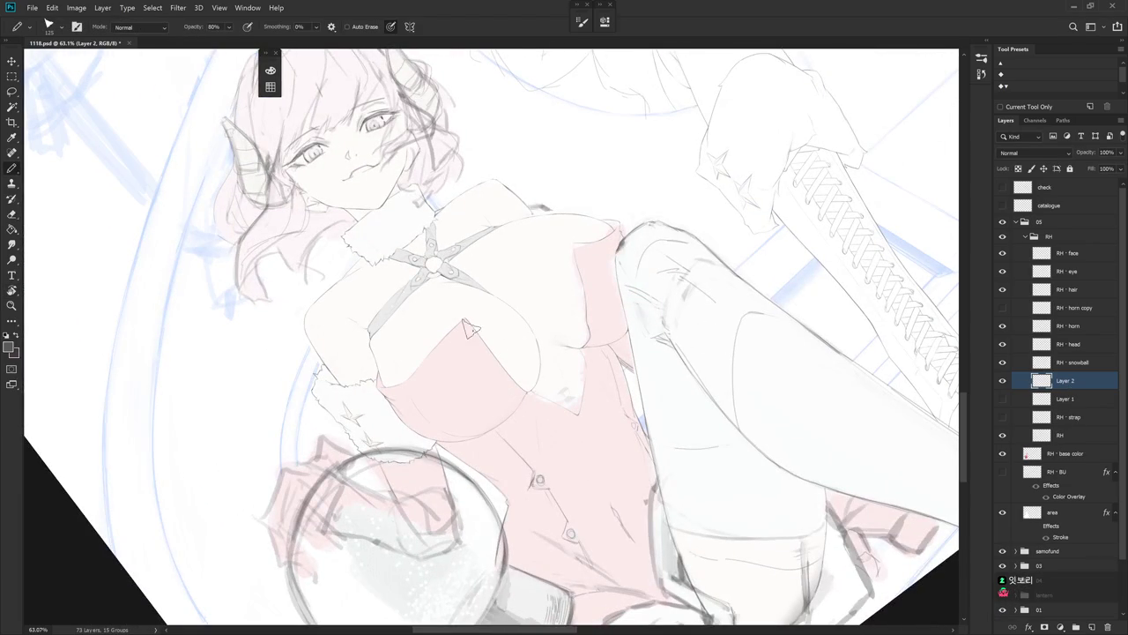
drag(466, 340, 595, 261)
key(ctrl+z)
mouse_move(465, 339)
mouse_down()
mouse_move(603, 254)
mouse_move(466, 342)
mouse_move(583, 243)
mouse_up()
key(ctrl+z)
key(ctrl+z)
drag(472, 337, 573, 255)
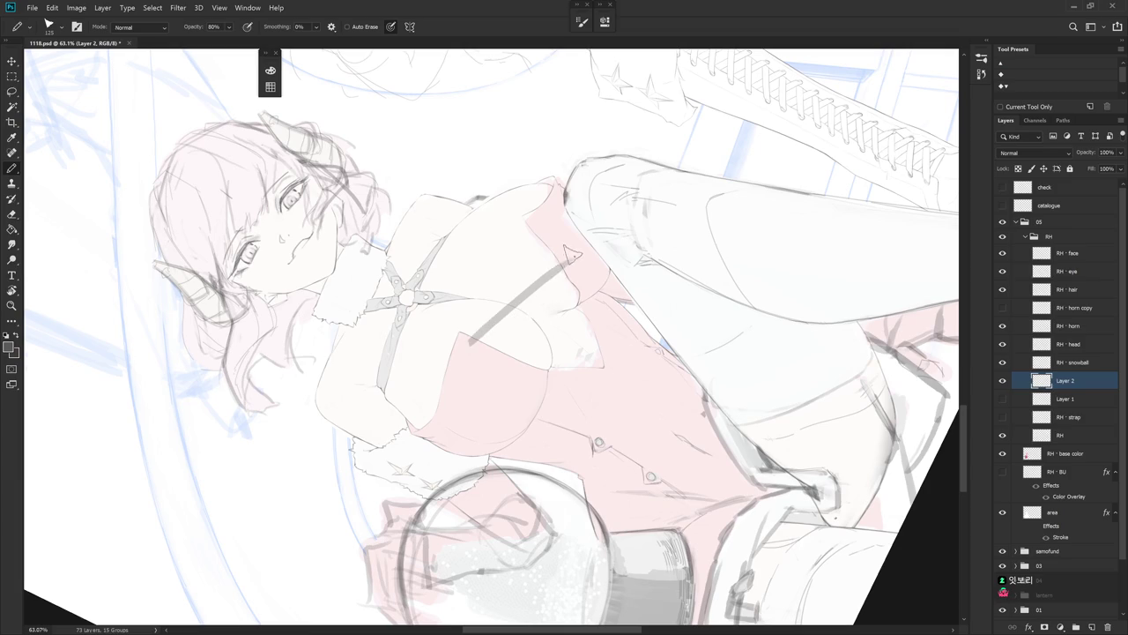
key(ctrl+z)
drag(464, 342, 556, 259)
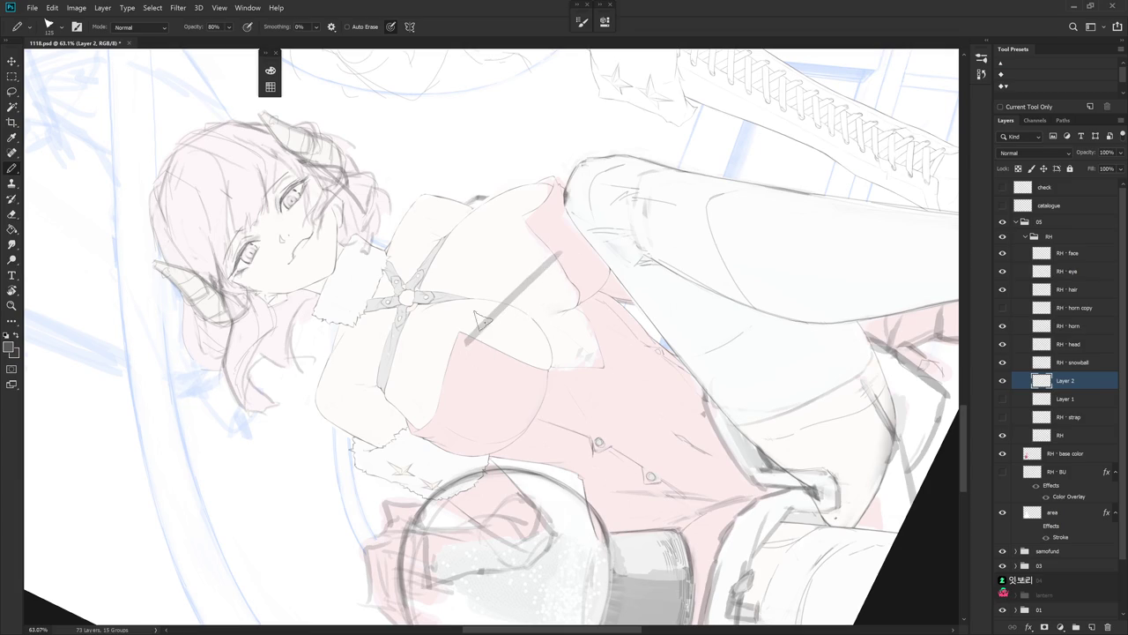
- Draw a short strap line on the right chest, retrying its length and slant
drag(536, 227, 498, 314)
key(ctrl+z)
drag(536, 216, 504, 366)
key(ctrl+z)
mouse_move(528, 212)
mouse_down()
mouse_move(501, 361)
mouse_move(609, 319)
mouse_up()
key(ctrl+z)
key(r)
drag(498, 228, 512, 348)
key(ctrl+z)
drag(498, 224, 520, 345)
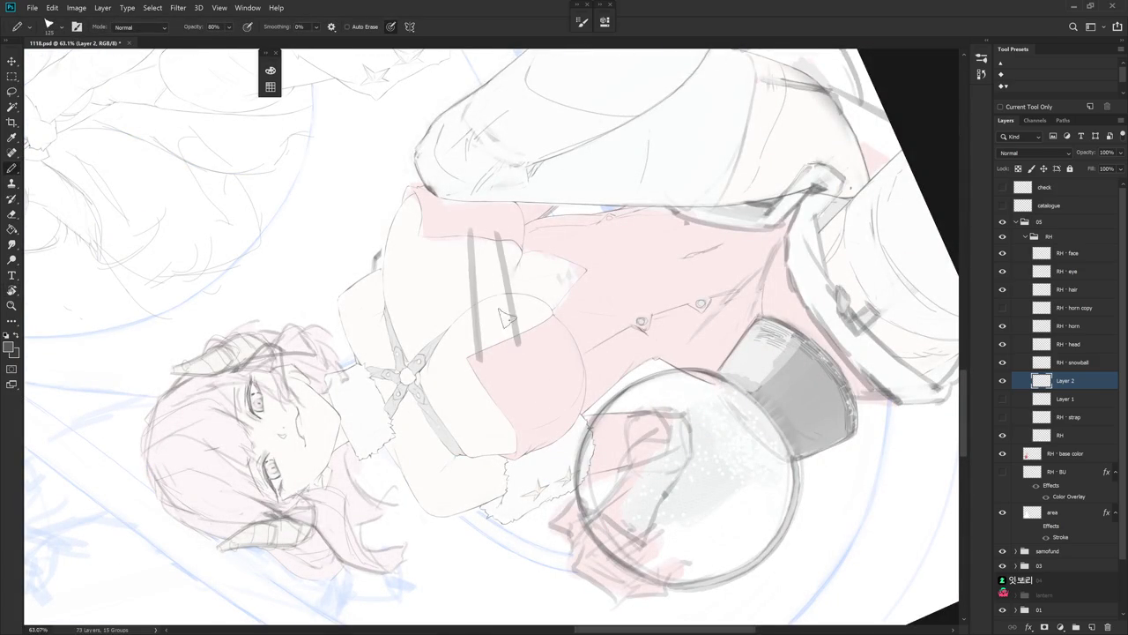
key(ctrl+z)
drag(496, 225, 507, 314)
- Add another strap stroke on the chest, reset the view upright, and create empty Layer 3
mouse_move(613, 329)
mouse_down()
mouse_move(591, 353)
mouse_move(480, 185)
mouse_up()
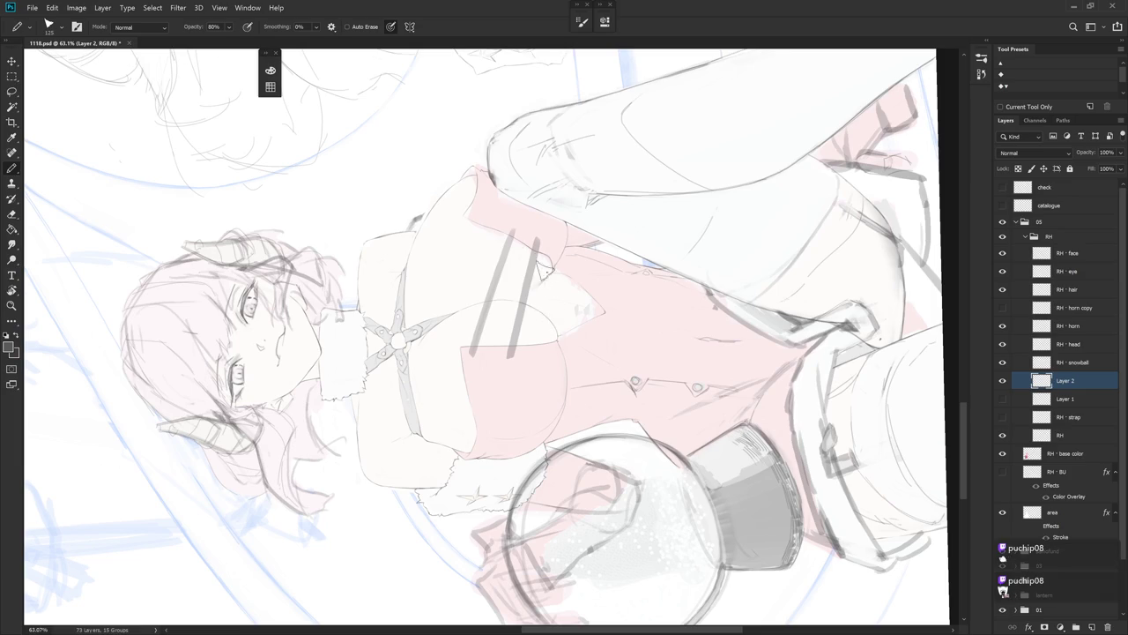
drag(543, 272, 554, 331)
key(e)
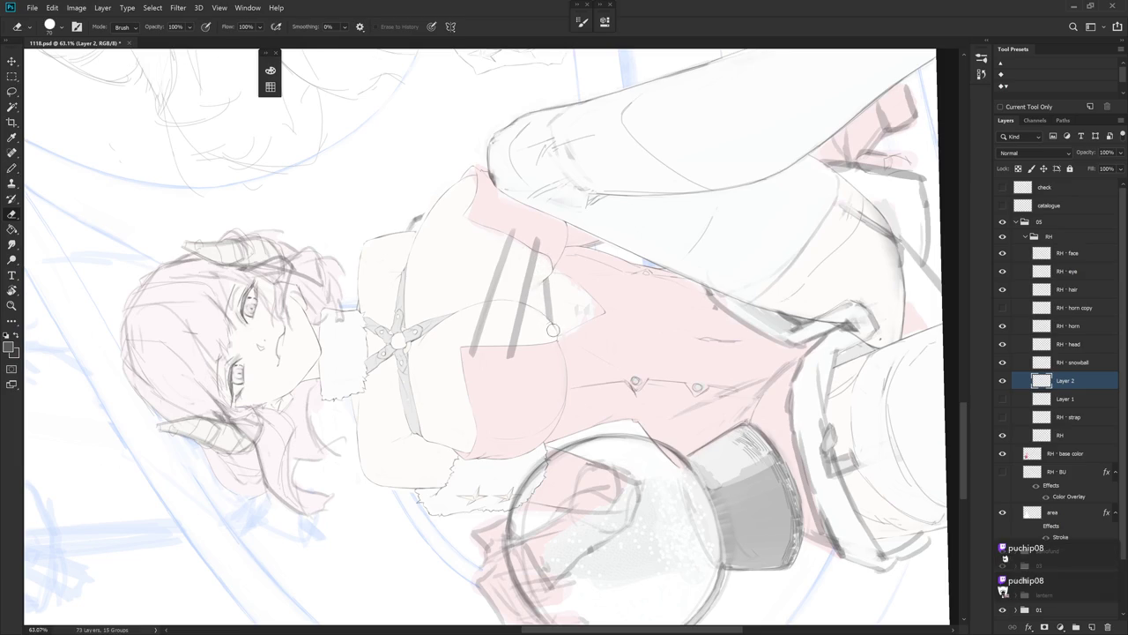
key(Escape)
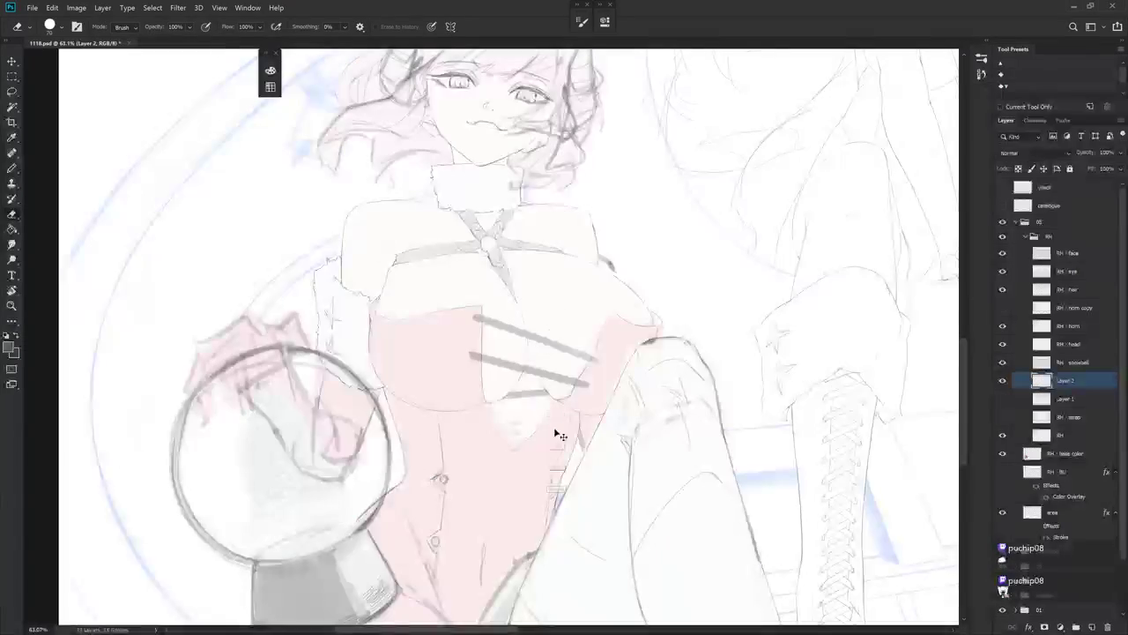
key(ctrl+shift+n)
key(Return)
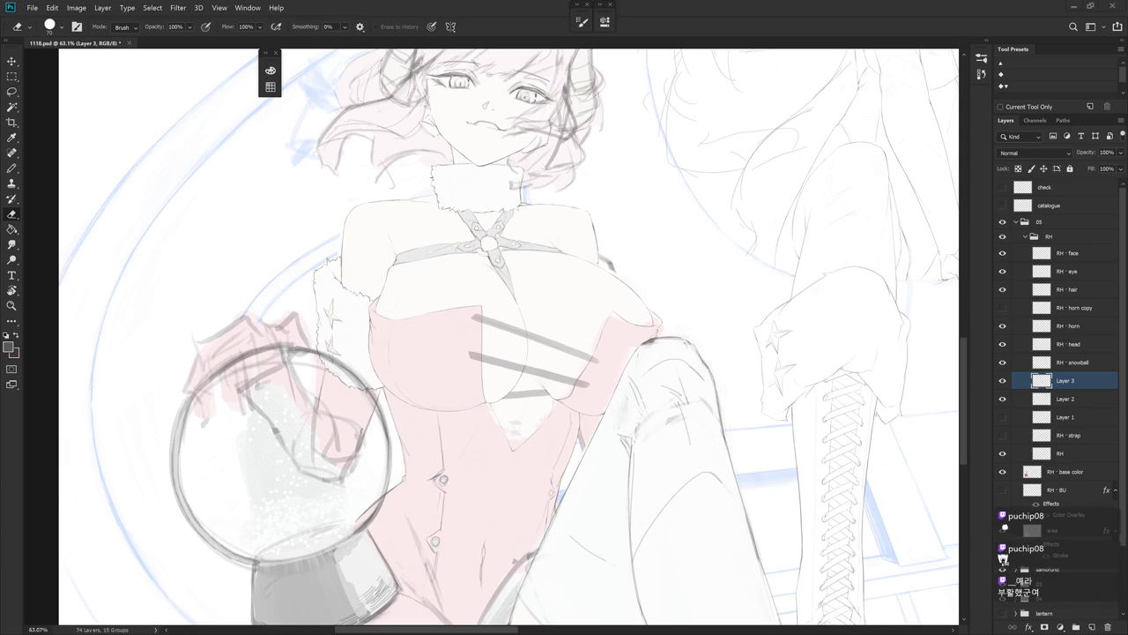
- On Layer 3, draw diagonal lacing strokes crossing Layer 2's straps in a rotated view
key(b)
mouse_move(636, 250)
mouse_down()
mouse_move(459, 192)
mouse_move(482, 315)
mouse_up()
key(ctrl+z)
drag(462, 221, 509, 357)
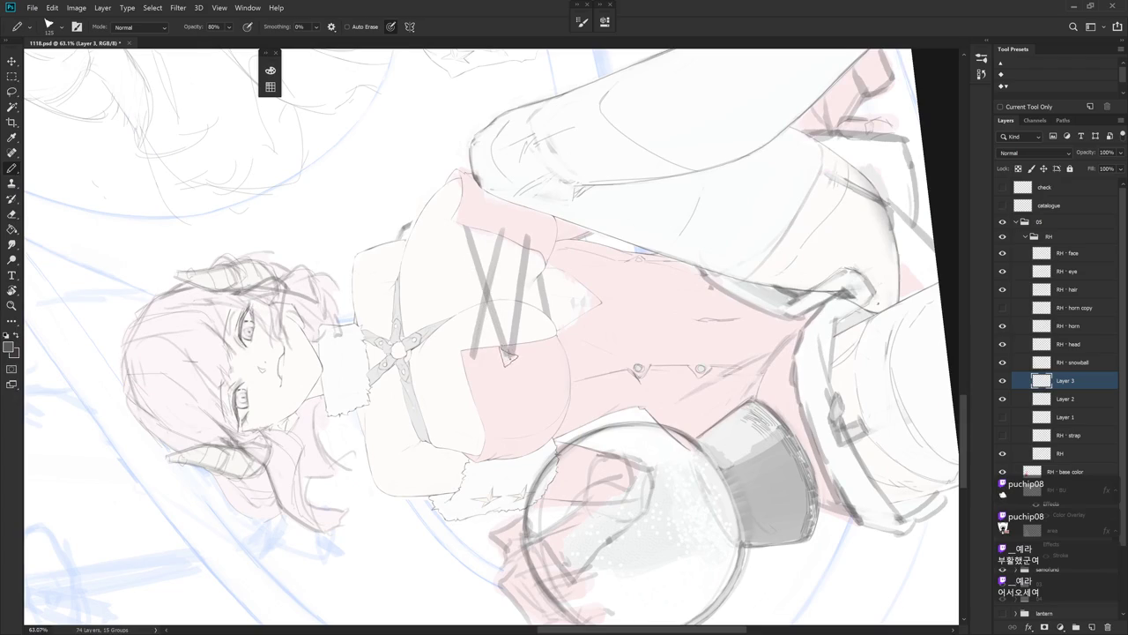
drag(502, 232, 531, 345)
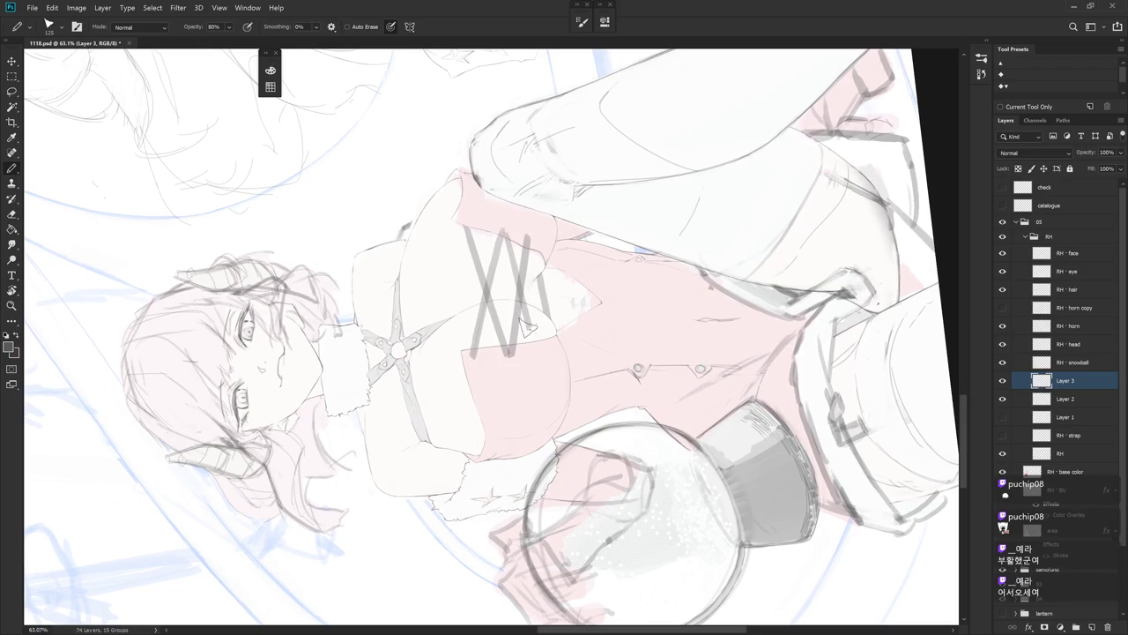
key(ctrl+z)
drag(505, 222, 534, 346)
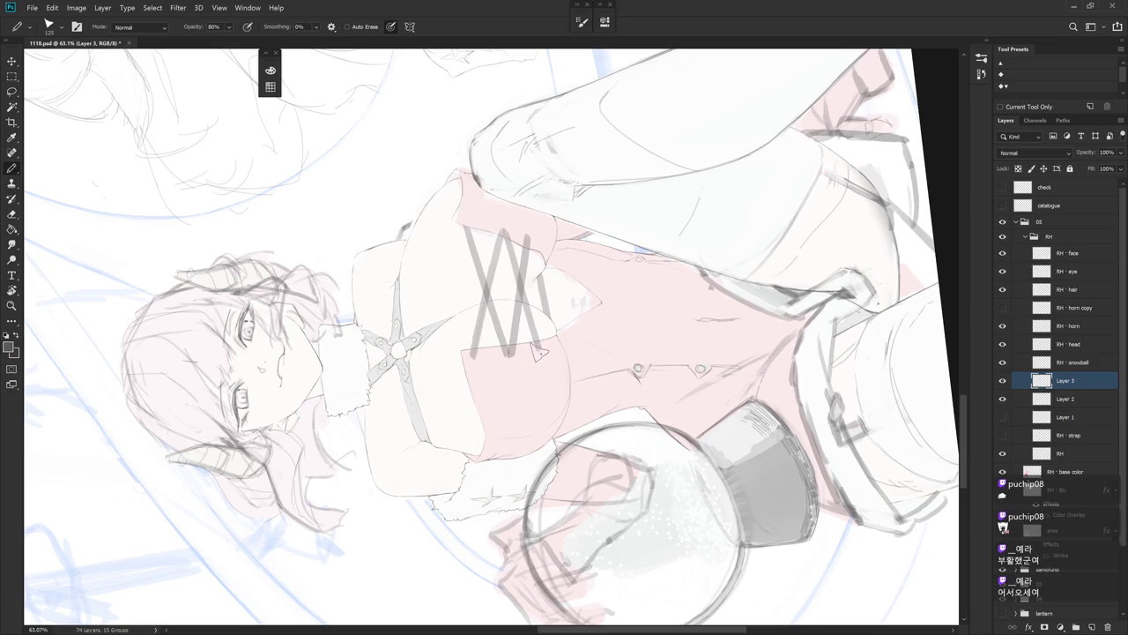
key(ctrl+z)
drag(502, 224, 534, 357)
- Redraw the overlong lacing stroke shorter and add a short stroke down the lacing
key(ctrl+z)
drag(501, 218, 534, 361)
key(ctrl+z)
drag(502, 225, 546, 373)
key(Escape)
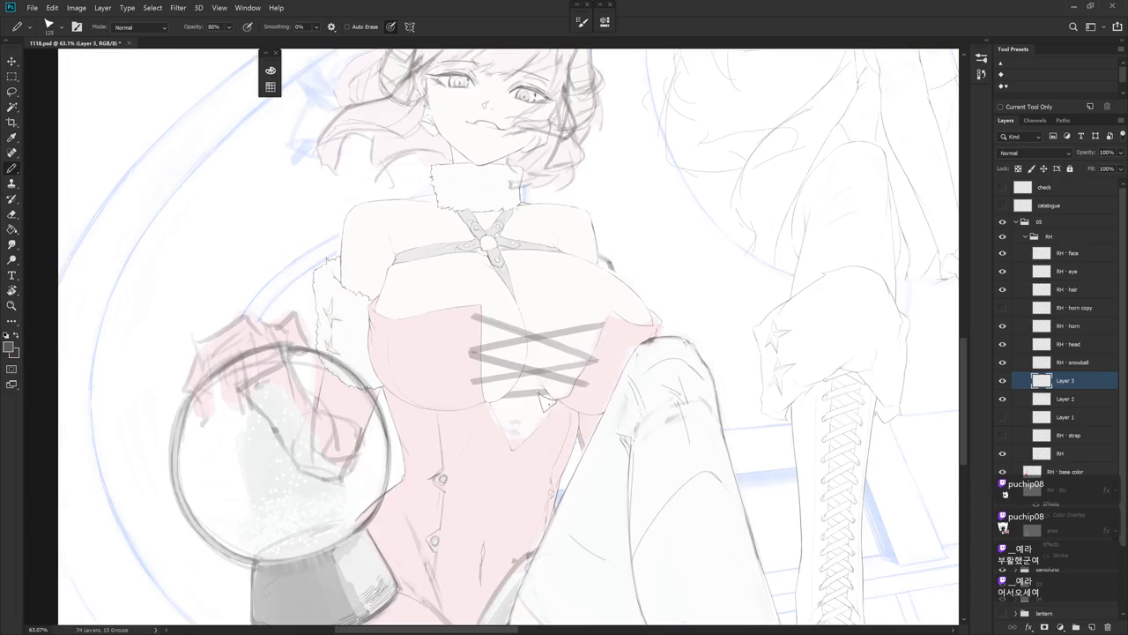
key(r)
mouse_move(527, 471)
mouse_down()
mouse_move(621, 304)
mouse_move(507, 212)
mouse_up()
mouse_move(520, 249)
mouse_down()
mouse_move(537, 219)
mouse_move(550, 314)
mouse_up()
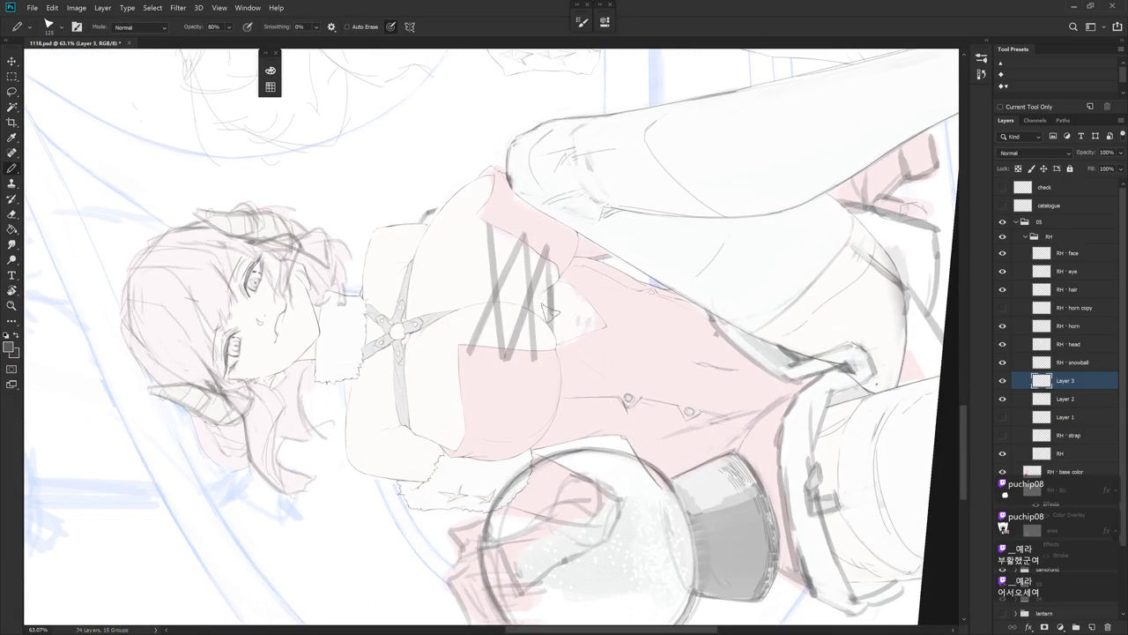
- Toggle Layer 2's strokes off and on to compare, then make Layer 3 active
key(e)
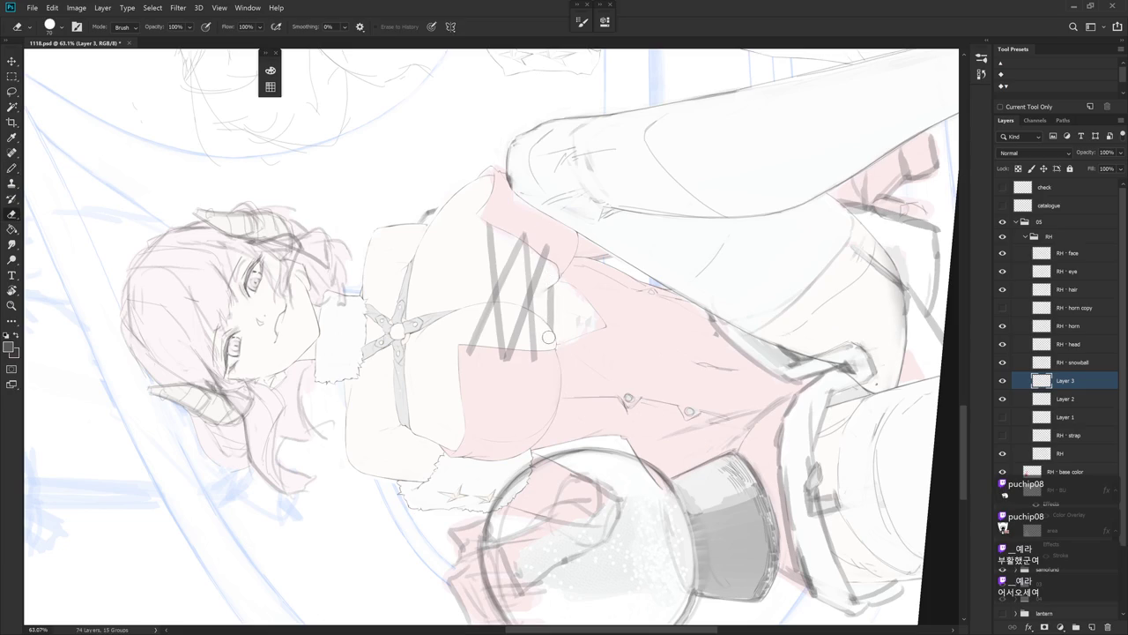
click(1087, 405)
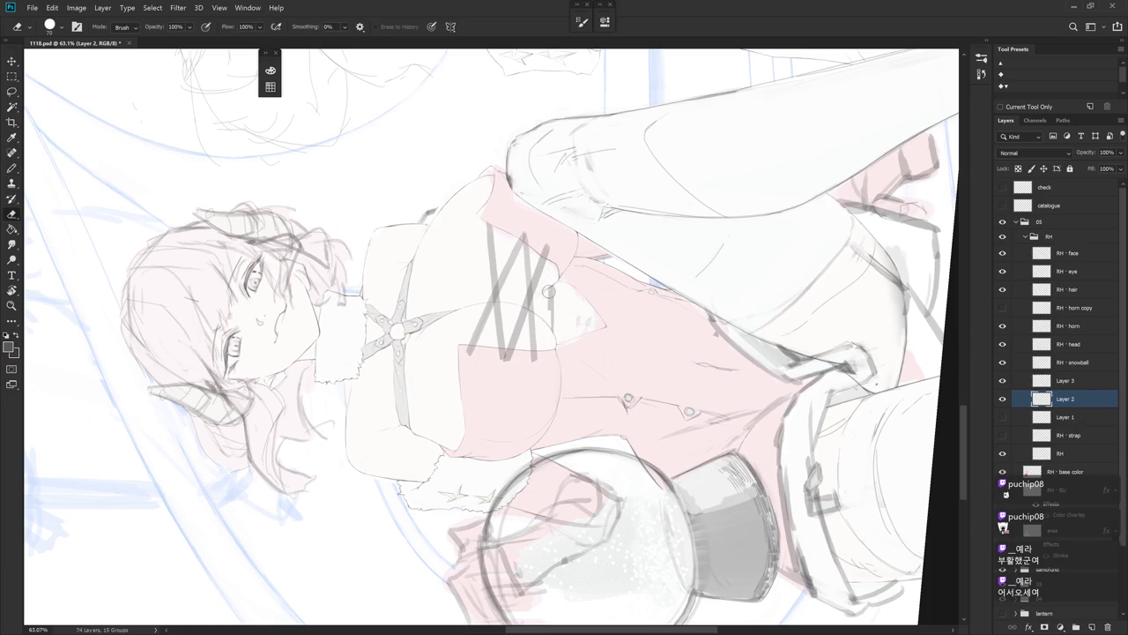
key(b)
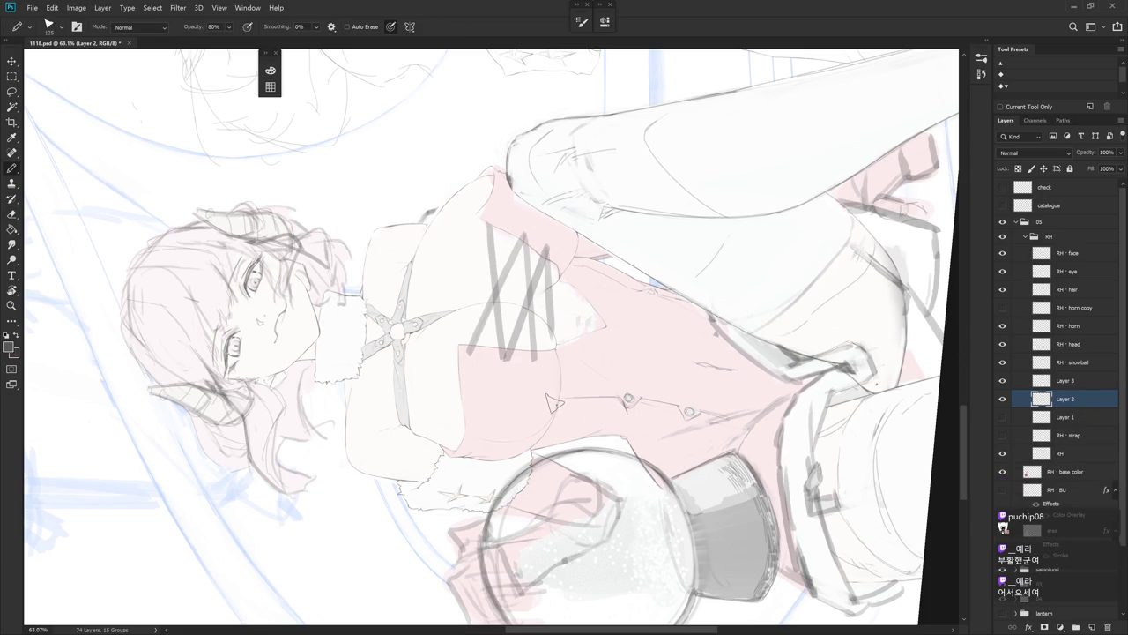
key(e)
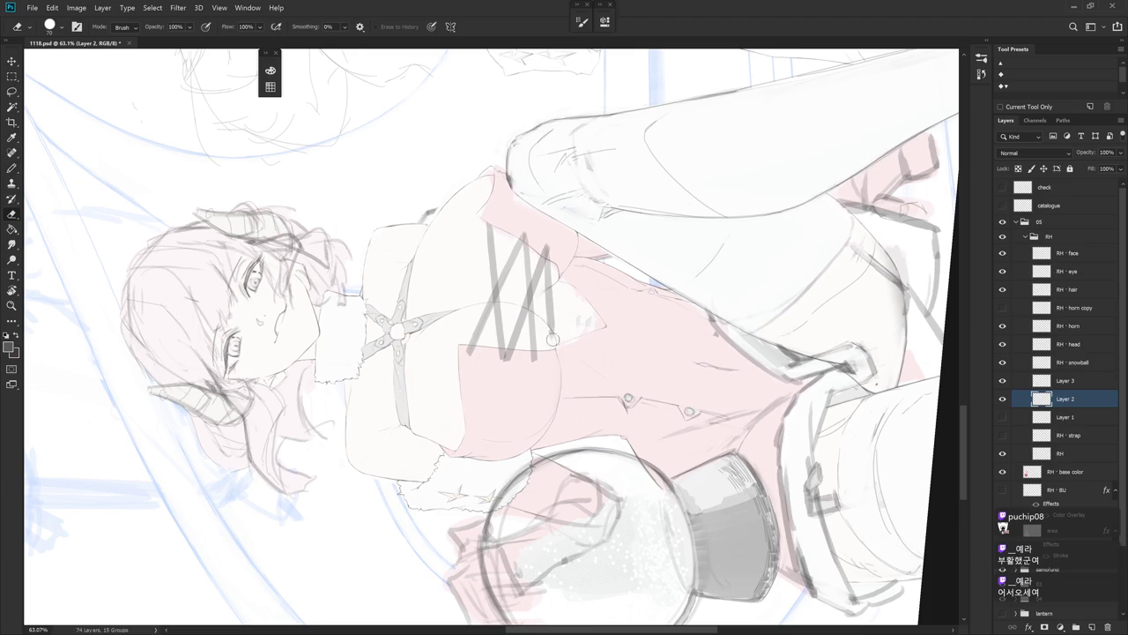
click(1002, 399)
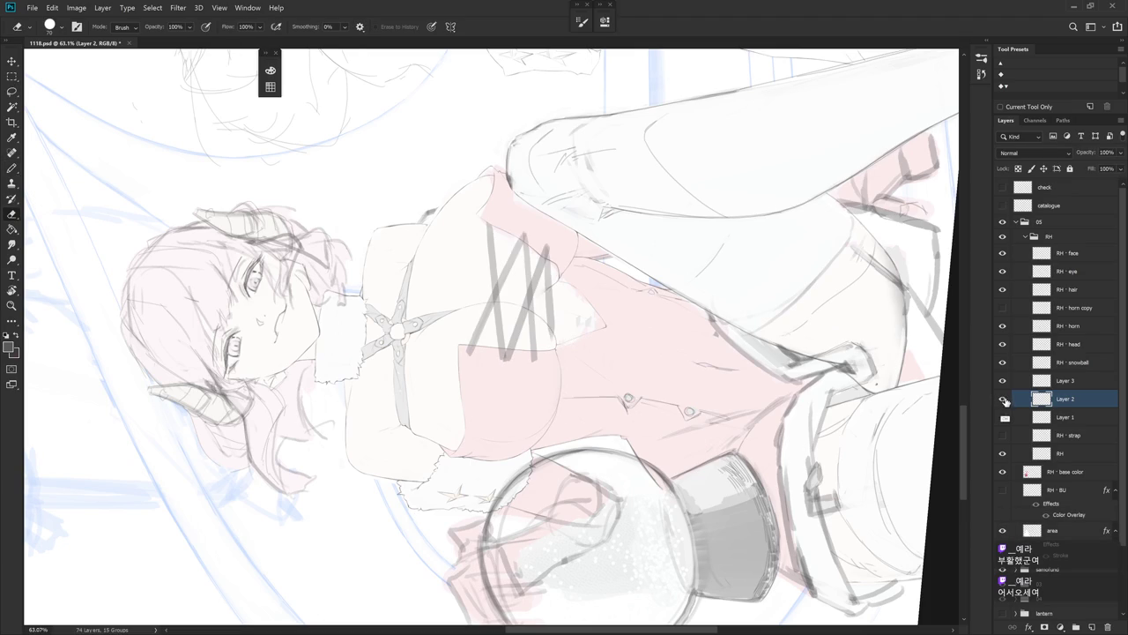
click(1068, 380)
key(b)
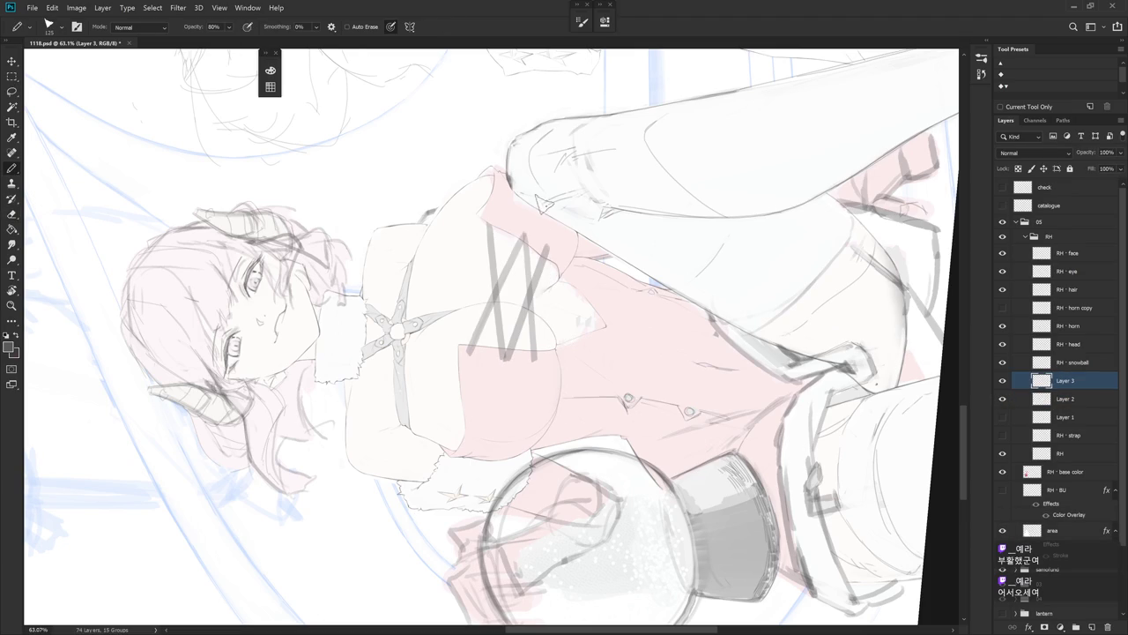
- Draw a vertical stroke over the zigzag straps, keeping it after an undo and redo
drag(546, 262, 549, 346)
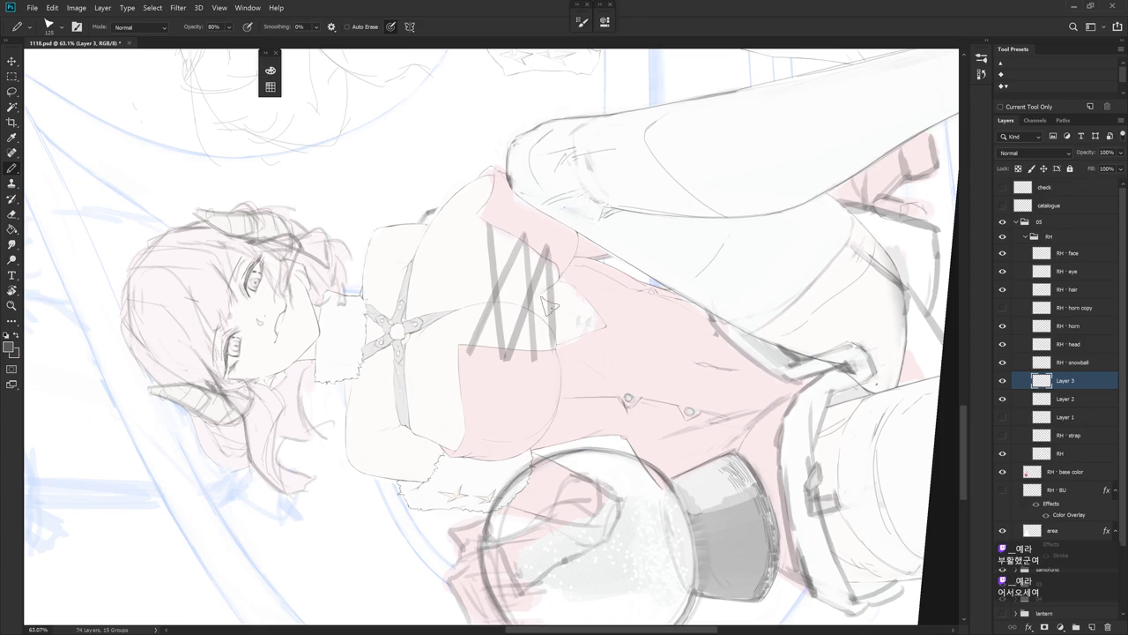
key(ctrl+z)
key(ctrl+shift+z)
key(e)
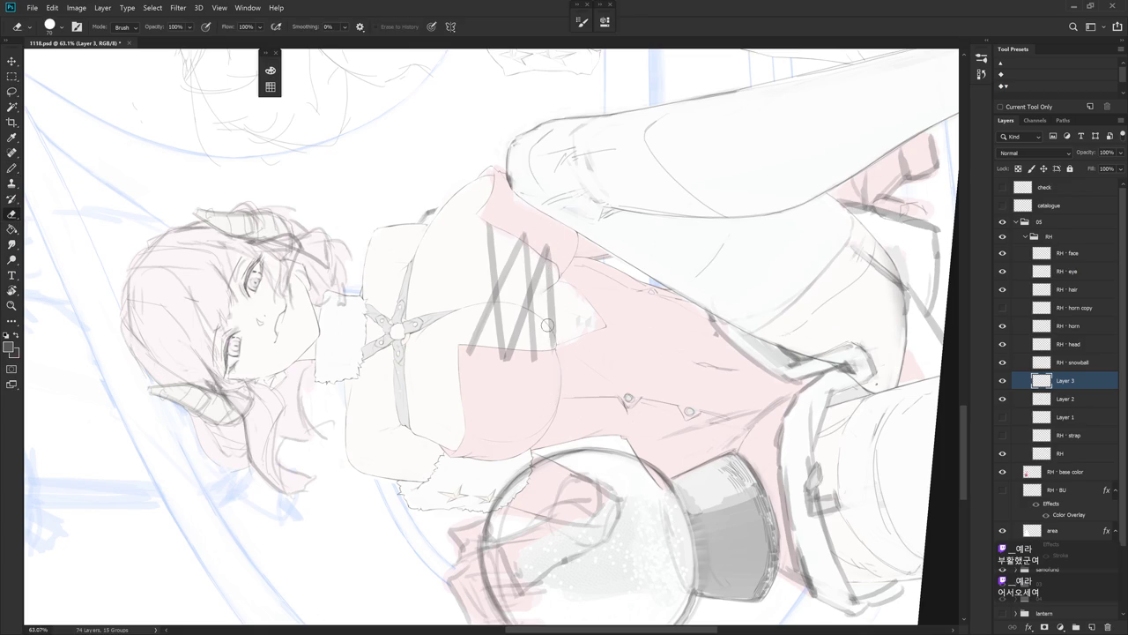
key(Escape)
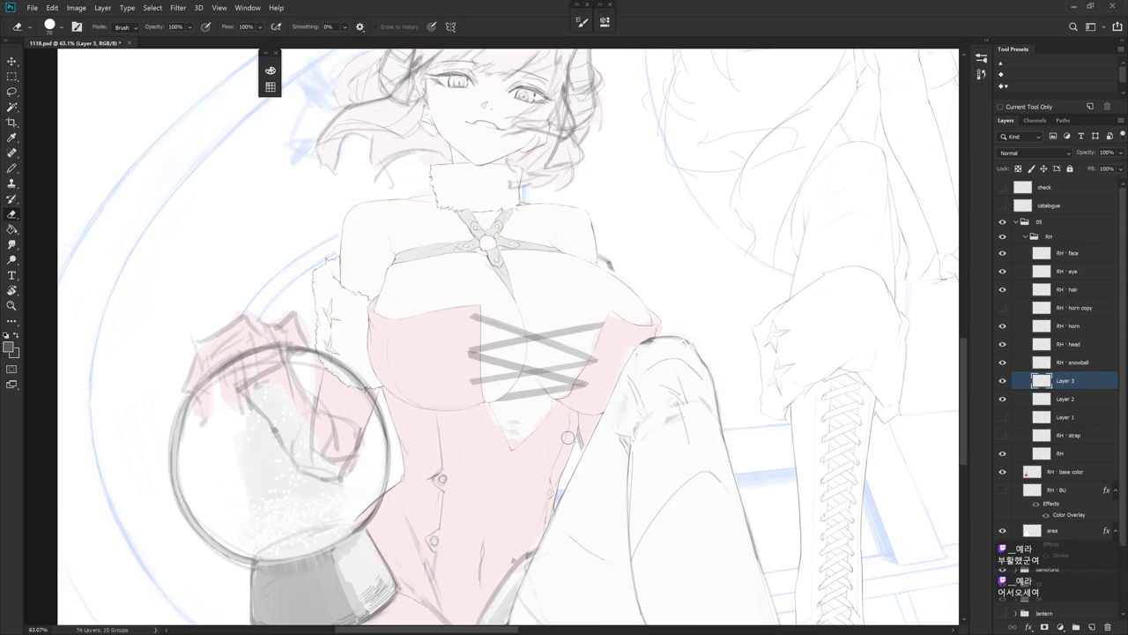
- Draw a pencil line along the lacing's right side in a rotated view
key(alt+bracketleft)
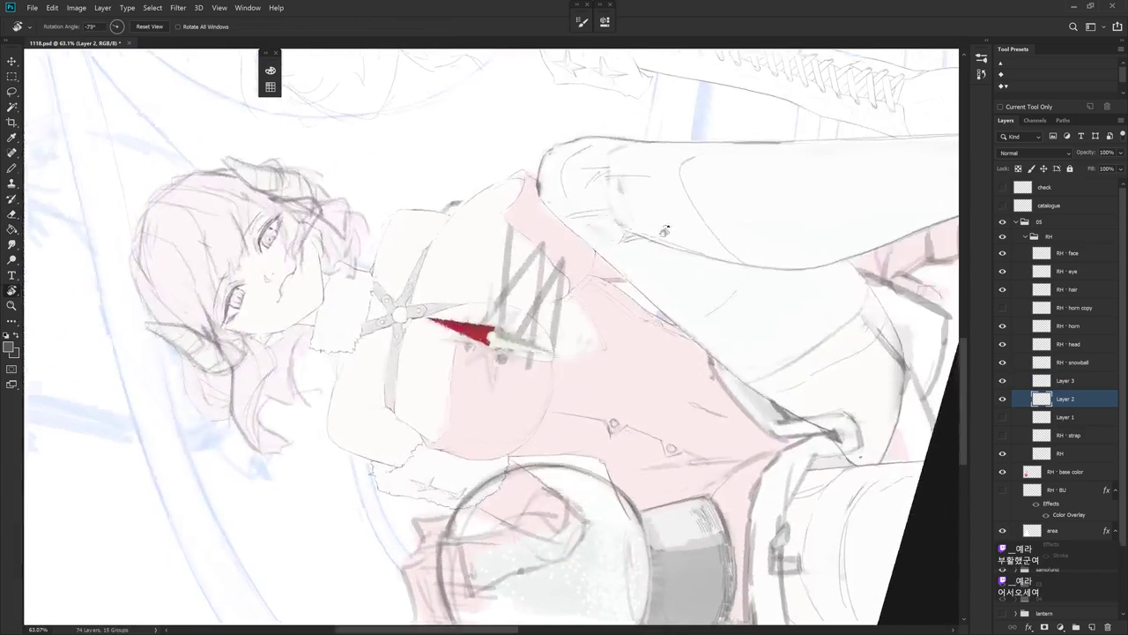
drag(844, 429, 534, 269)
key(b)
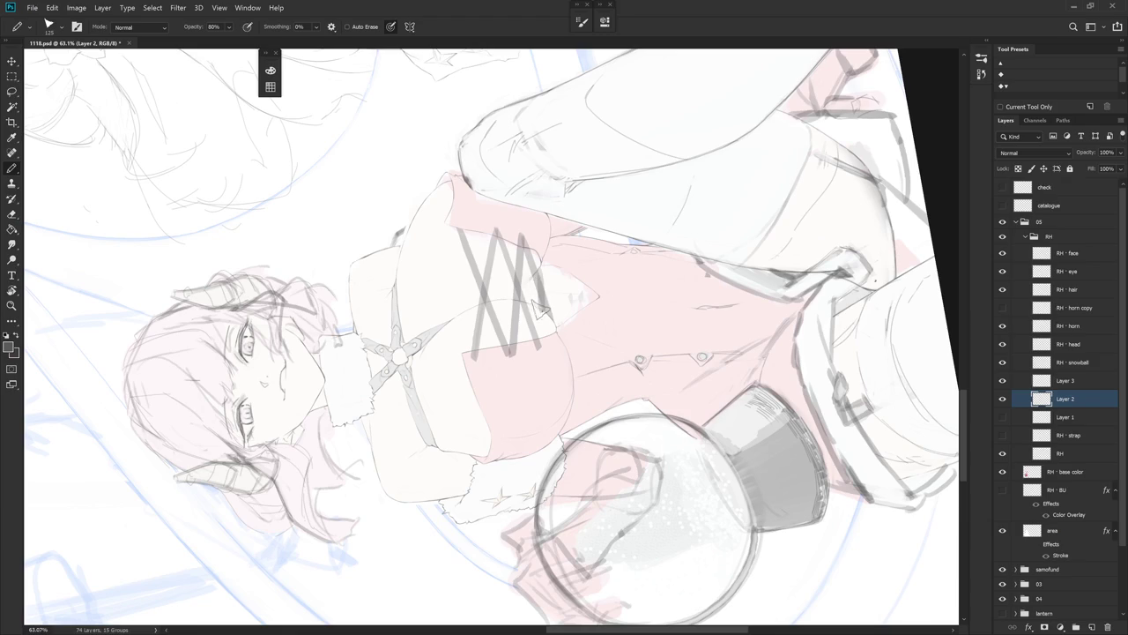
drag(538, 267, 547, 348)
key(Escape)
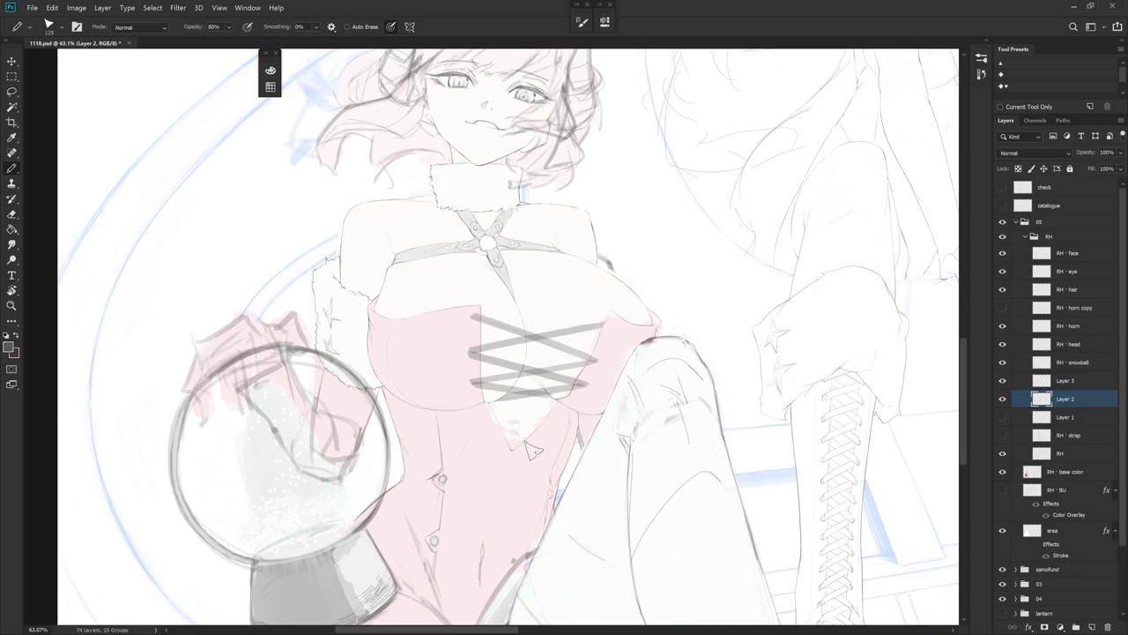
key(r)
- Rotate the view back to upright and hide Layer 2 to compare the lacing
drag(564, 574, 329, 503)
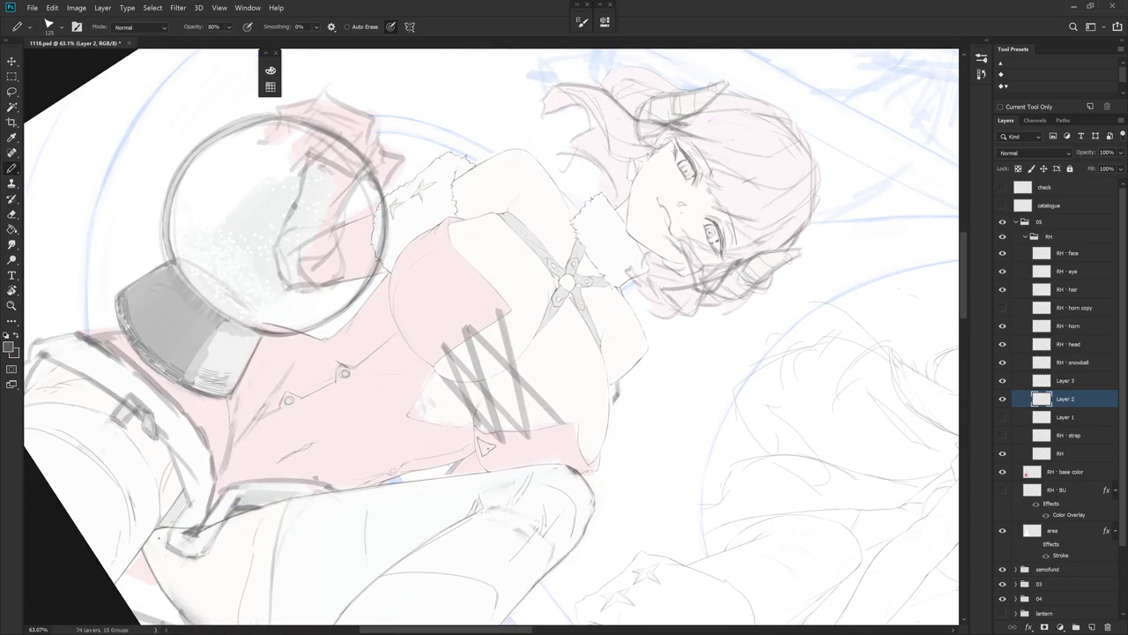
key(r)
mouse_move(503, 479)
mouse_down()
mouse_move(527, 412)
mouse_move(648, 537)
mouse_up()
key(e)
key(r)
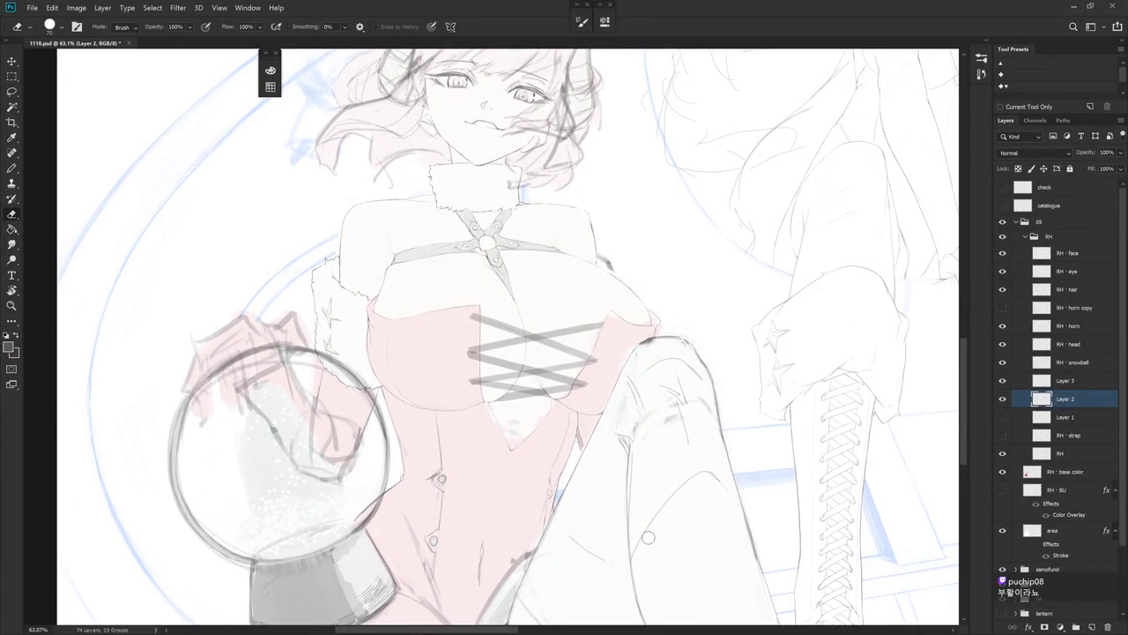
click(1002, 400)
click(1002, 400)
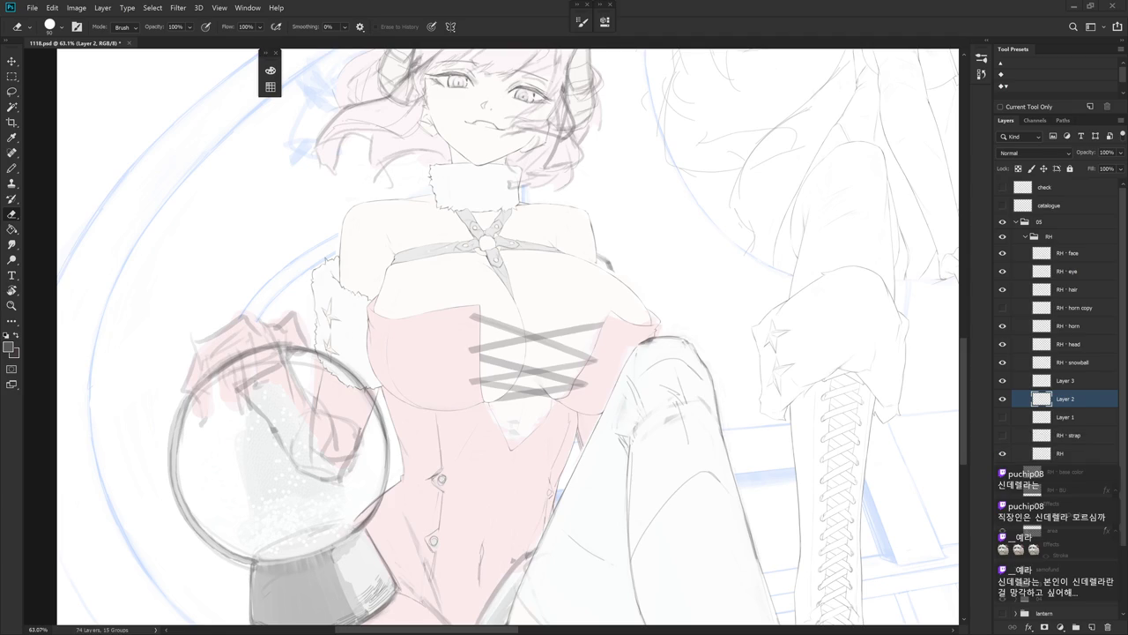
drag(643, 436, 698, 419)
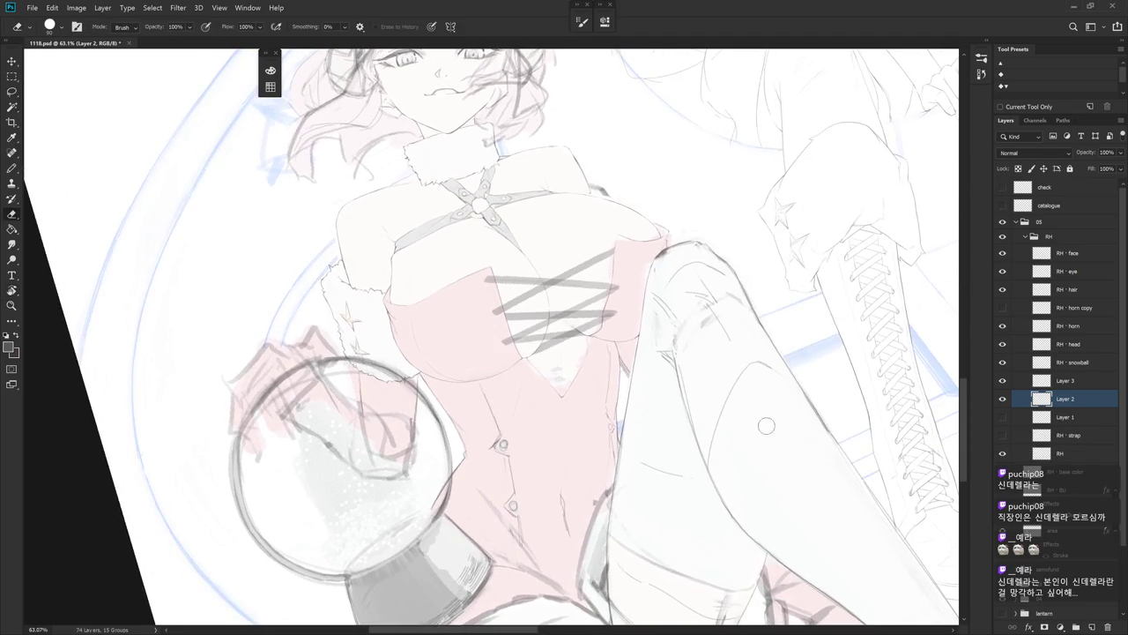
- Show Layer 2, zoom in on the chest lacing, and toggle Layer 3 to compare strands
click(1002, 398)
click(1076, 381)
drag(608, 283, 616, 286)
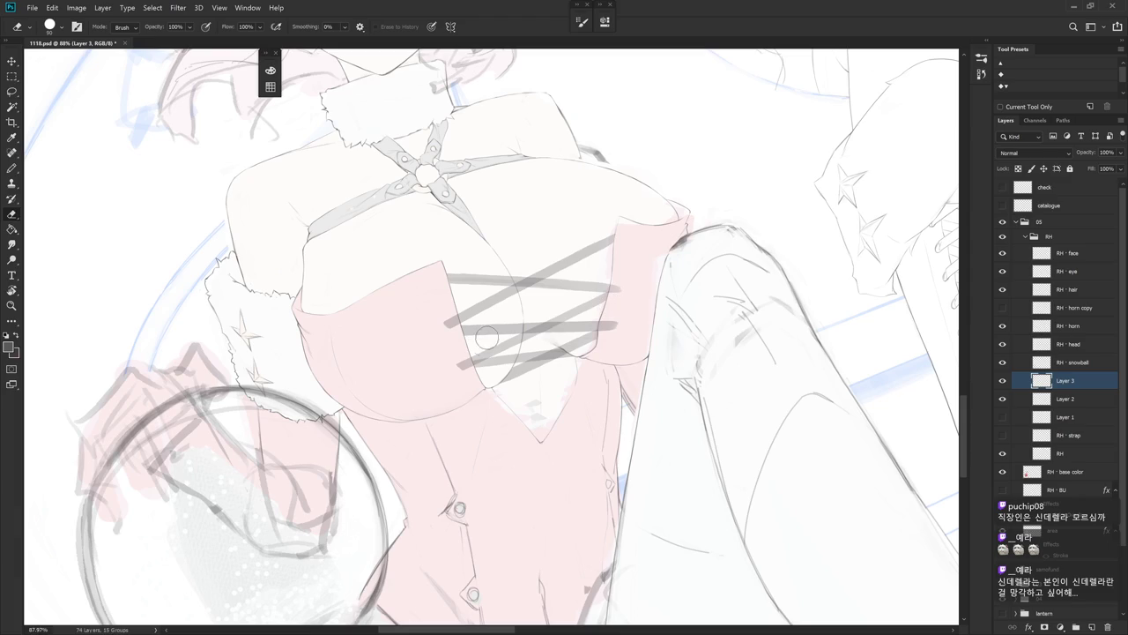
click(1065, 398)
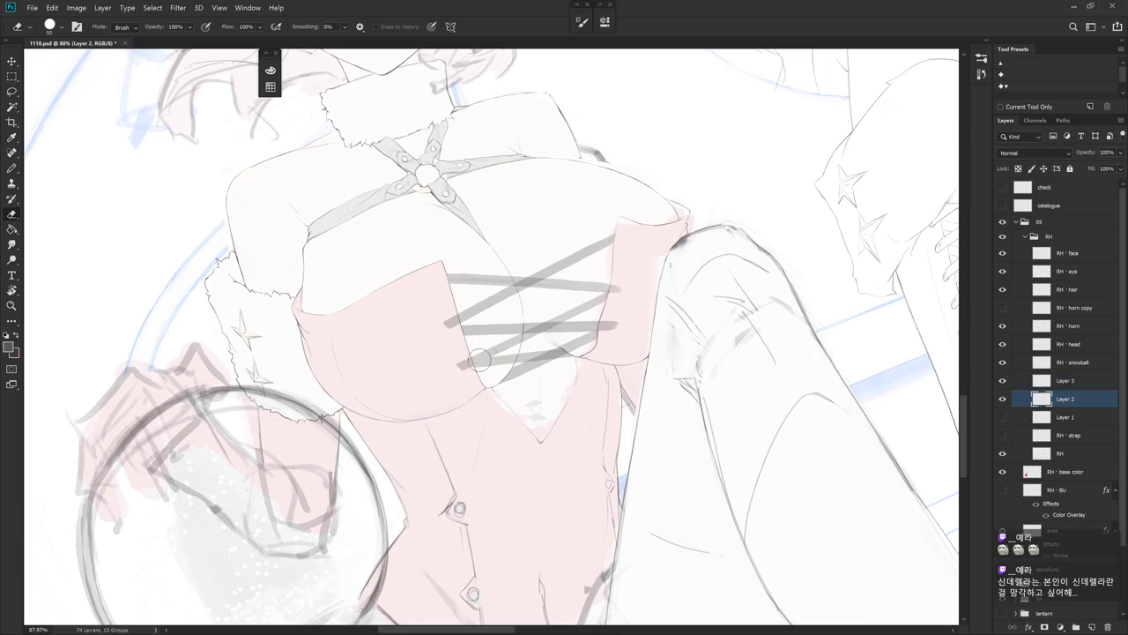
scroll(472, 371, up, 2)
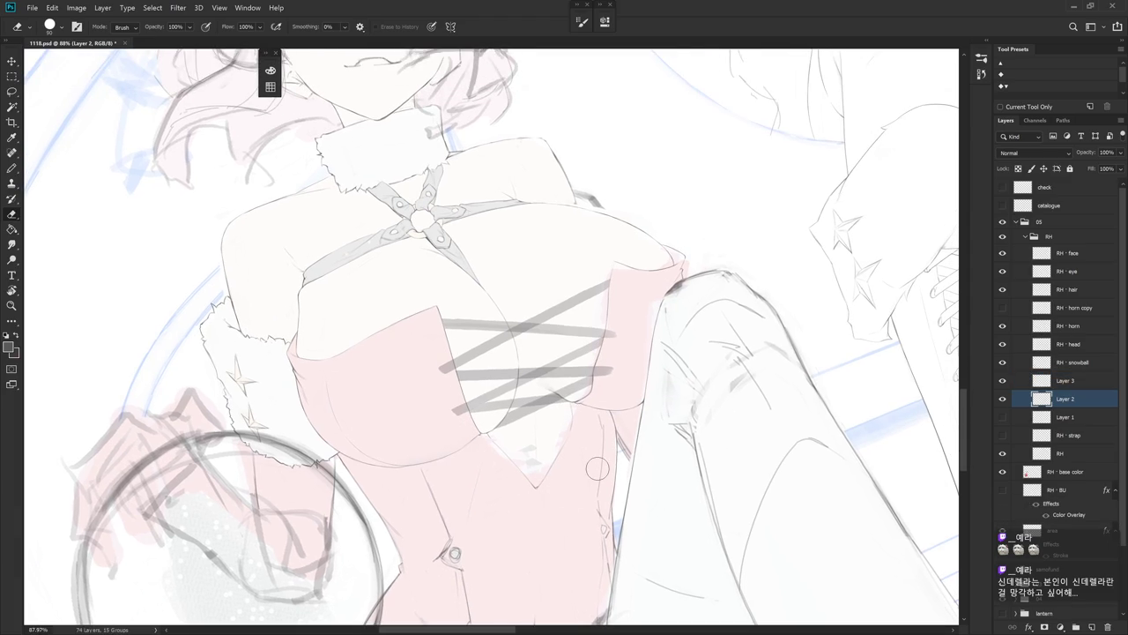
click(1002, 381)
click(1002, 380)
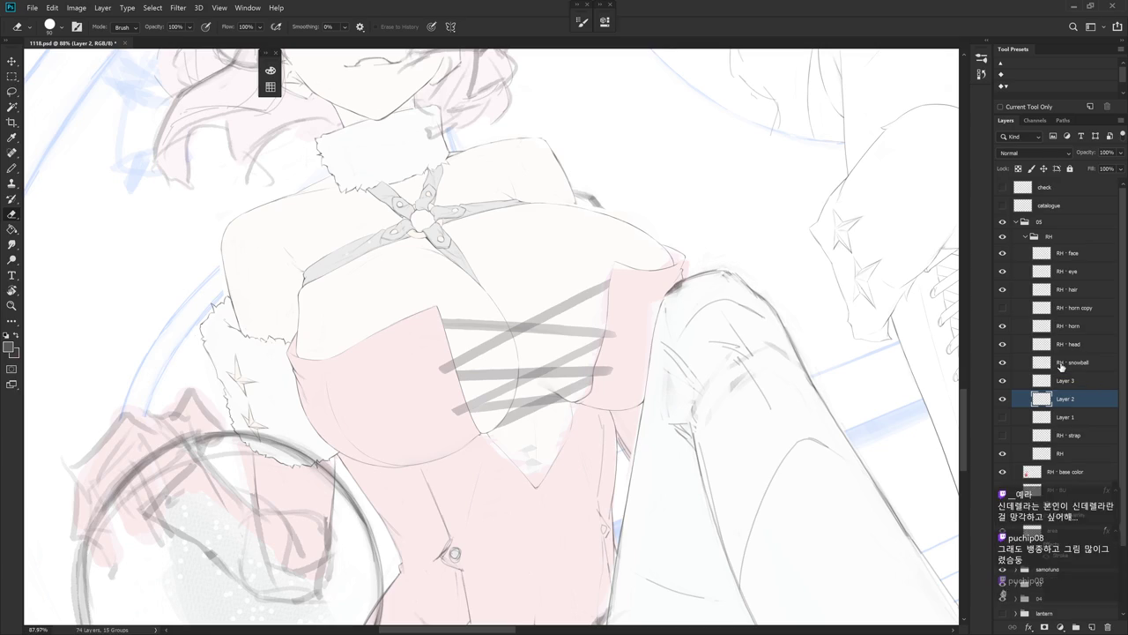
- Erase part of Layer 2's grey lacing strokes, then zoom out to the whole torso
drag(758, 438, 773, 370)
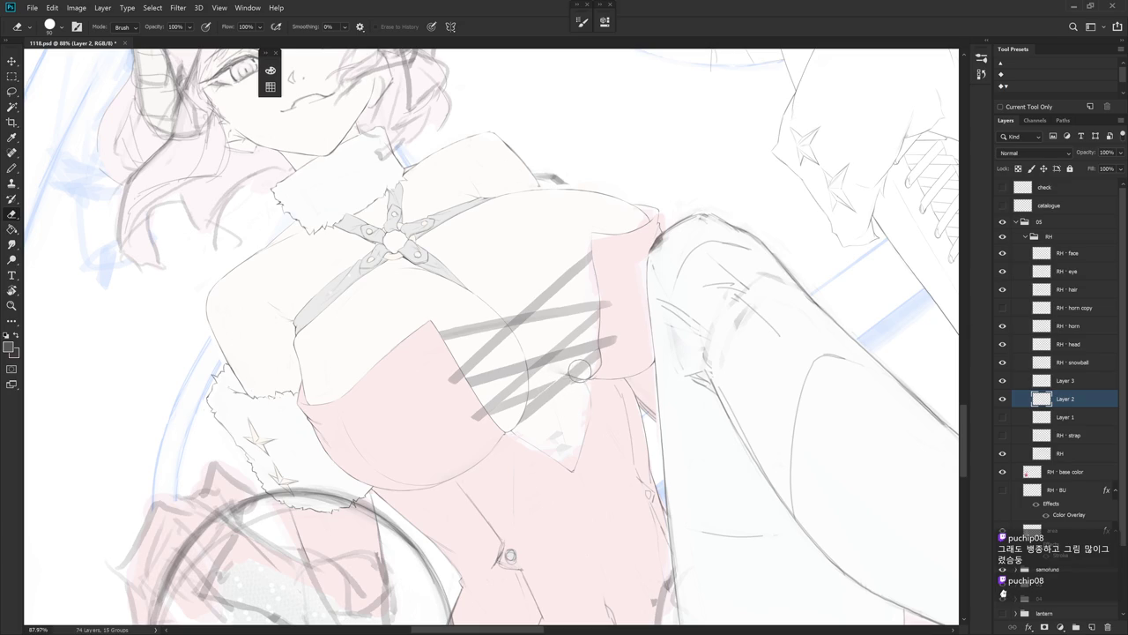
key(b)
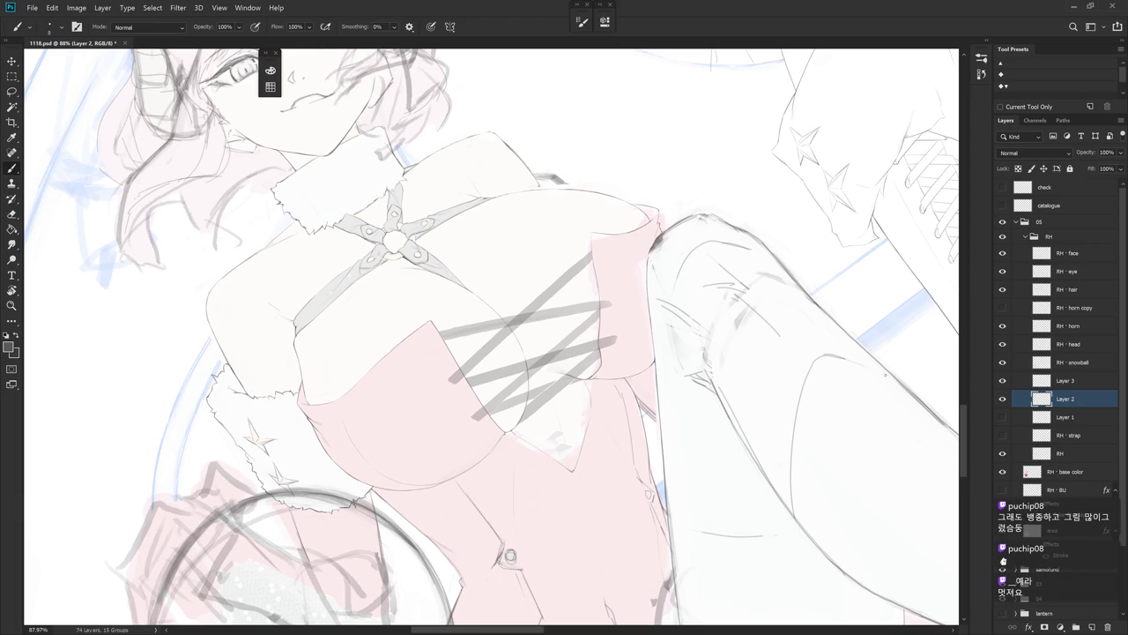
scroll(528, 361, up, 2)
scroll(517, 359, up, 1)
key(e)
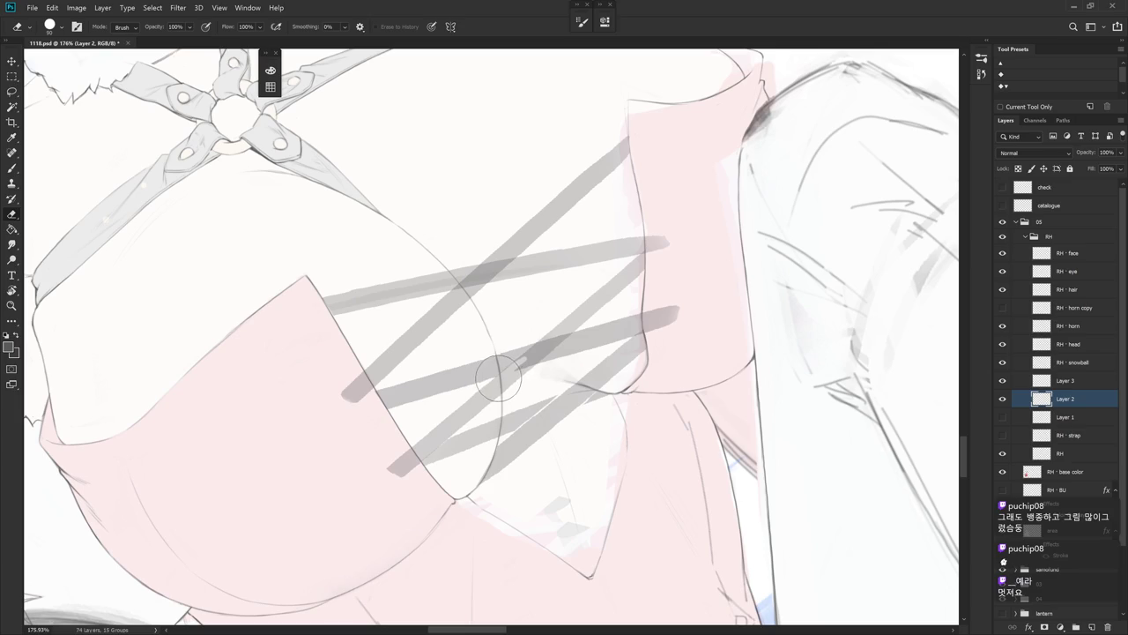
drag(522, 357, 571, 328)
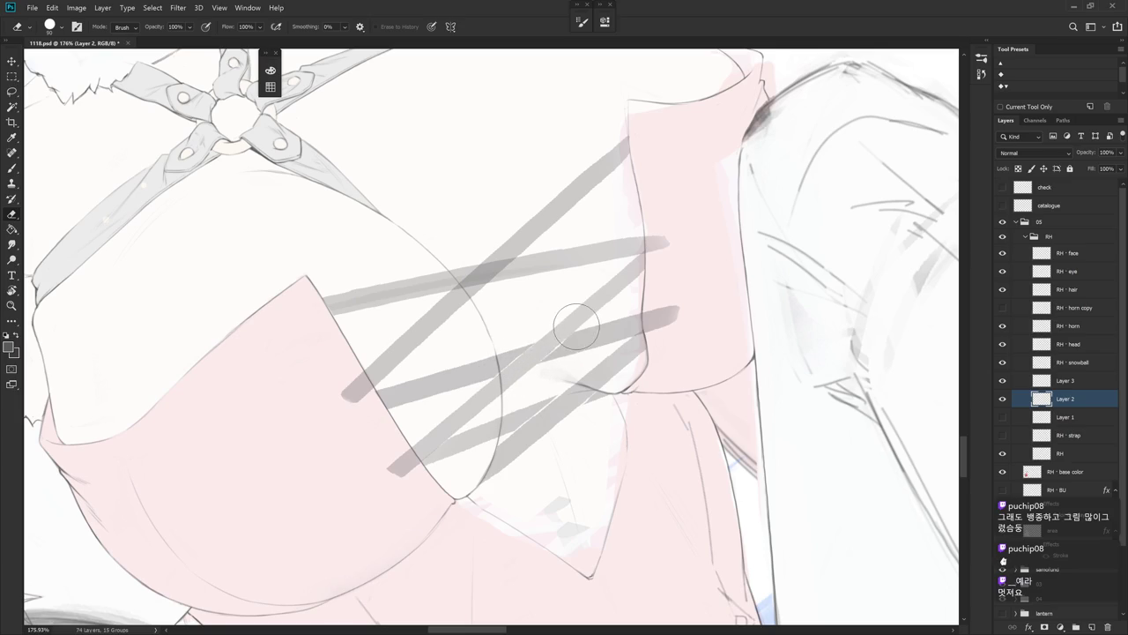
scroll(672, 368, down, 3)
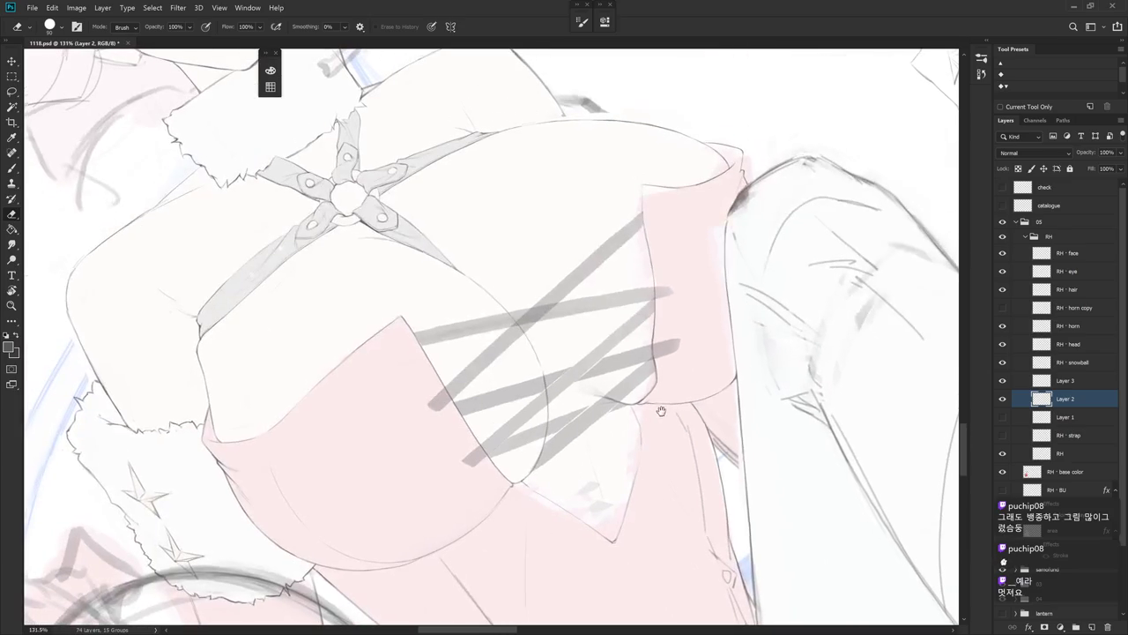
drag(658, 430, 593, 306)
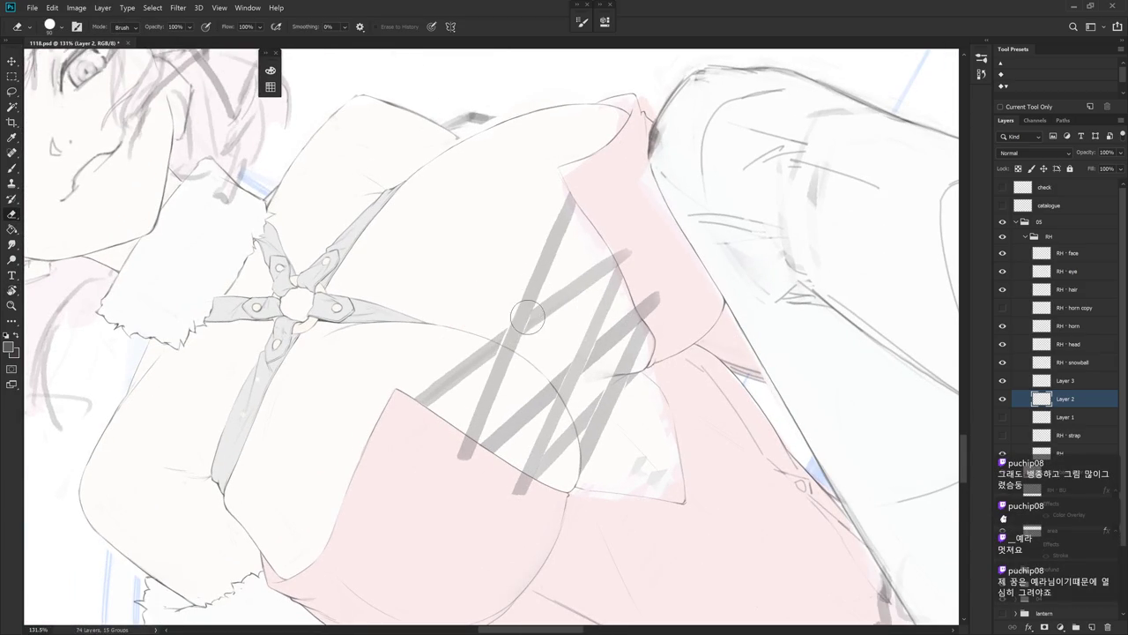
drag(621, 298, 553, 379)
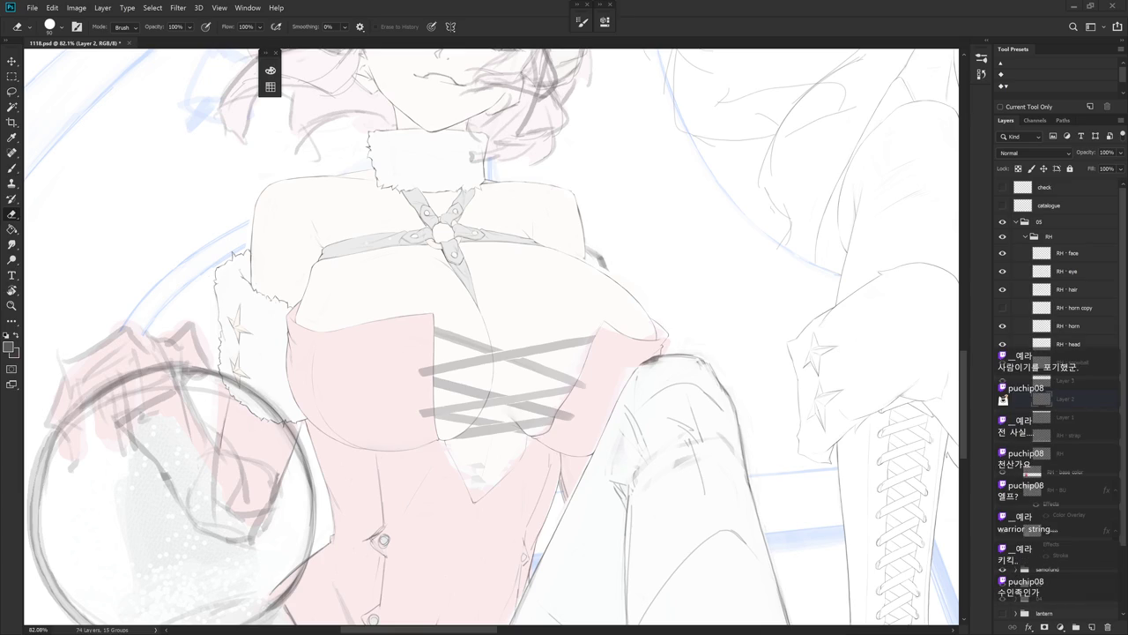
- Frame the area below the chest with the view rotated to about -42°, brush ready
drag(715, 442, 721, 410)
key(b)
scroll(730, 447, down, 3)
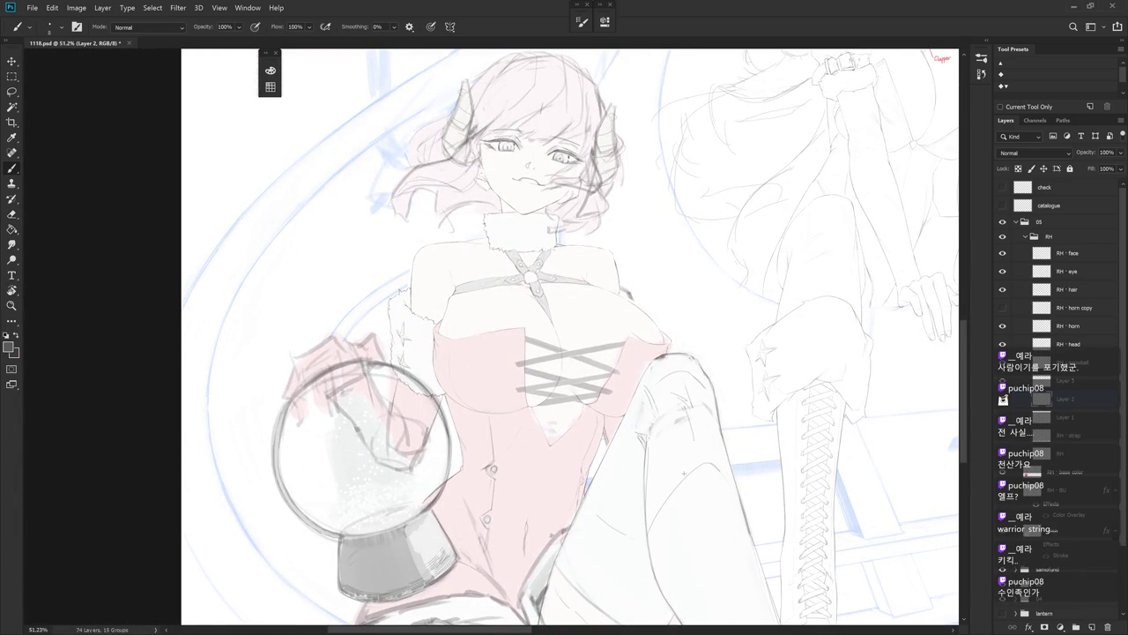
scroll(718, 438, up, 1)
scroll(670, 359, up, 1)
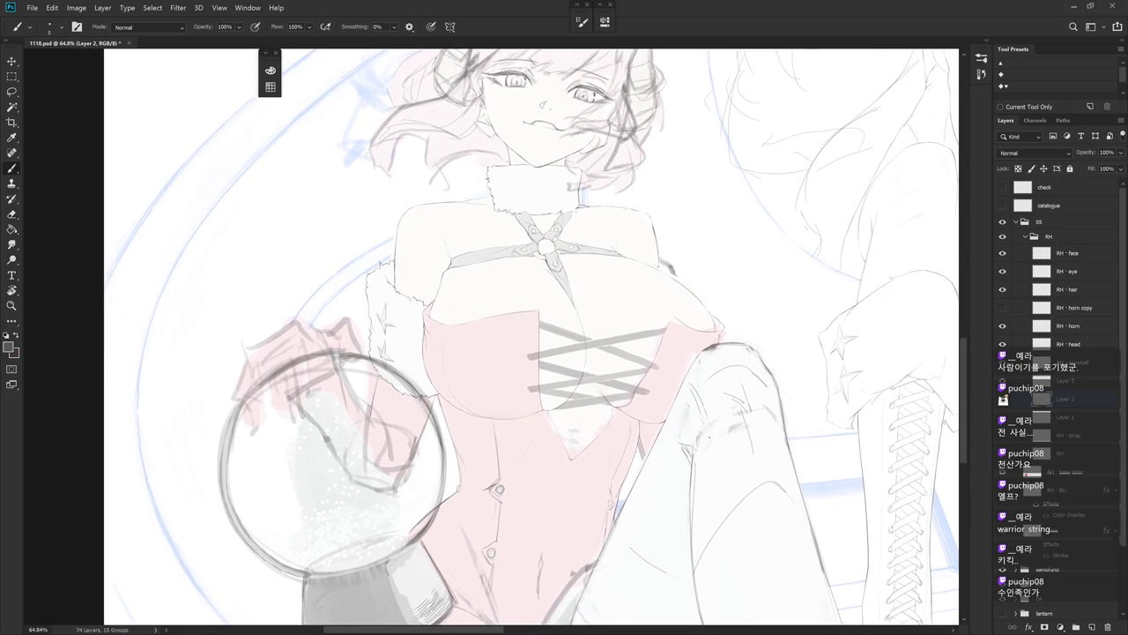
key(r)
drag(670, 358, 617, 265)
key(b)
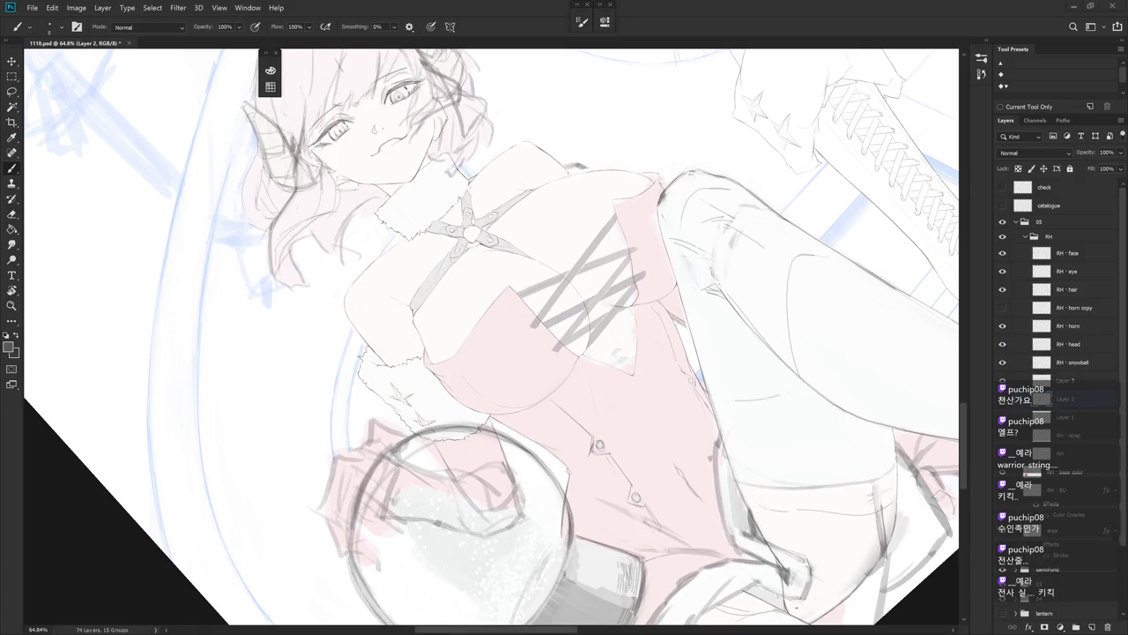
- Zoom in on the lacing, compare with Layer 2 hidden, and brush a short strand
drag(564, 335, 617, 370)
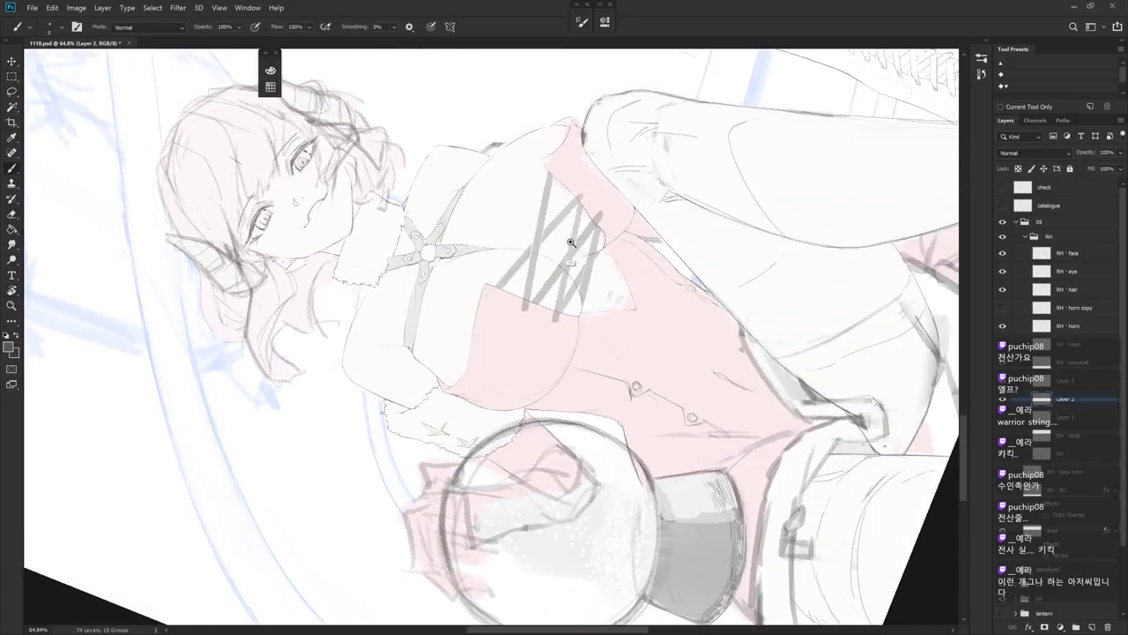
scroll(617, 370, up, 3)
mouse_move(625, 295)
mouse_down()
mouse_move(634, 368)
mouse_move(658, 409)
mouse_up()
key(ctrl+comma)
key(ctrl+comma)
key(ctrl+comma)
key(ctrl+comma)
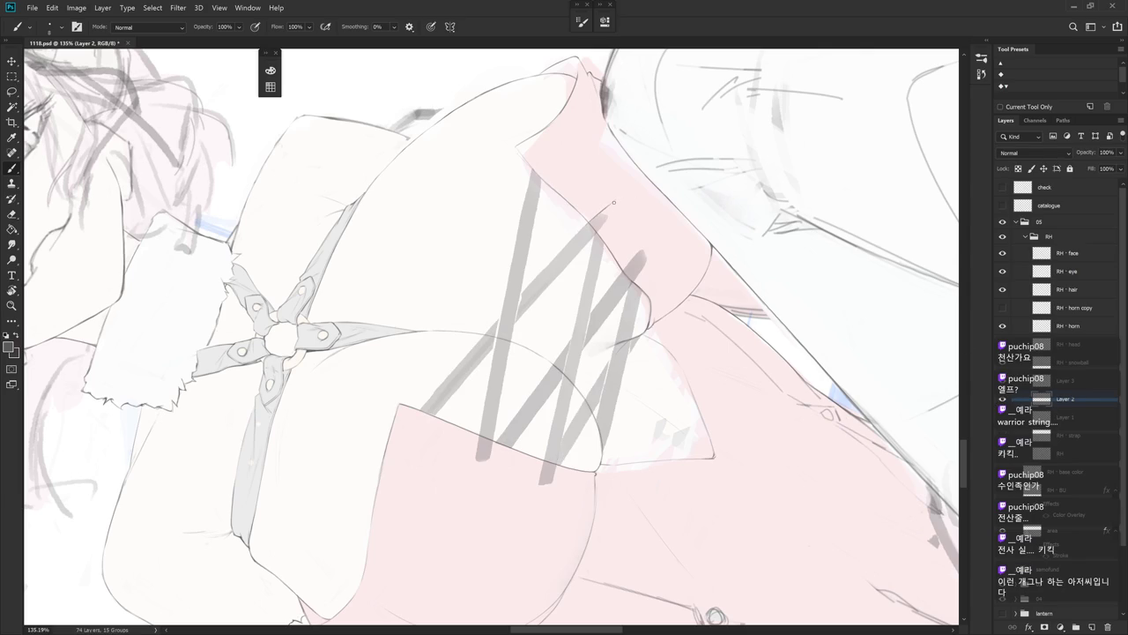
drag(610, 211, 643, 401)
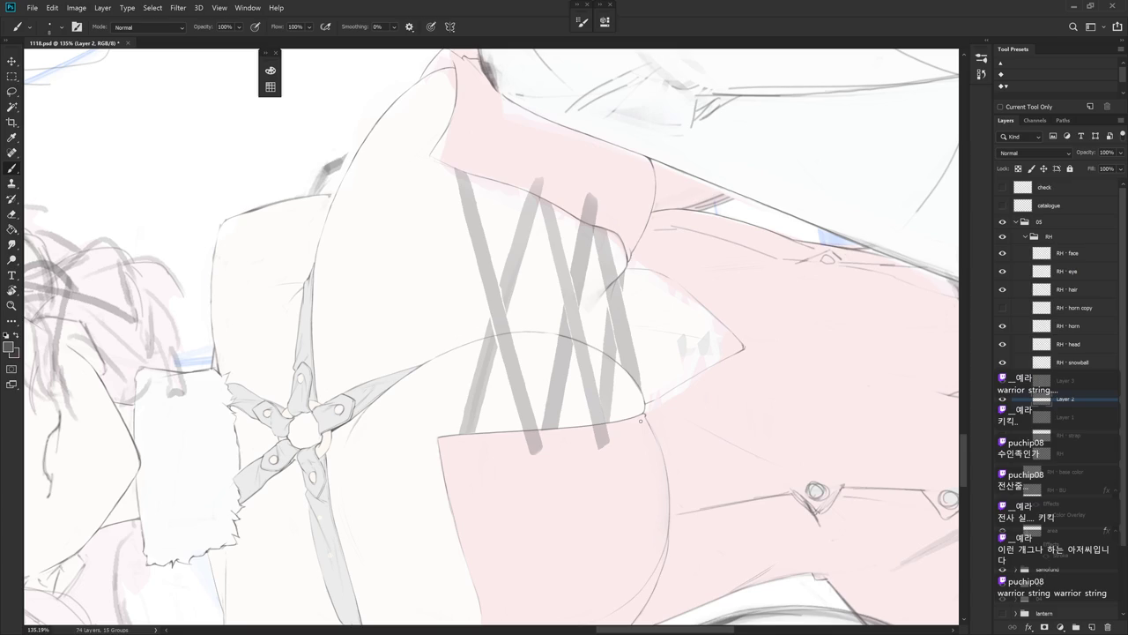
click(1066, 381)
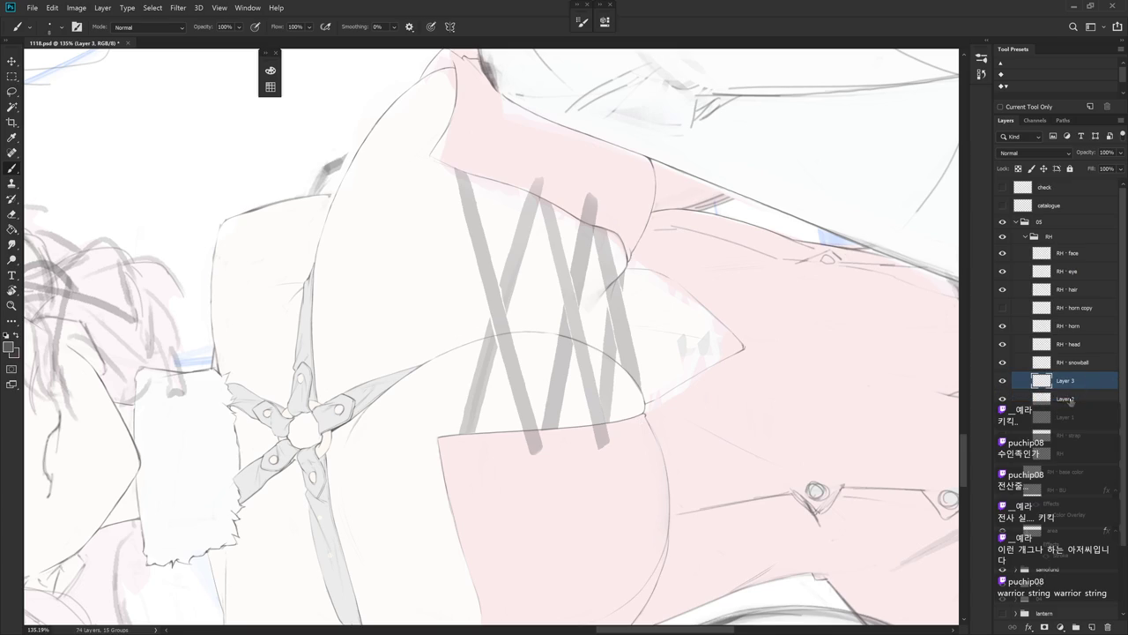
- Compare Layer 3's strands by hiding and reshowing it, then edit Layer 2 in a rotated view
click(1002, 381)
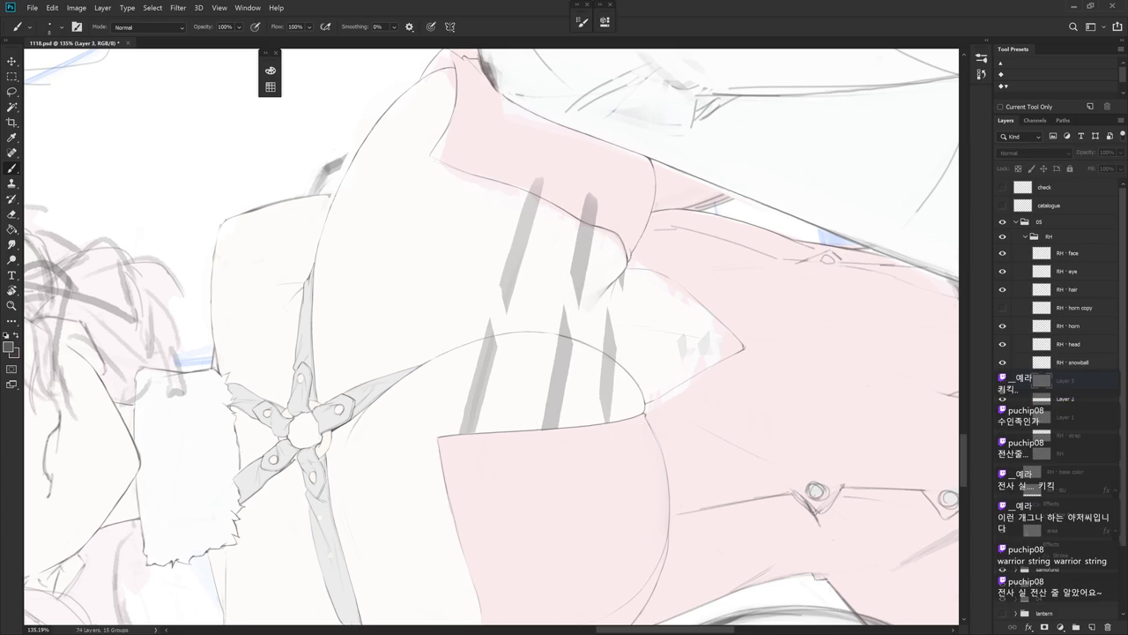
click(1002, 381)
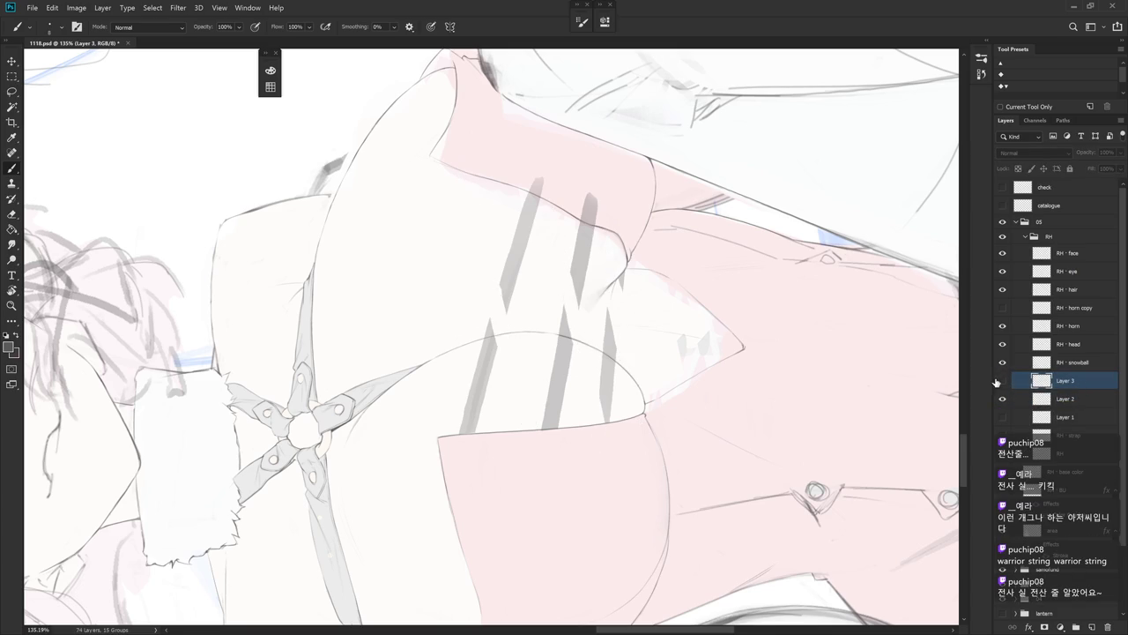
click(1028, 401)
key(r)
drag(528, 335, 573, 282)
- Clean the lacing with a smaller eraser, reset rotation, and pan across the bodice
key(e)
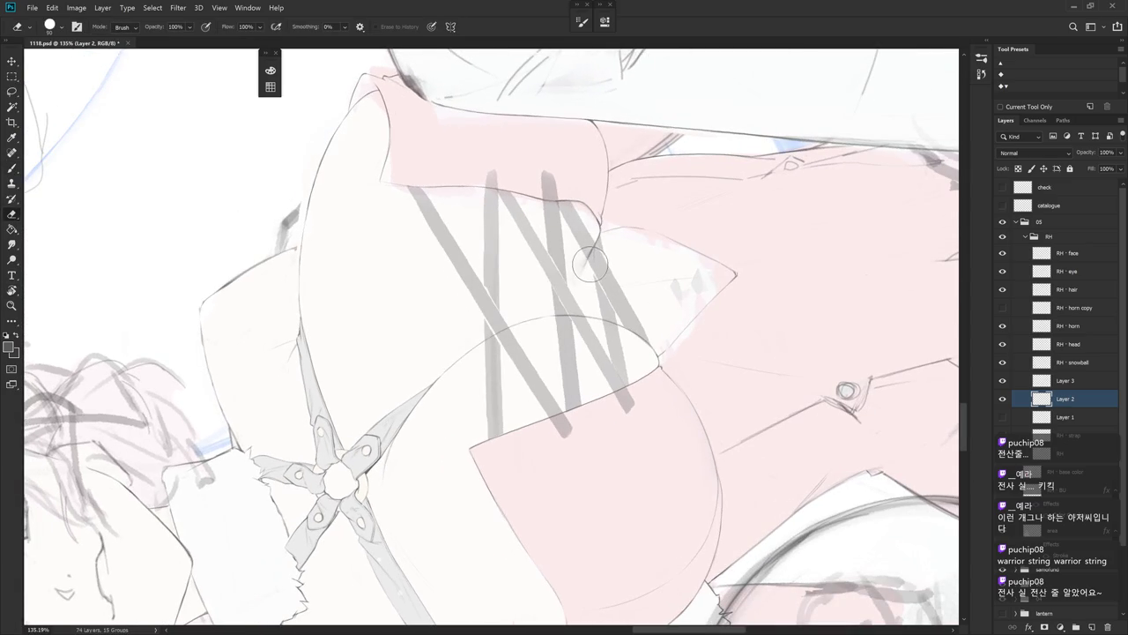
key(bracketleft)
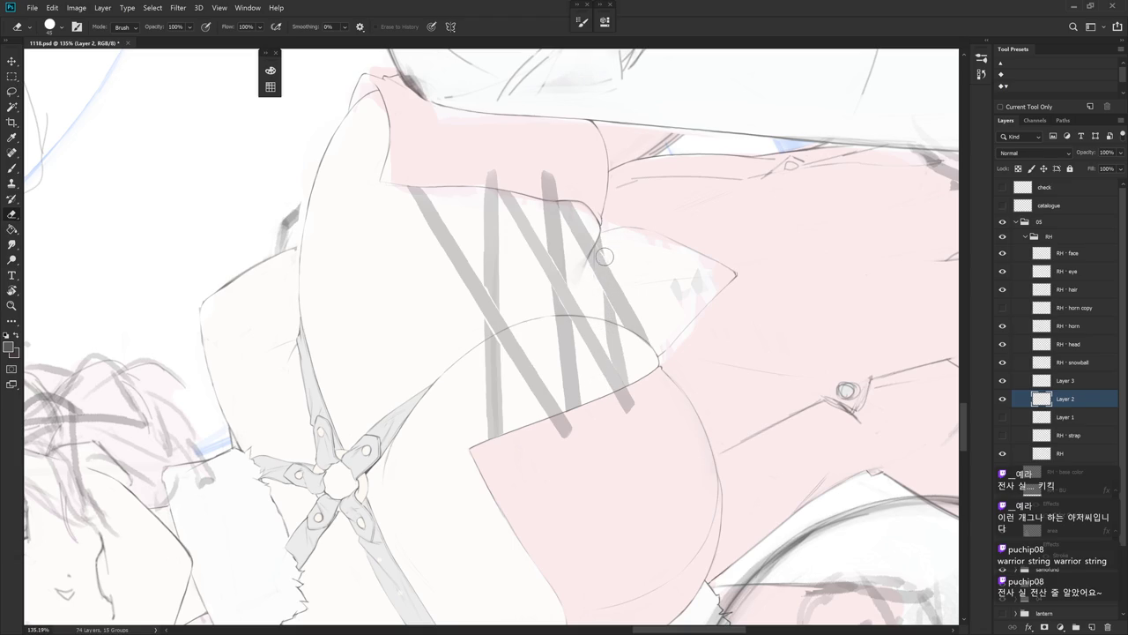
key(Escape)
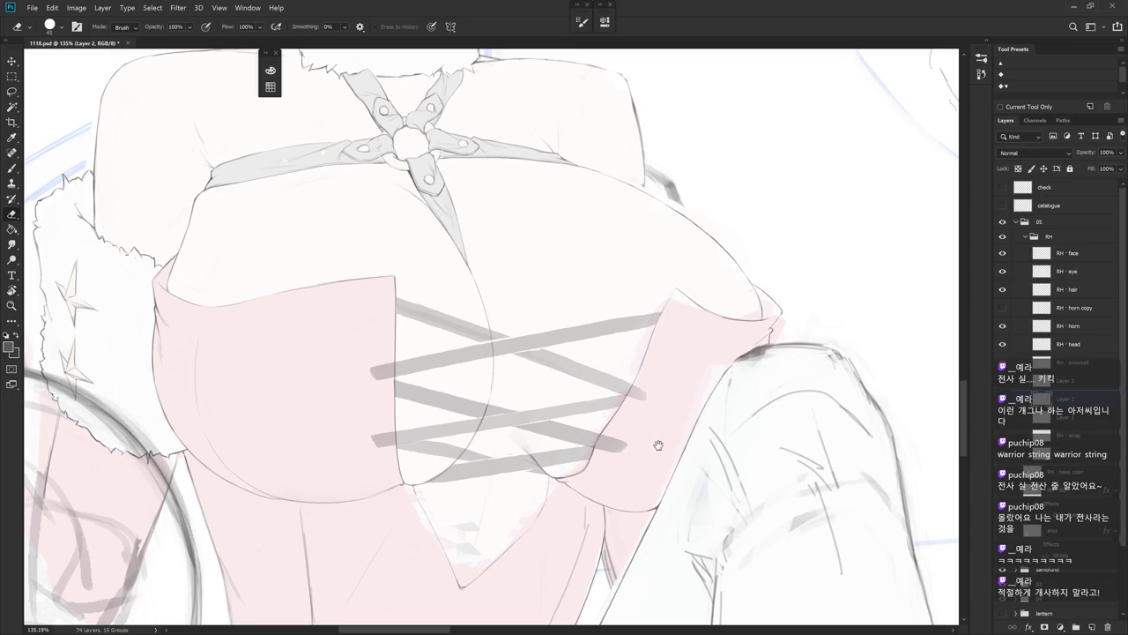
drag(623, 496, 746, 390)
key(b)
mouse_move(680, 427)
mouse_down()
mouse_move(686, 343)
mouse_move(548, 329)
mouse_up()
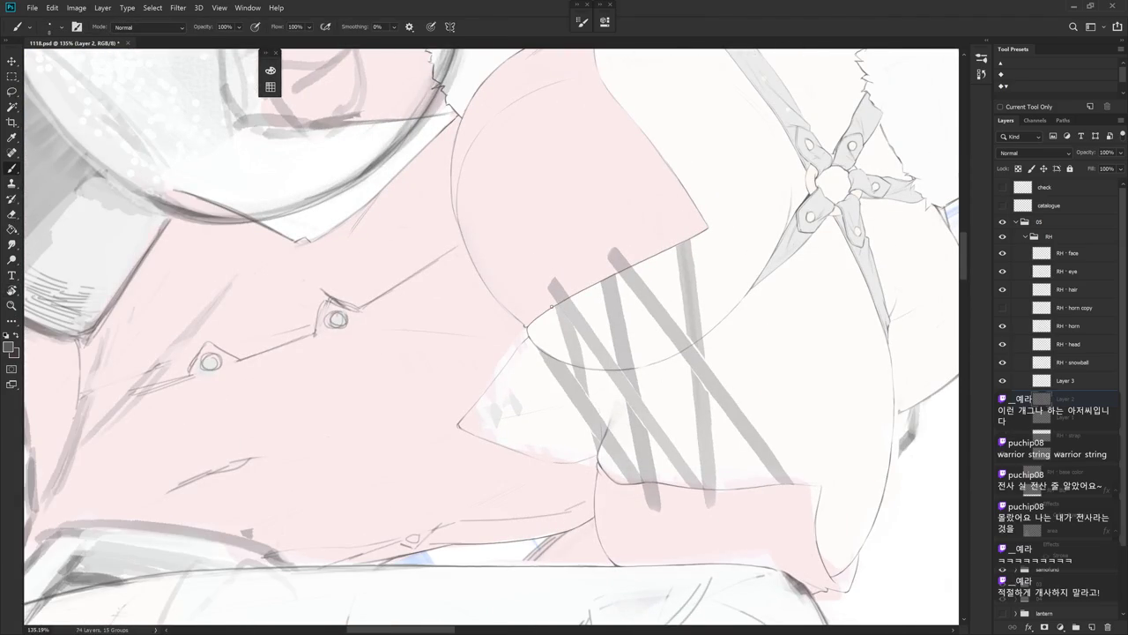
- Lasso the small stray triangle mark beside the lacing and clean it away
key(shift+b)
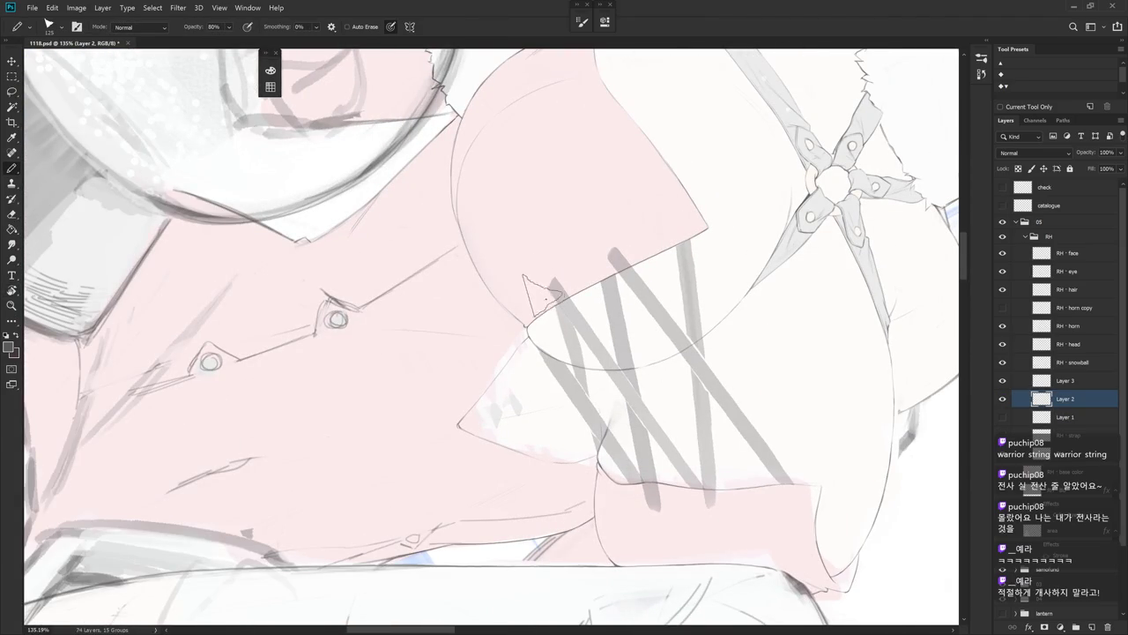
key(l)
drag(553, 310, 555, 307)
key(r)
key(ctrl+d)
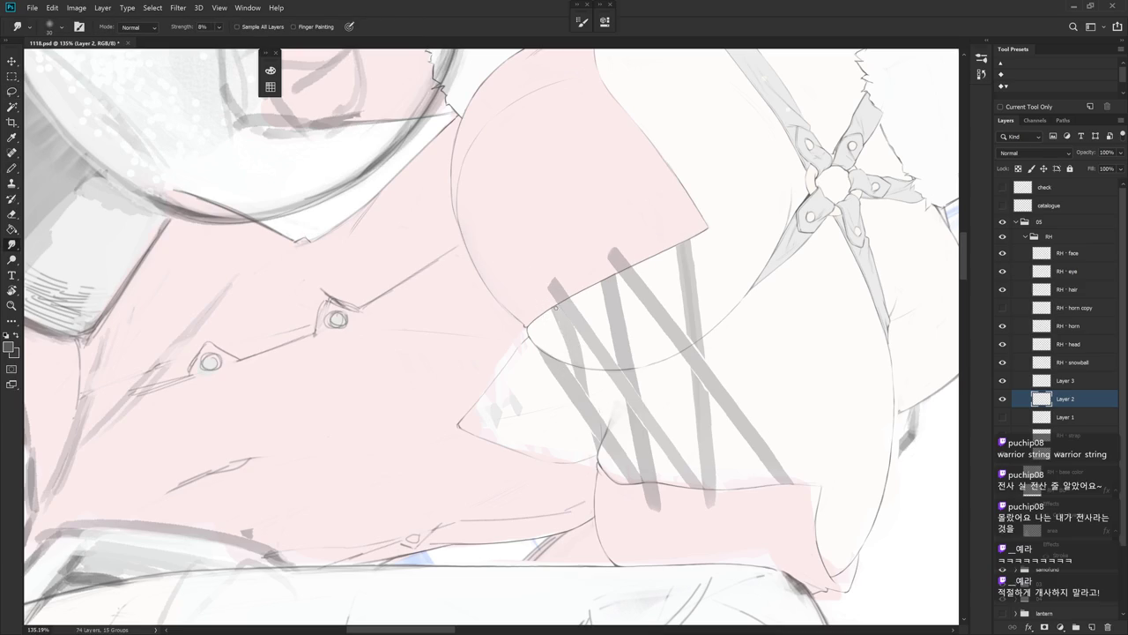
key(e)
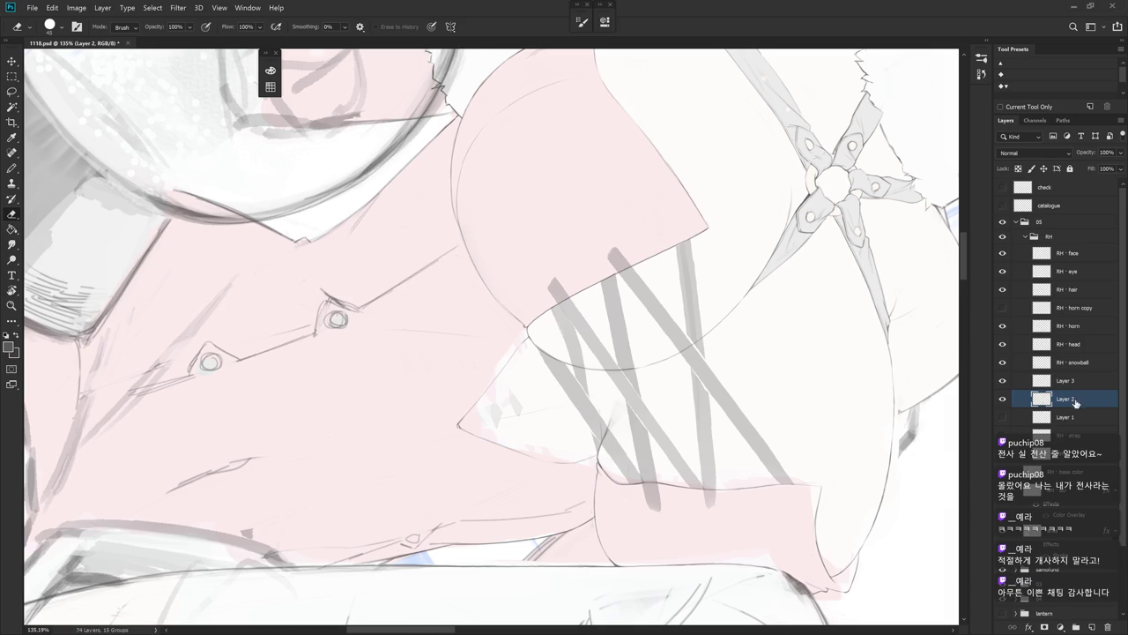
- Pan down the bodice, rotate the view to -31°, and switch to Layer 3 for erasing
key(Escape)
drag(599, 406, 584, 498)
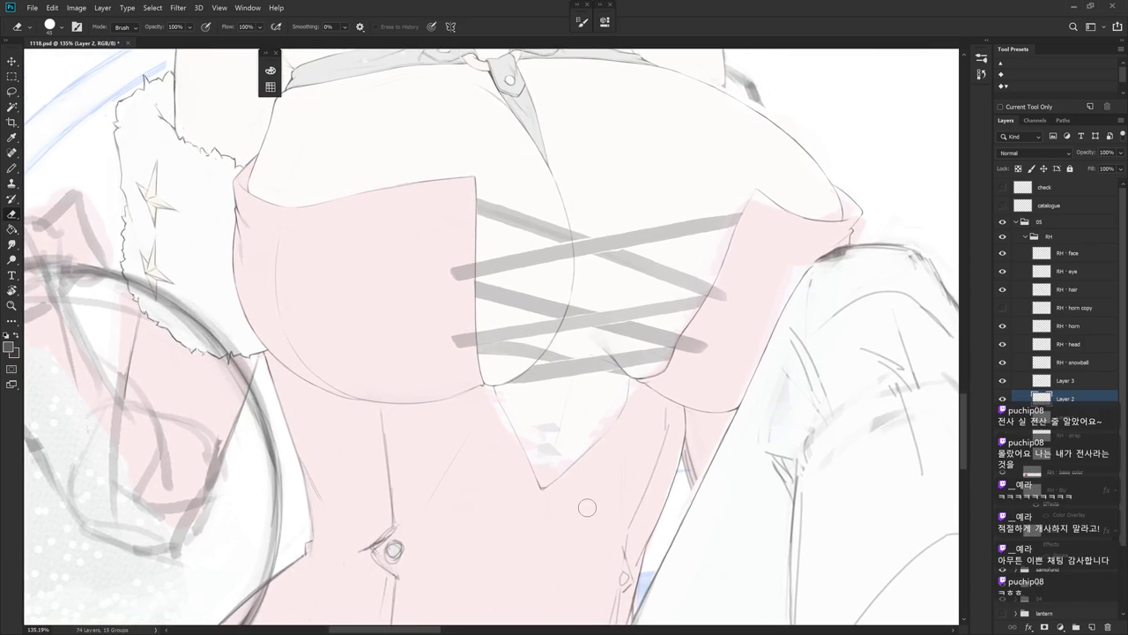
key(b)
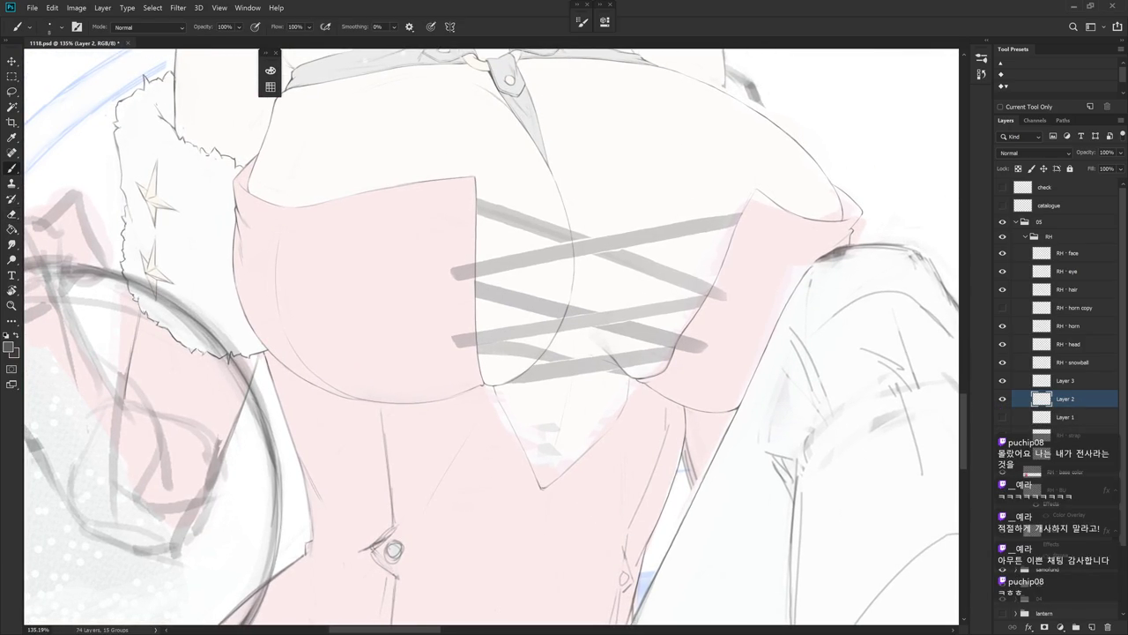
key(r)
drag(672, 502, 733, 385)
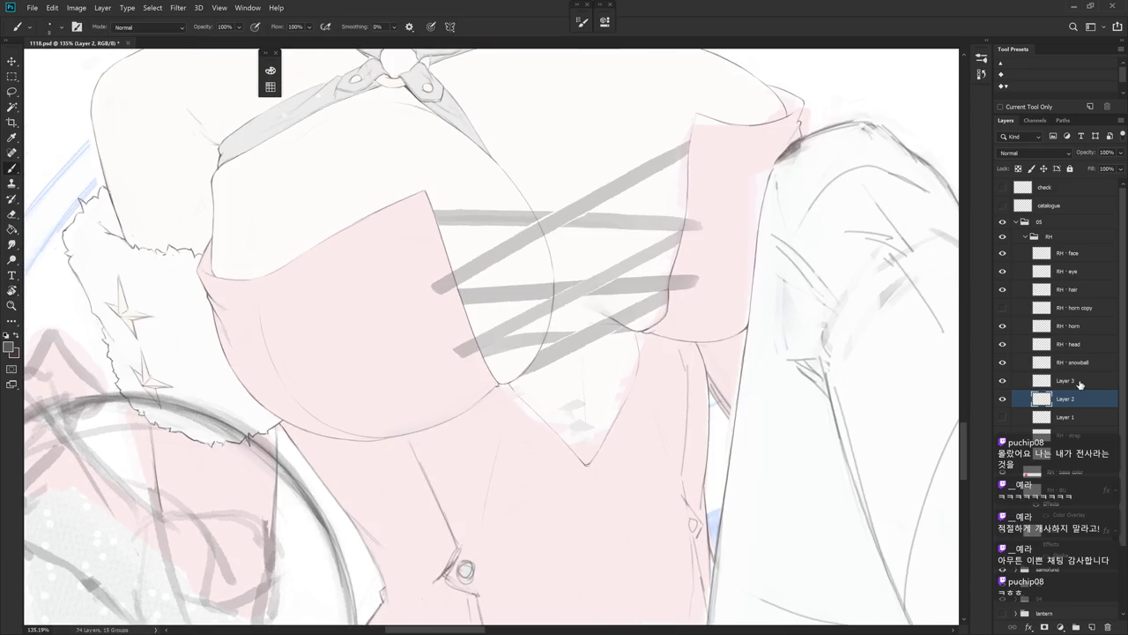
key(alt+bracketright)
key(Escape)
key(e)
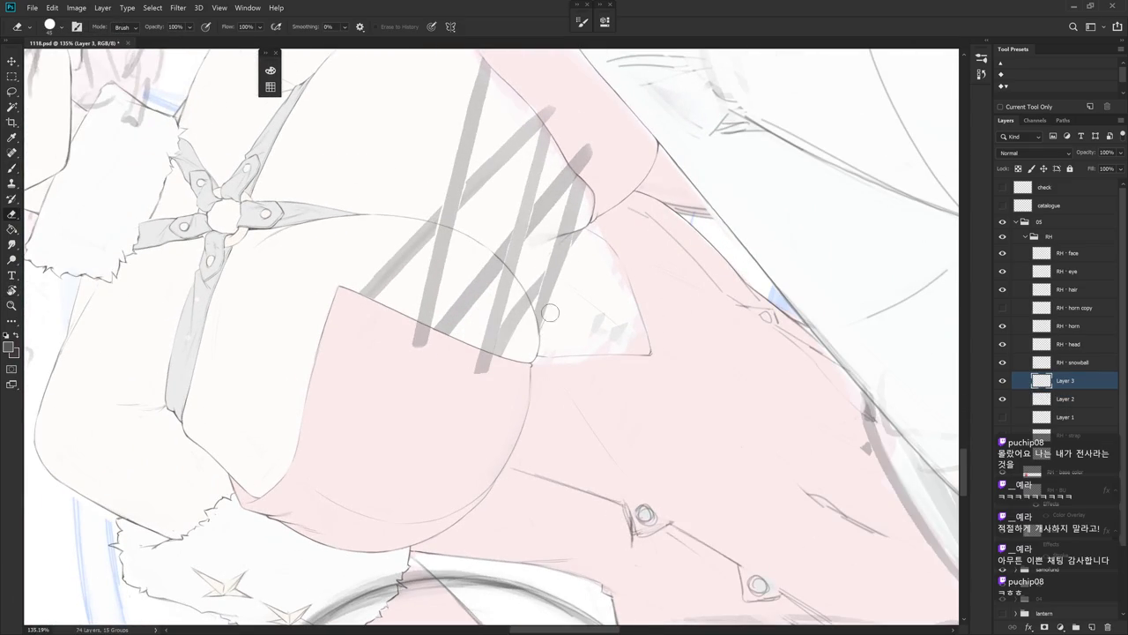
- Touch up Layer 2's lacing in a rotated view, then zoom out and return upright
key(b)
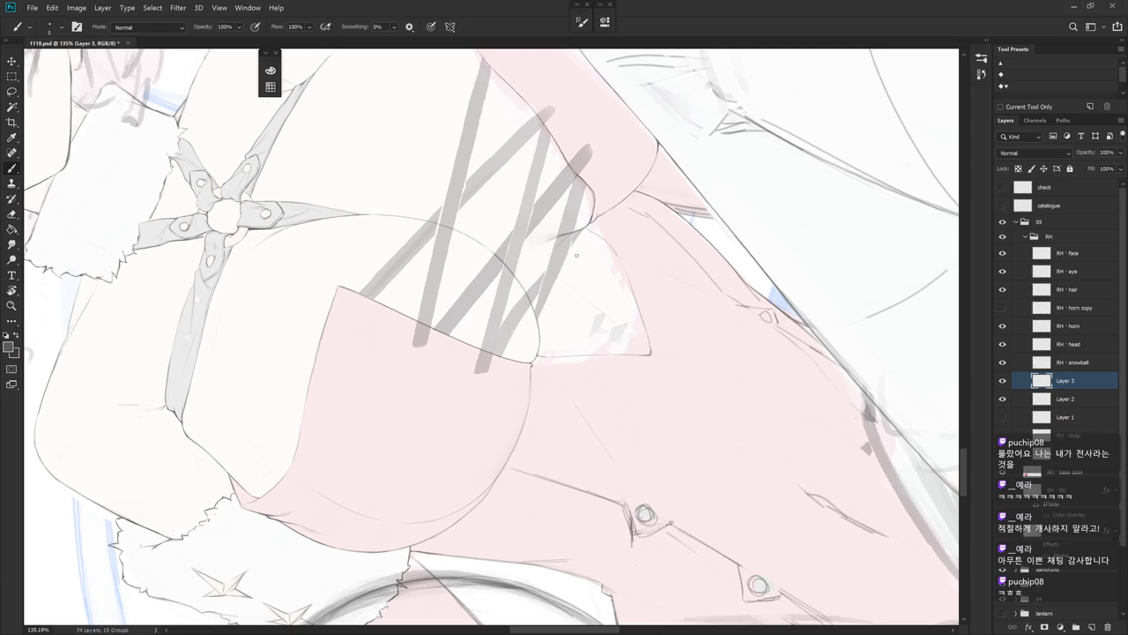
drag(588, 368, 502, 158)
key(e)
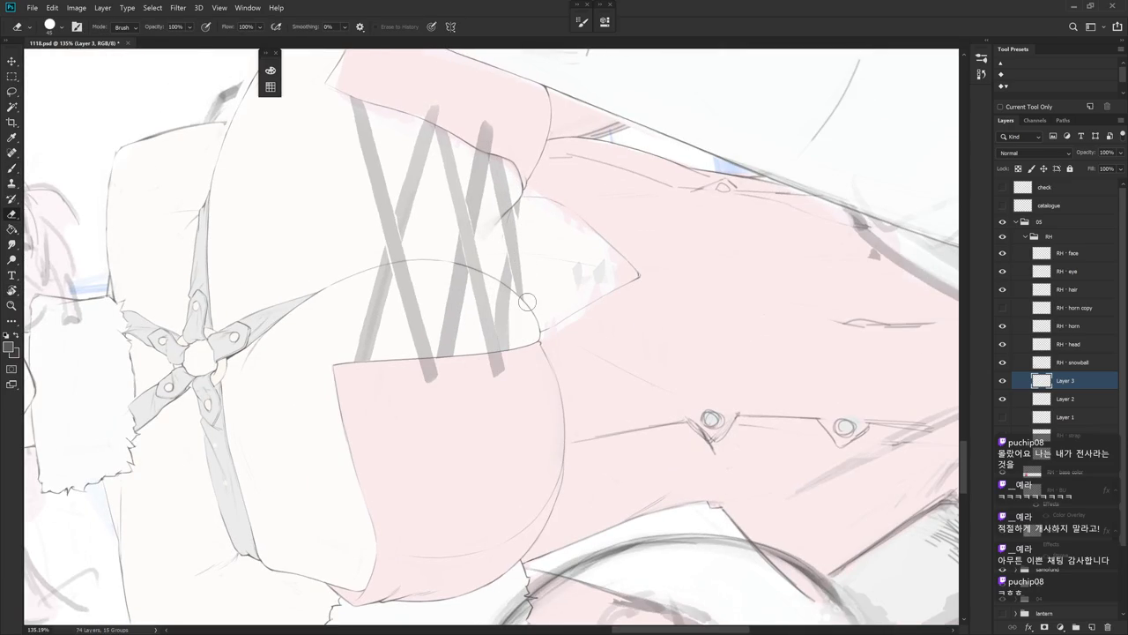
key(alt+bracketleft)
key(l)
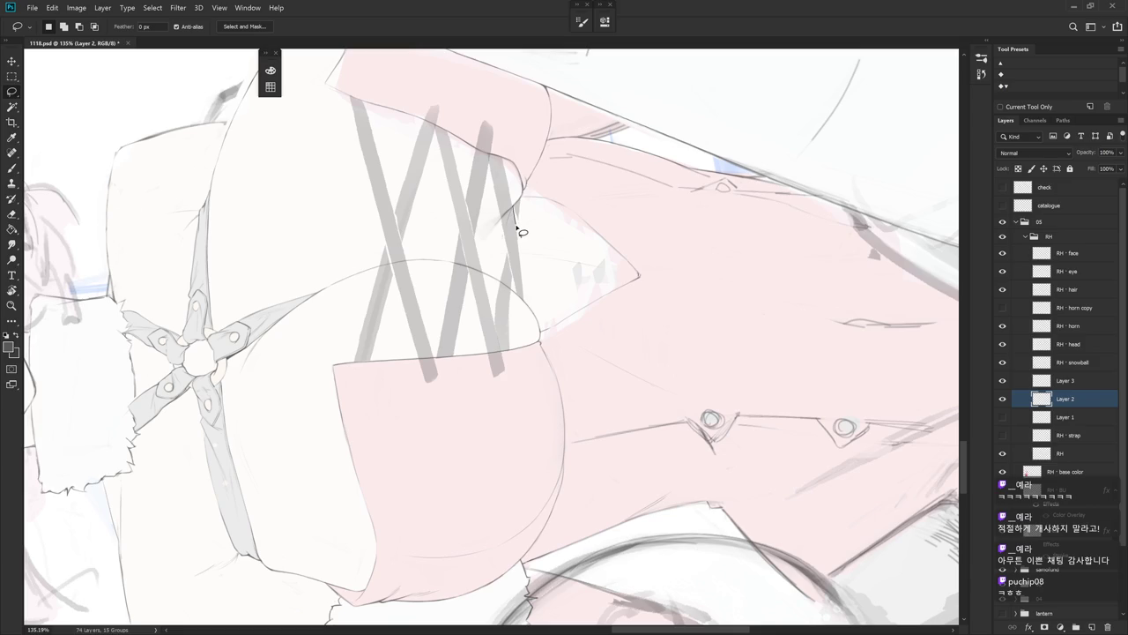
key(b)
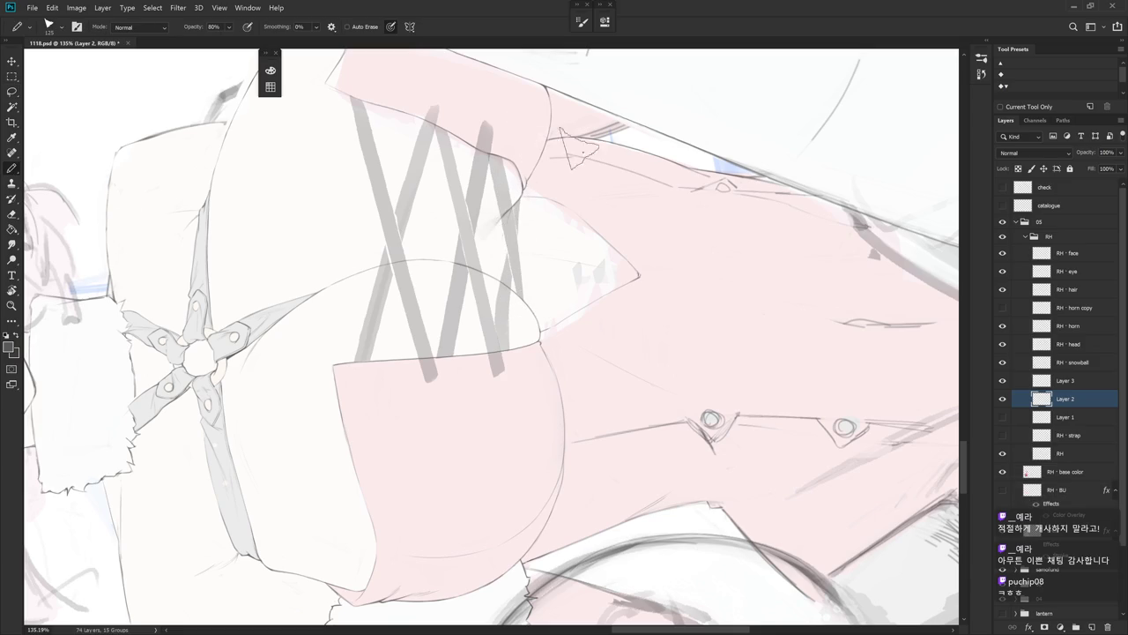
scroll(620, 316, down, 5)
key(Escape)
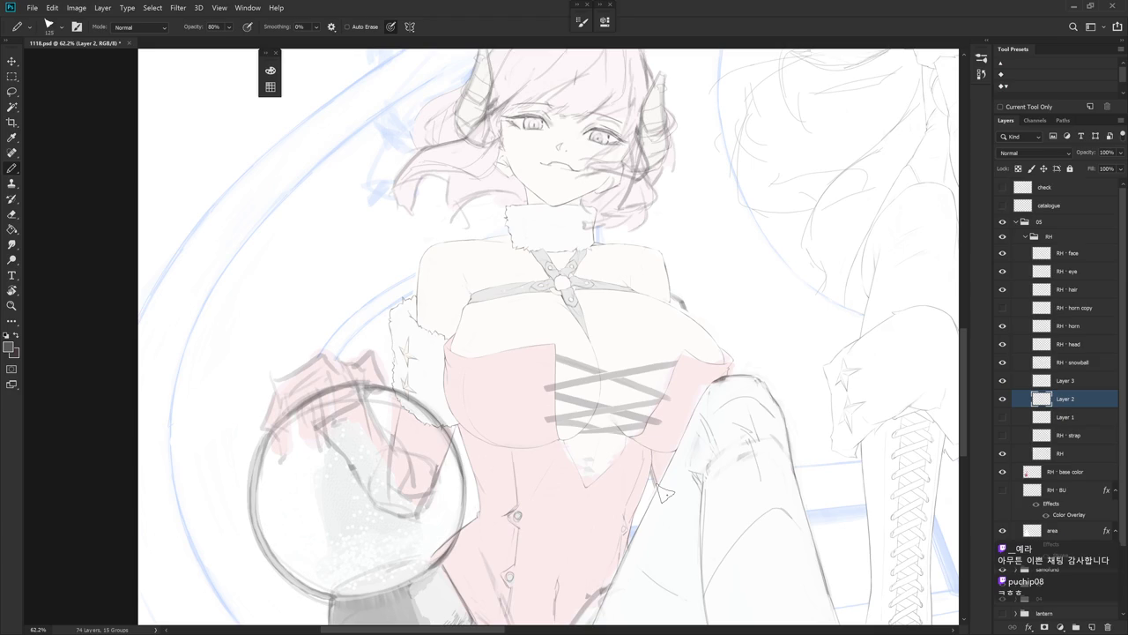
- Compare the lacing layers by briefly hiding Layer 3 and zooming onto the lacing
drag(663, 493, 680, 460)
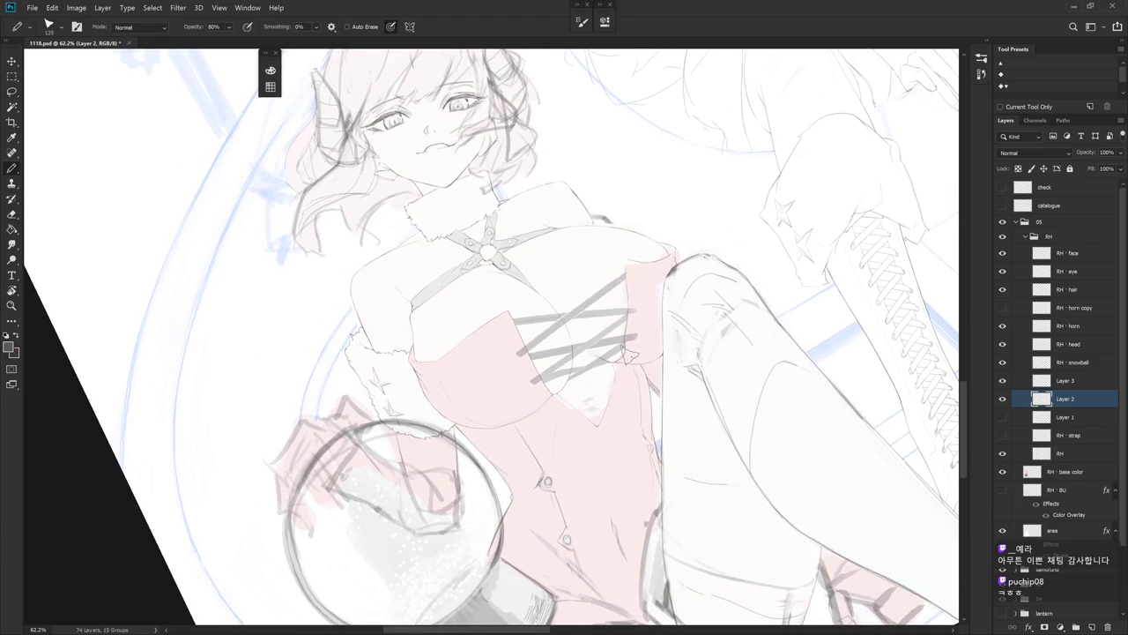
click(1078, 385)
key(ctrl+comma)
key(ctrl+comma)
mouse_move(555, 264)
mouse_down()
mouse_move(571, 242)
mouse_move(582, 316)
mouse_up()
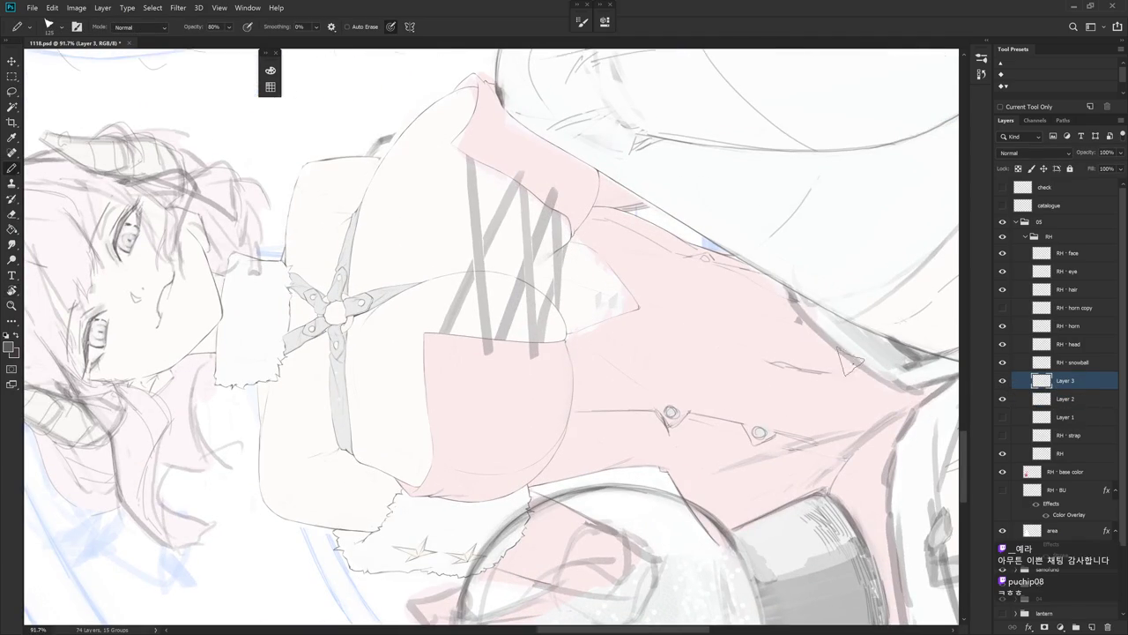
click(1065, 398)
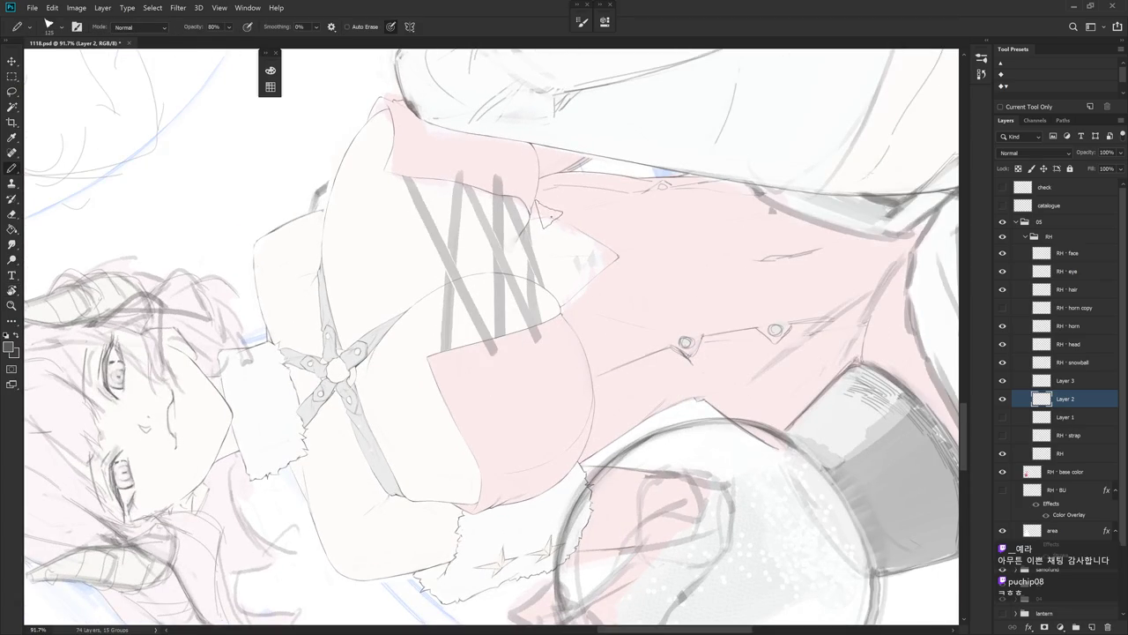
- On Layer 2, draw a grey line beside the lacing, then rotate the view to -37°
drag(547, 218, 552, 295)
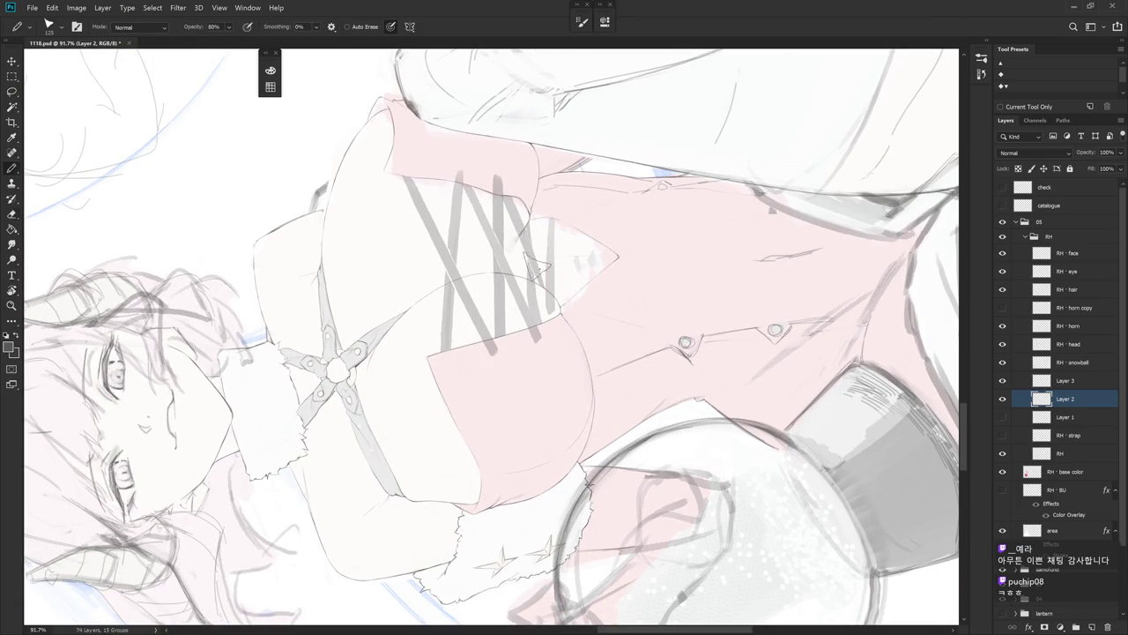
key(e)
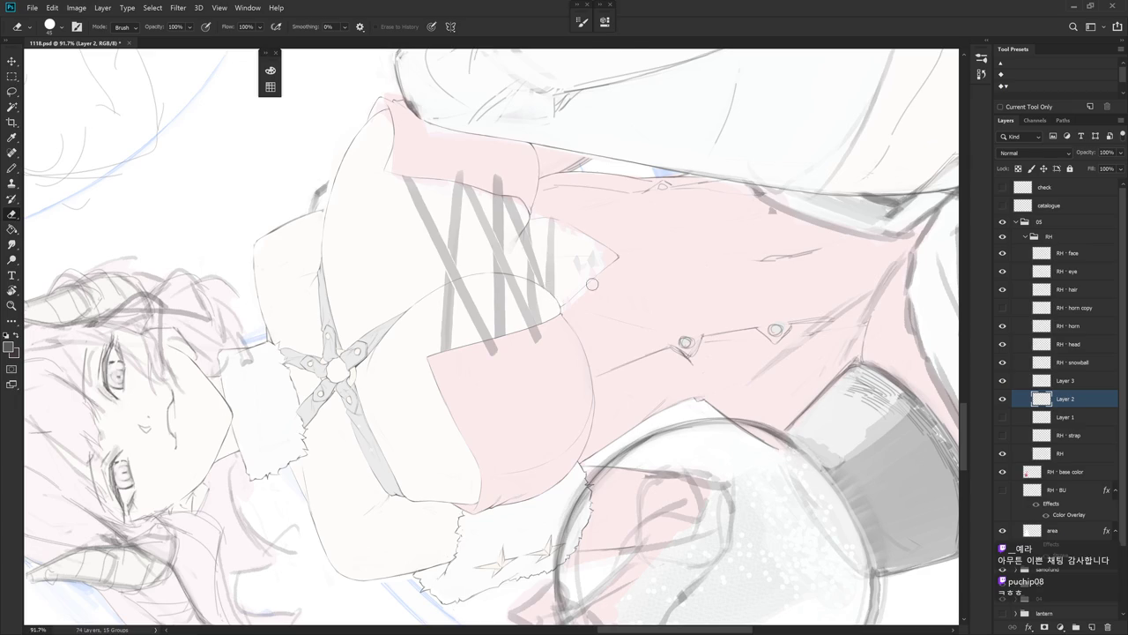
key(r)
mouse_move(577, 287)
mouse_down()
mouse_move(652, 401)
mouse_move(646, 180)
mouse_up()
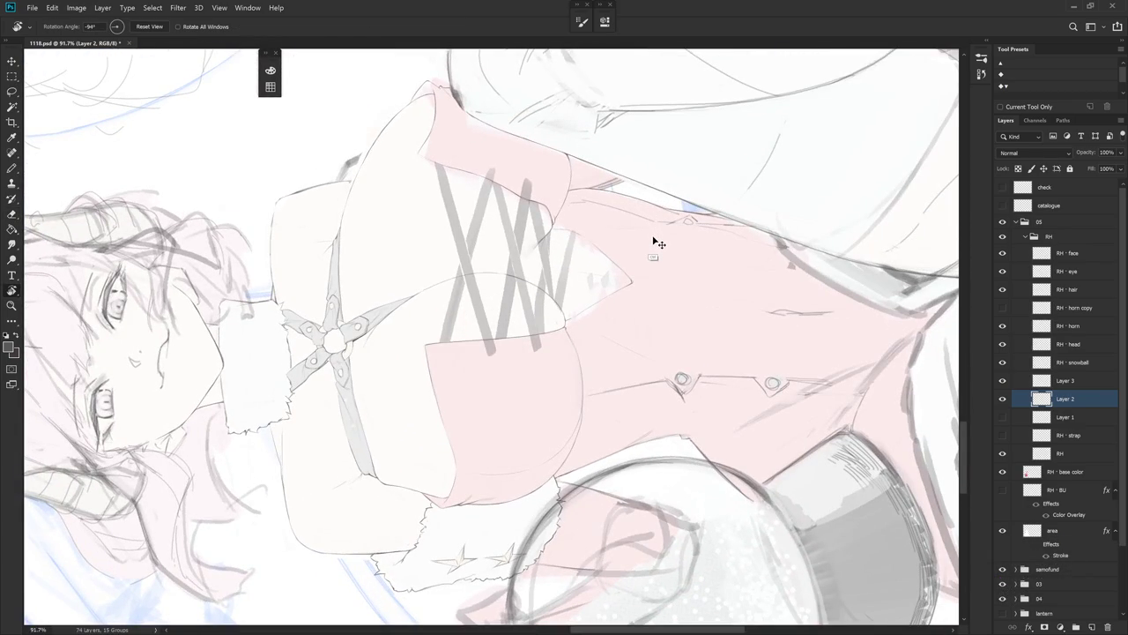
drag(656, 243, 635, 216)
- Replace the long vertical grey line with a shorter one at the lacing's top
key(b)
drag(555, 210, 557, 283)
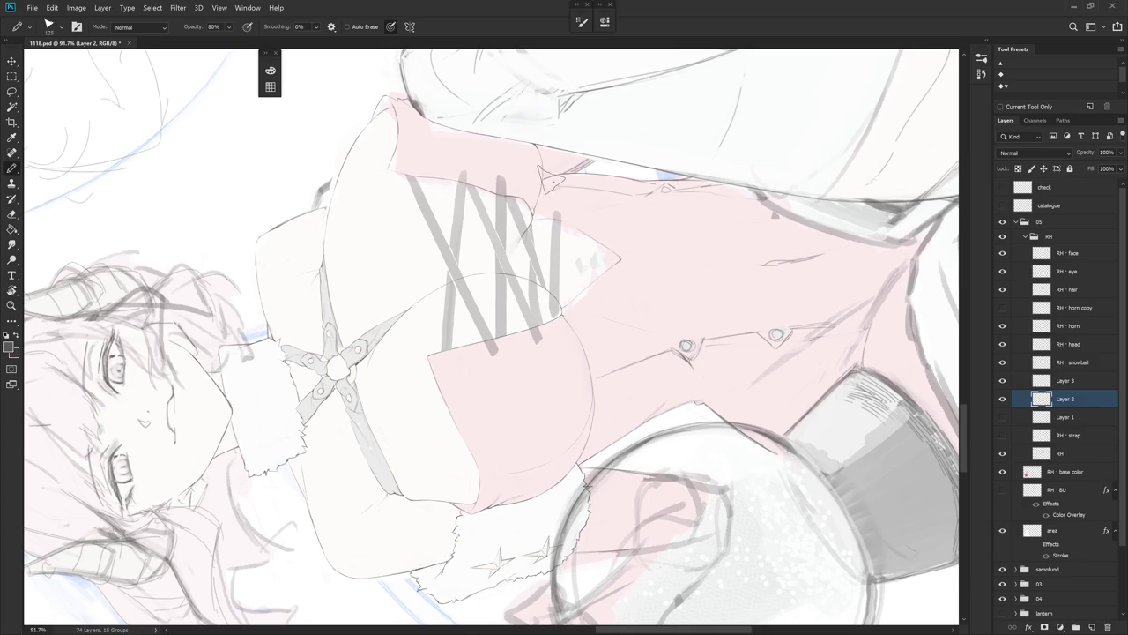
key(ctrl+z)
drag(559, 206, 557, 324)
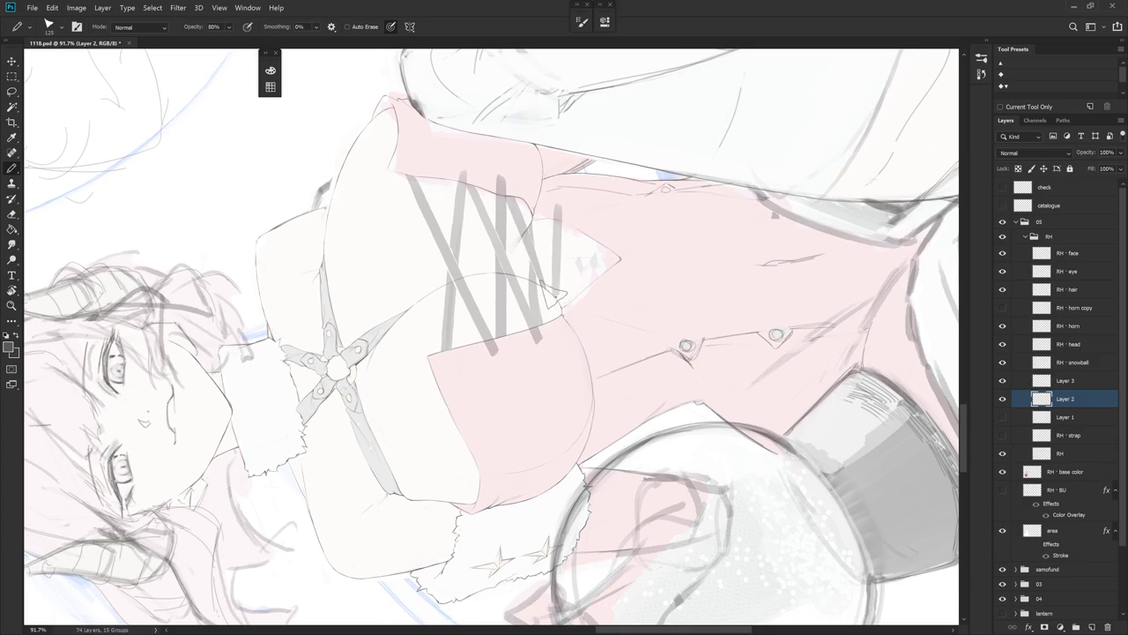
key(e)
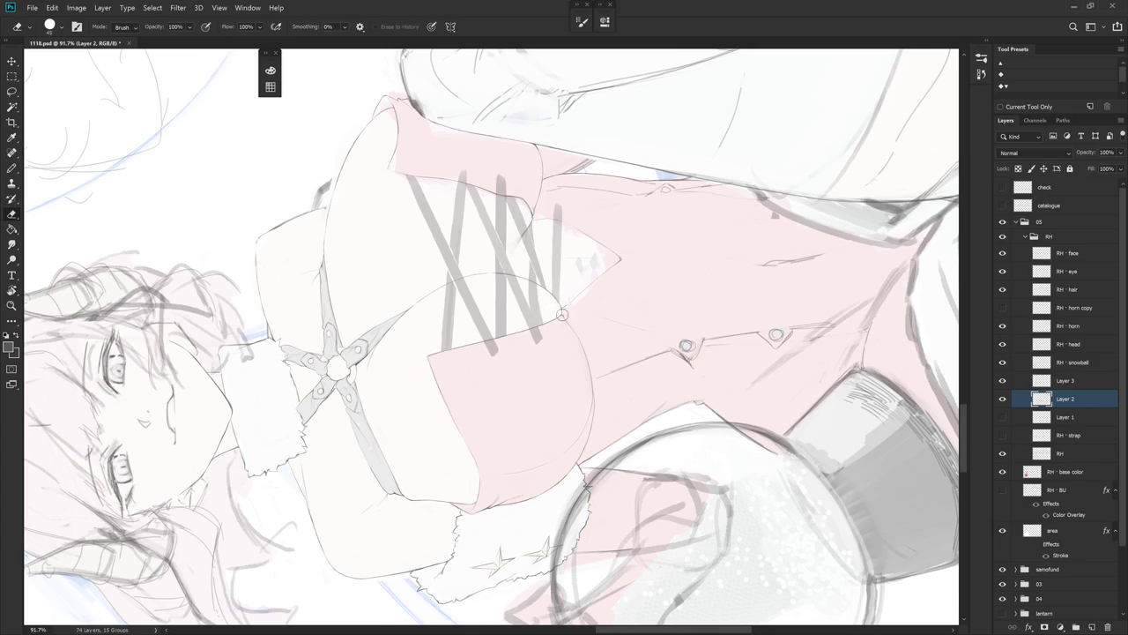
- On Layer 3, draw a grey seam line down the lacing, redrawing it once
mouse_move(727, 459)
mouse_down()
mouse_move(793, 423)
mouse_move(544, 197)
mouse_up()
click(1092, 388)
key(b)
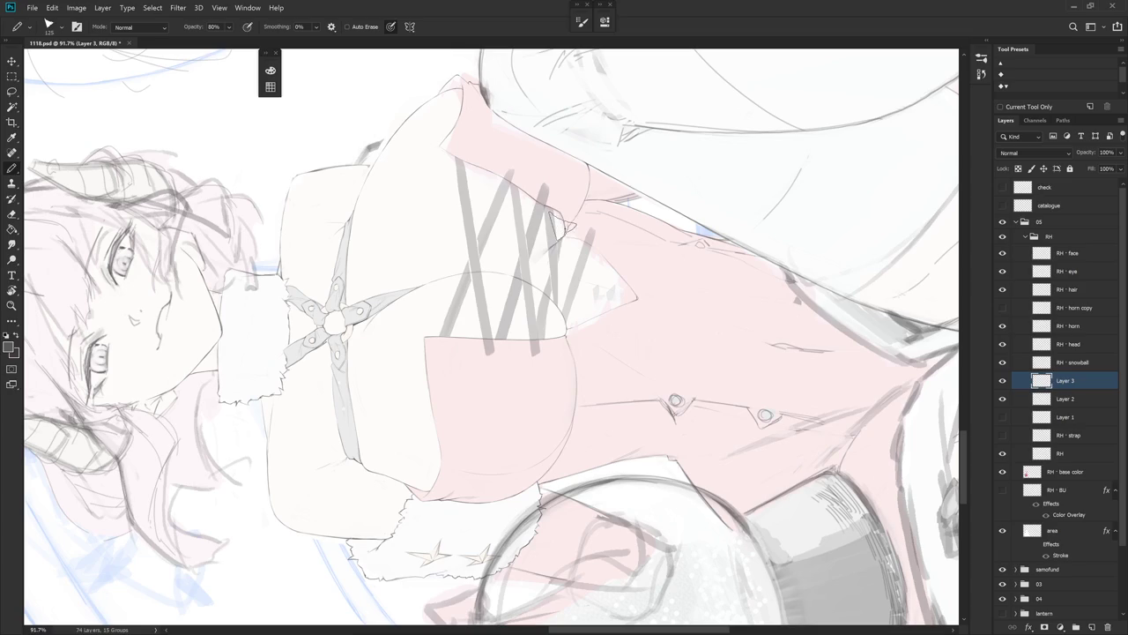
drag(565, 226, 581, 362)
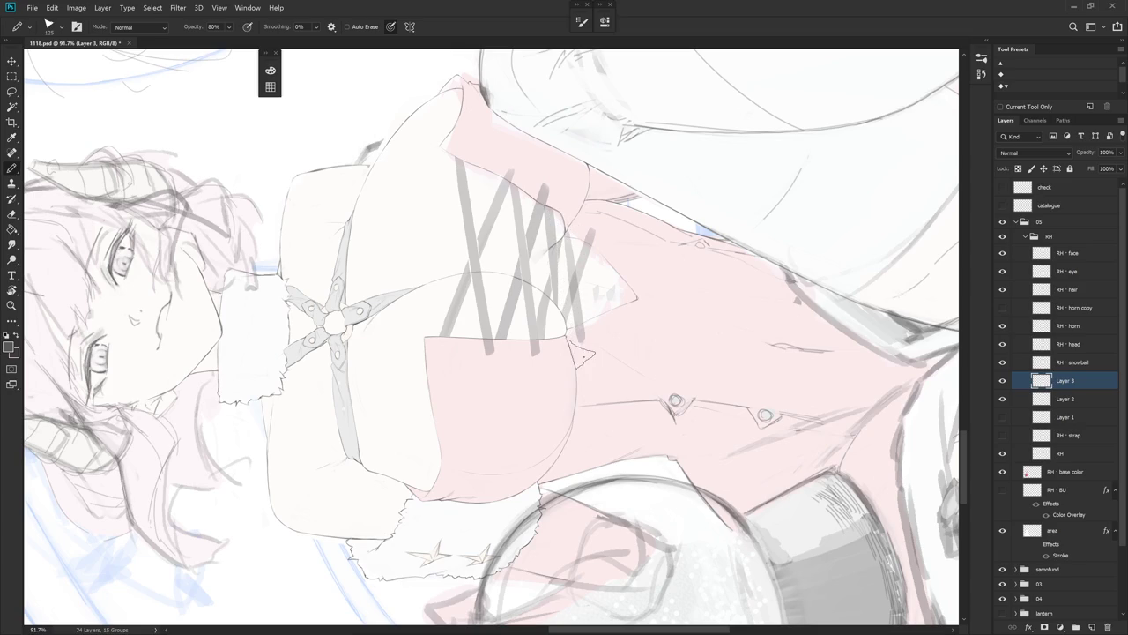
key(e)
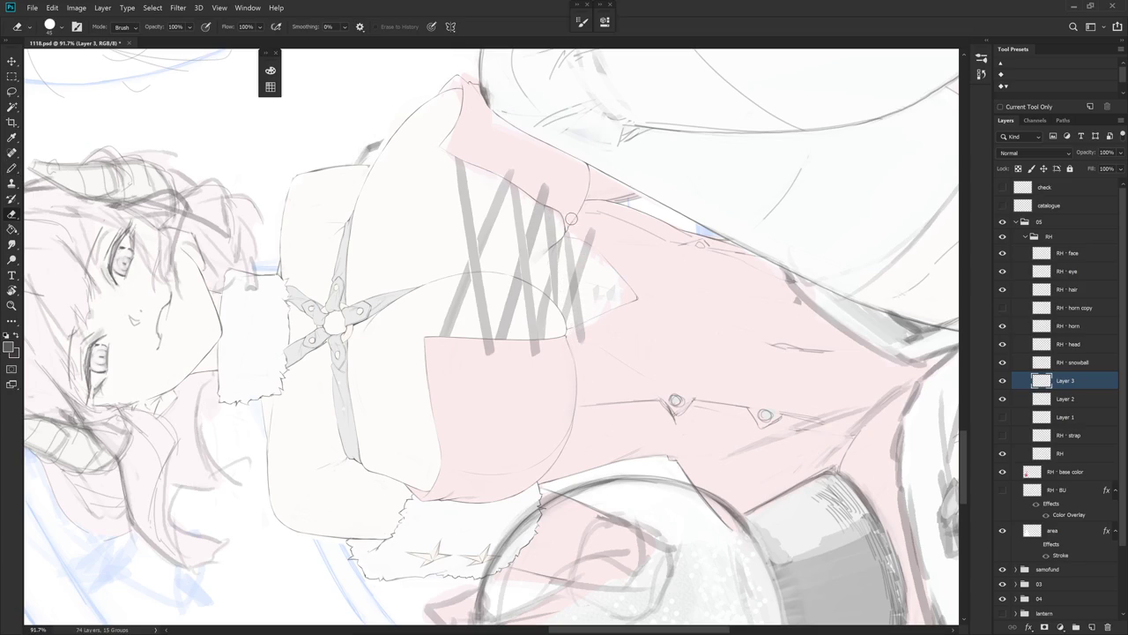
key(ctrl+z)
key(b)
mouse_move(562, 201)
mouse_down()
mouse_move(564, 290)
mouse_move(582, 348)
mouse_up()
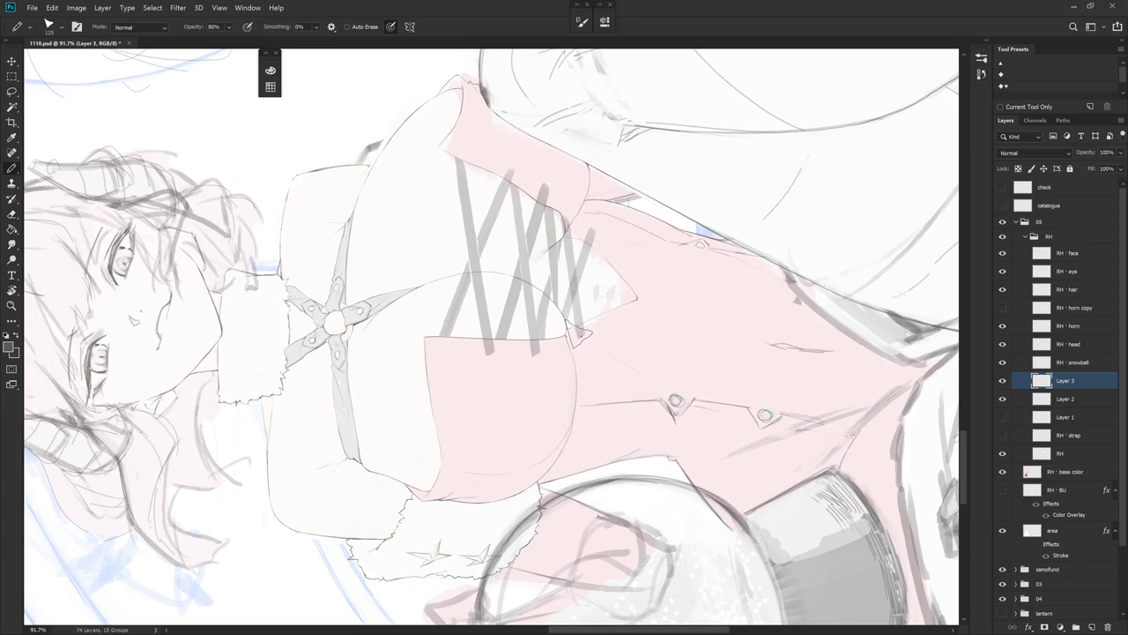
key(e)
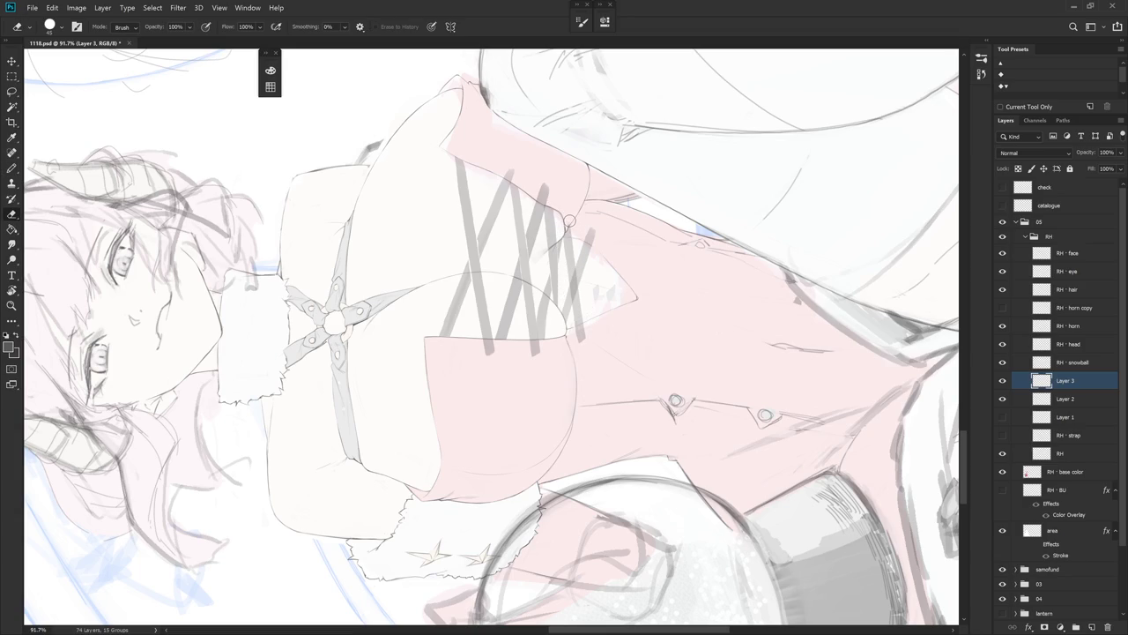
- Rotate the view back upright and reframe the whole figure with Layer 2 active
drag(583, 194, 665, 409)
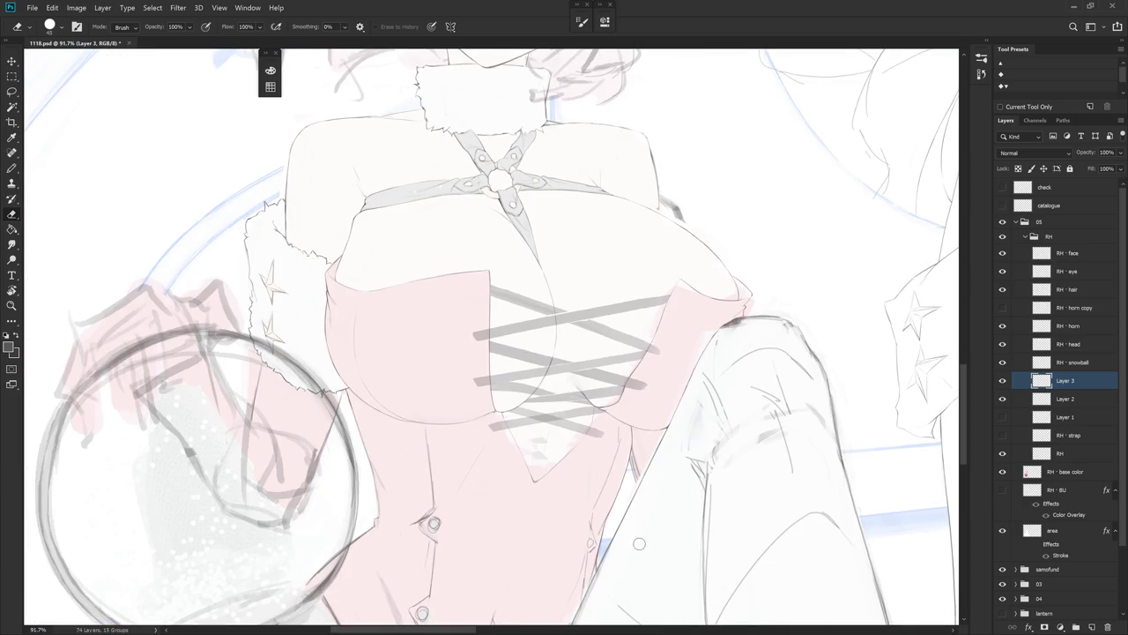
scroll(639, 543, down, 3)
key(b)
drag(647, 496, 616, 379)
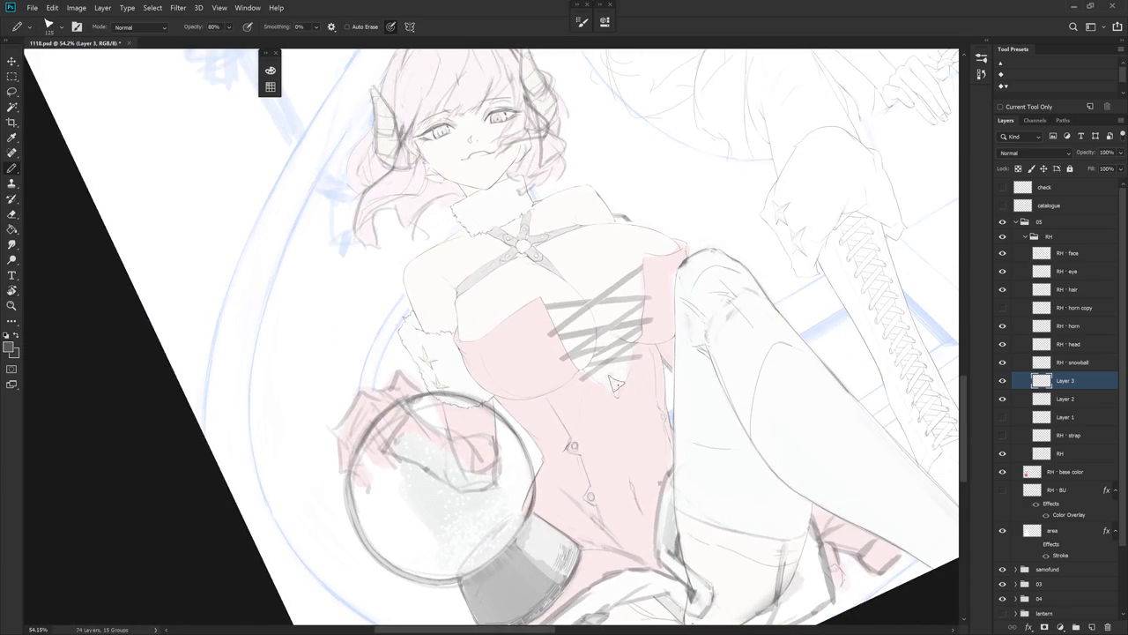
click(1077, 404)
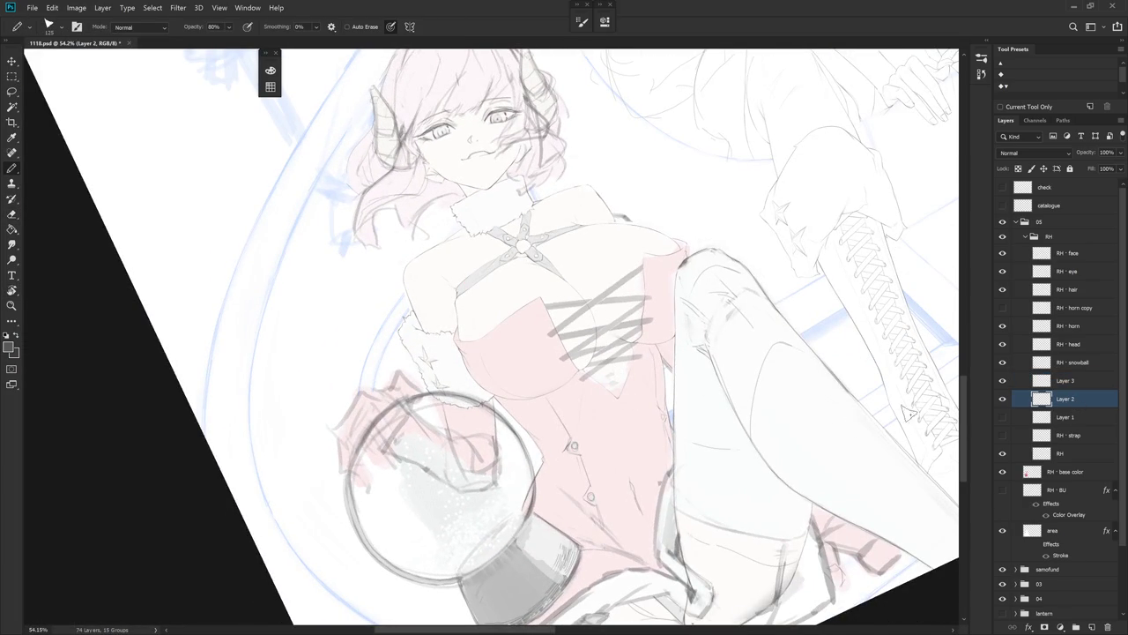
drag(476, 335, 459, 299)
- Erase stray lacing stroke ends over the bodice, alternating between Layers 3 and 2
scroll(564, 335, up, 3)
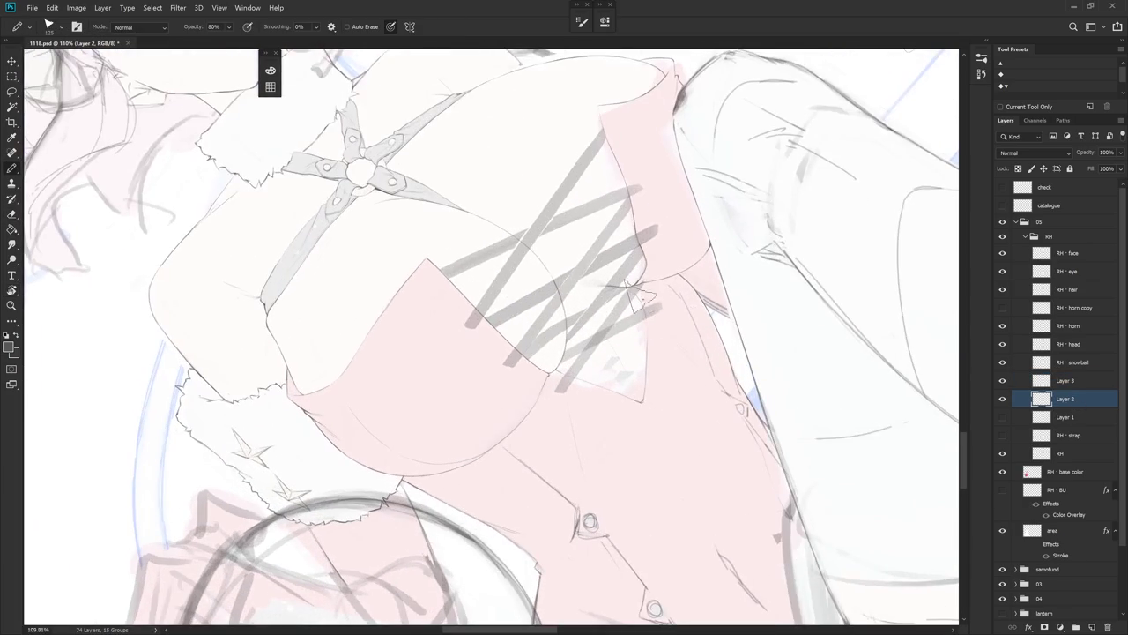
click(1071, 385)
key(e)
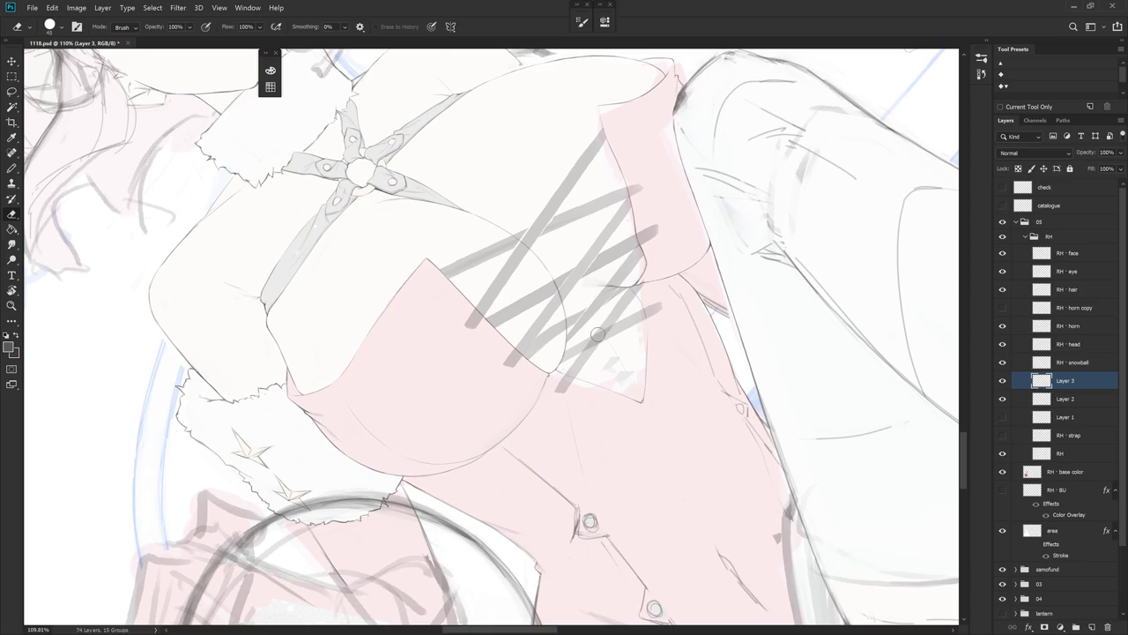
click(1038, 395)
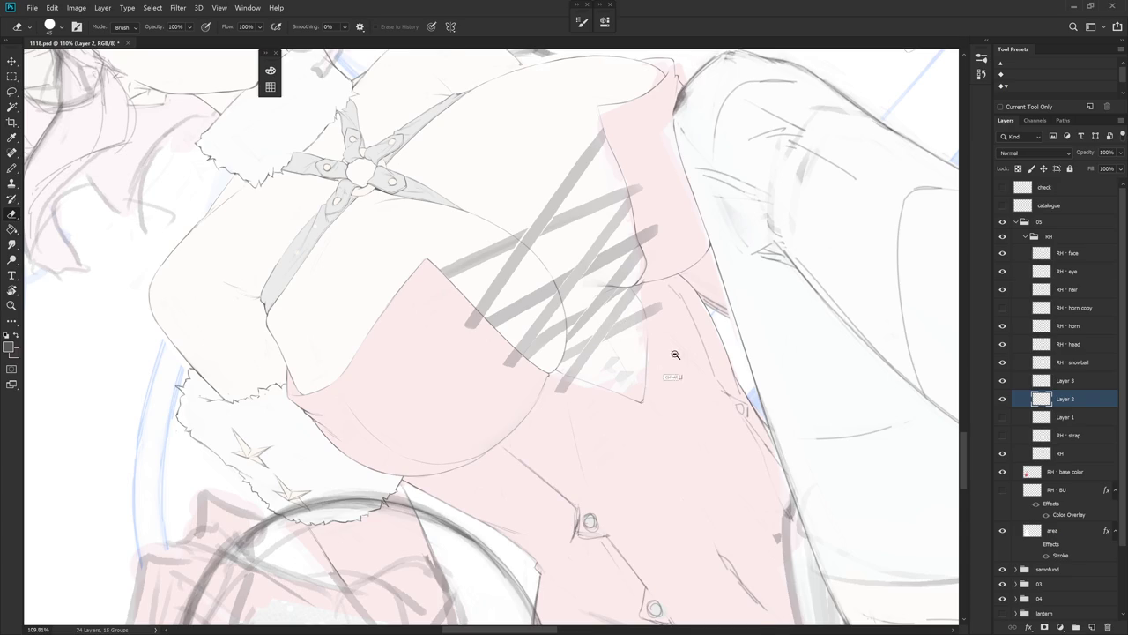
scroll(602, 340, down, 3)
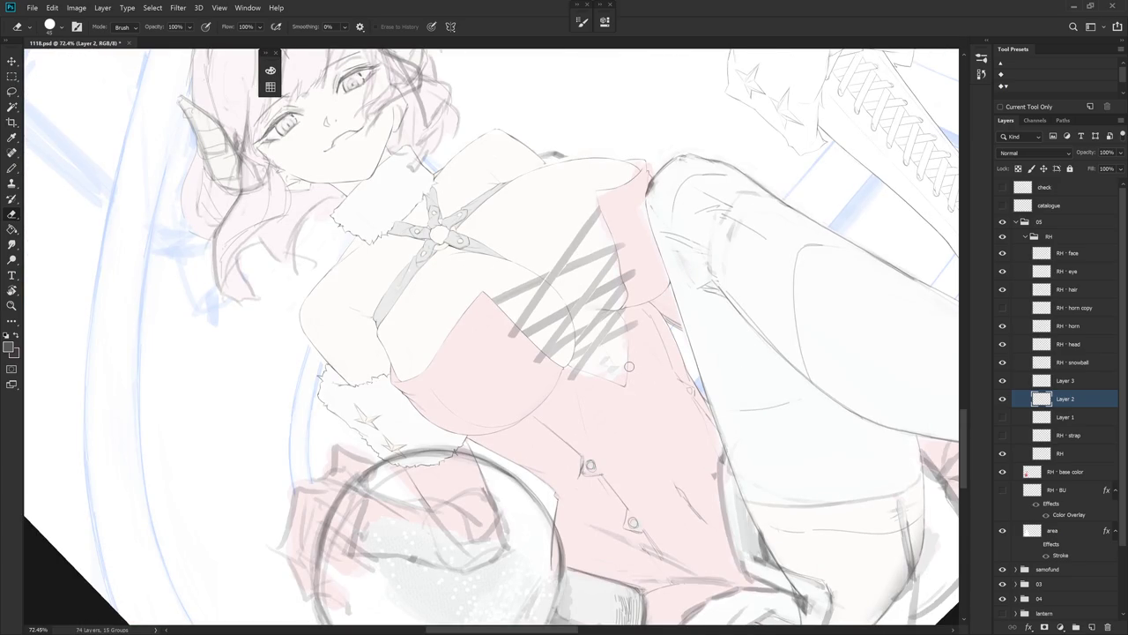
click(1064, 380)
- Zoom in on the torso and draw the lacing's pointed tip on Layer 3, undoing one erasure
key(r)
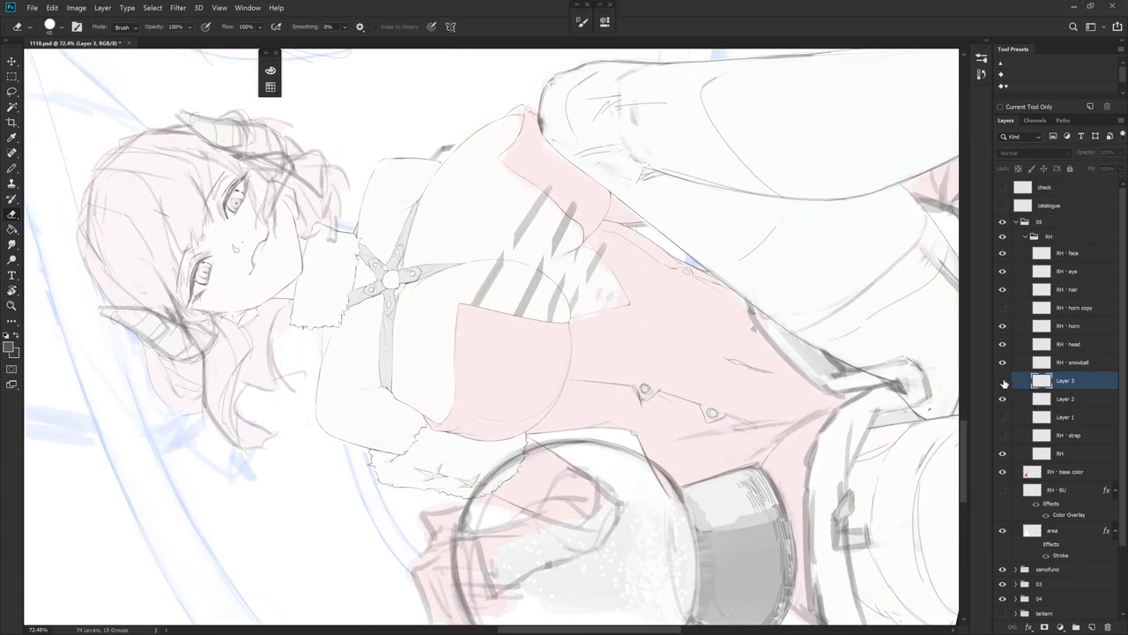
key(b)
scroll(594, 238, up, 2)
key(8)
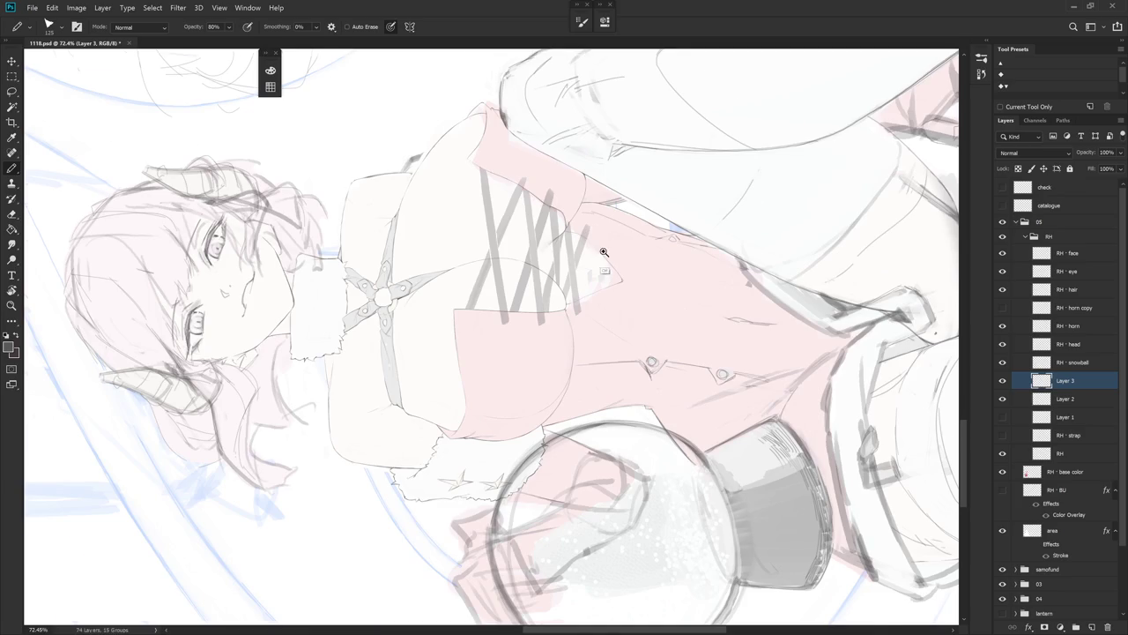
scroll(595, 231, up, 1)
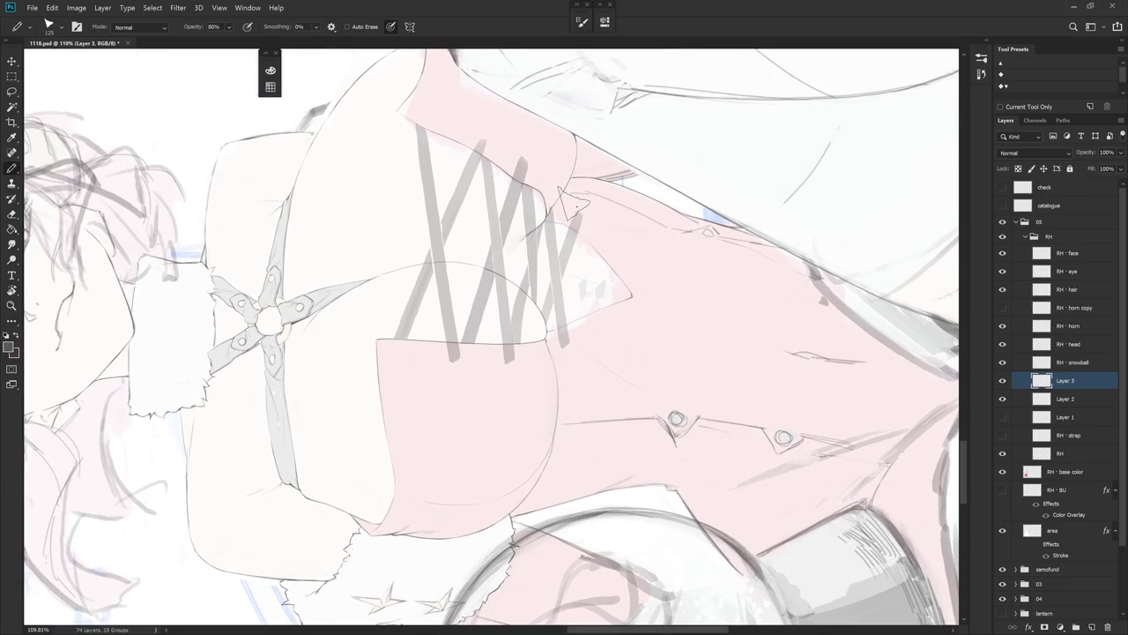
key(e)
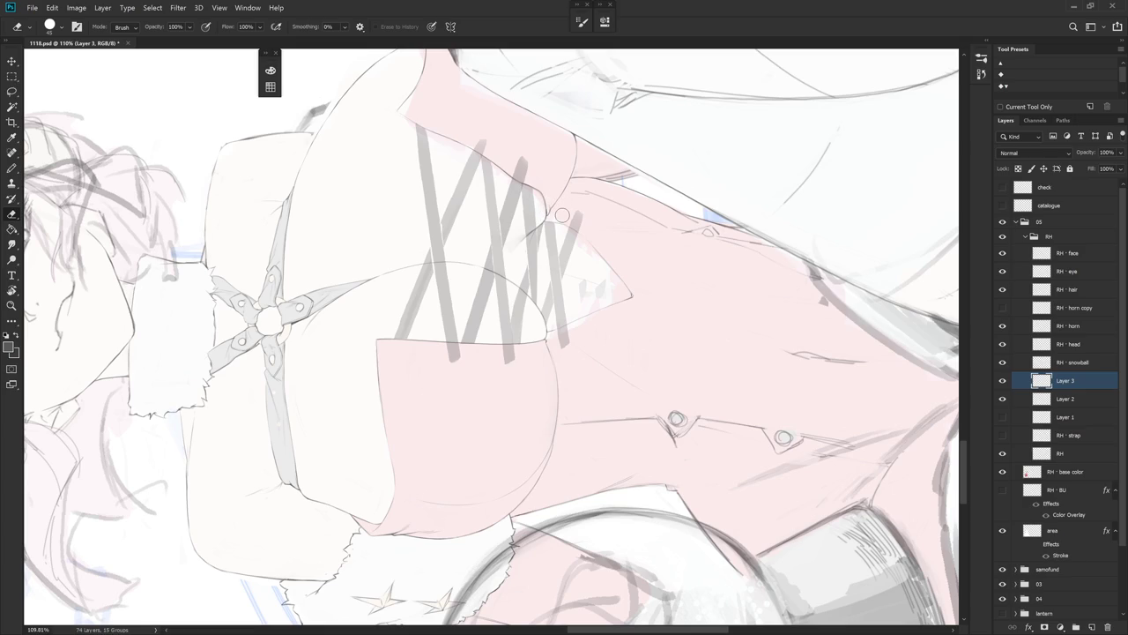
key(ctrl+z)
- Erase stray stroke bits, then switch to Layer 2 and rotate the canvas about 40° counter-clockwise
key(l)
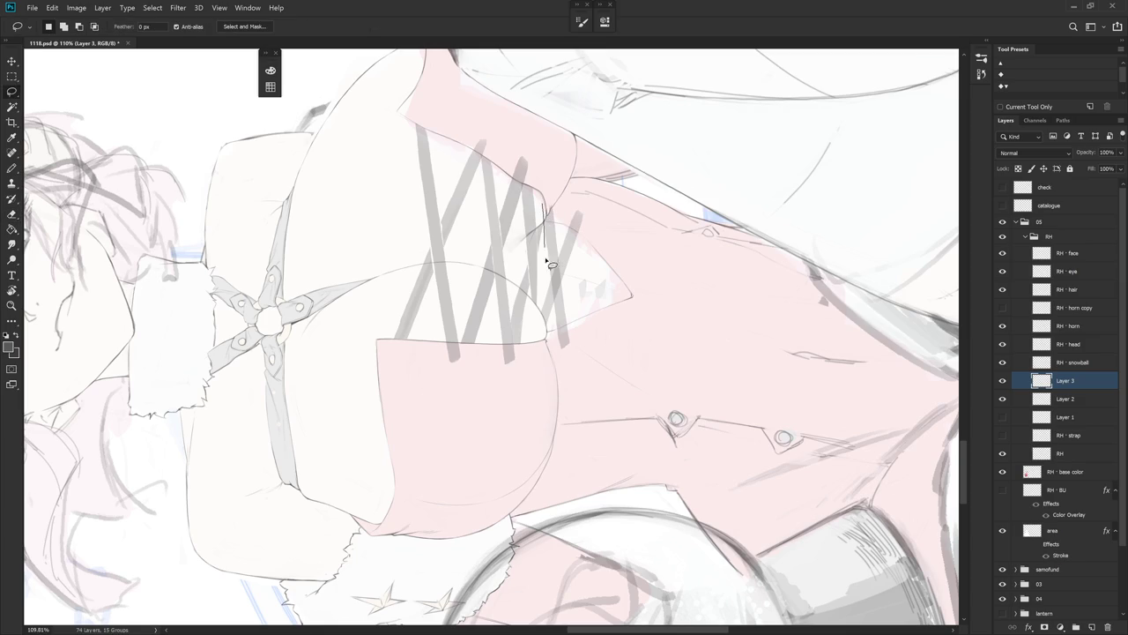
key(b)
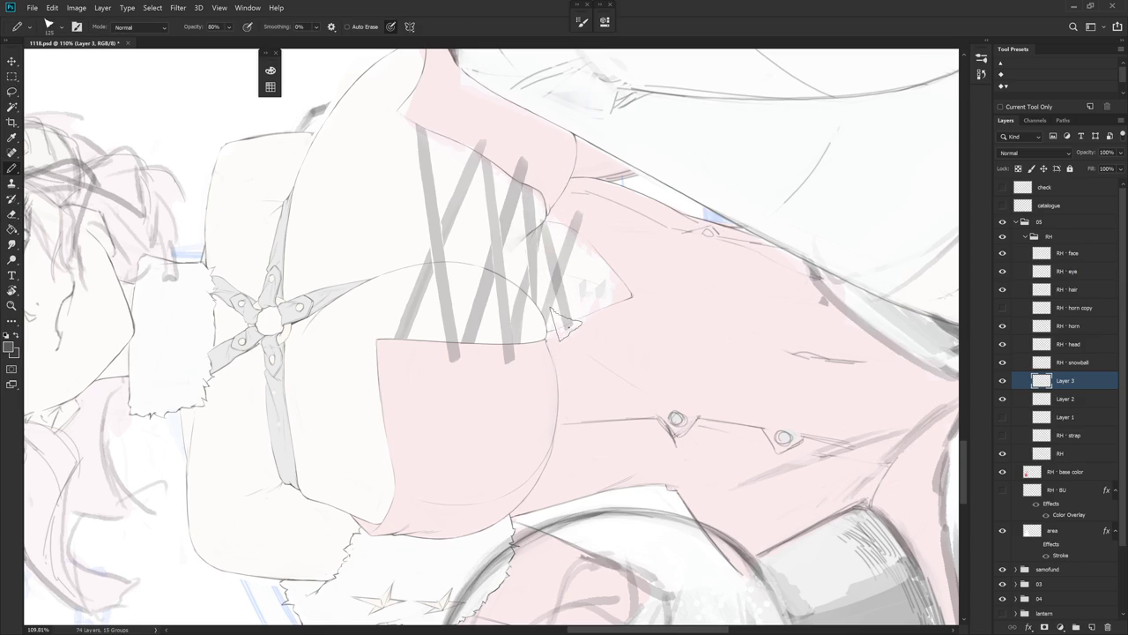
key(e)
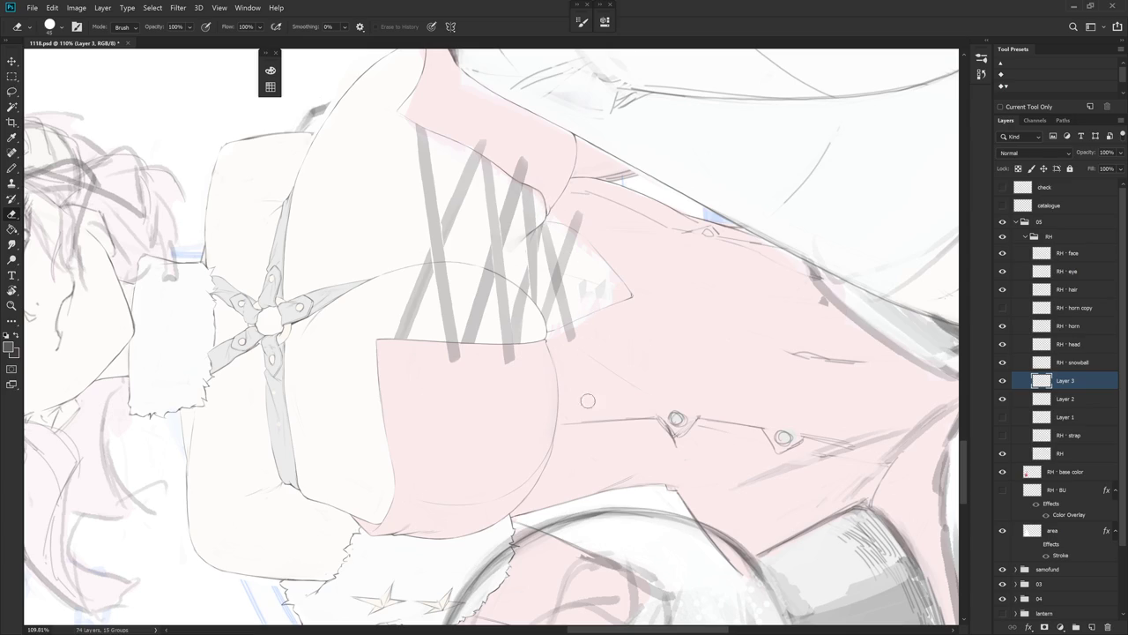
click(1078, 398)
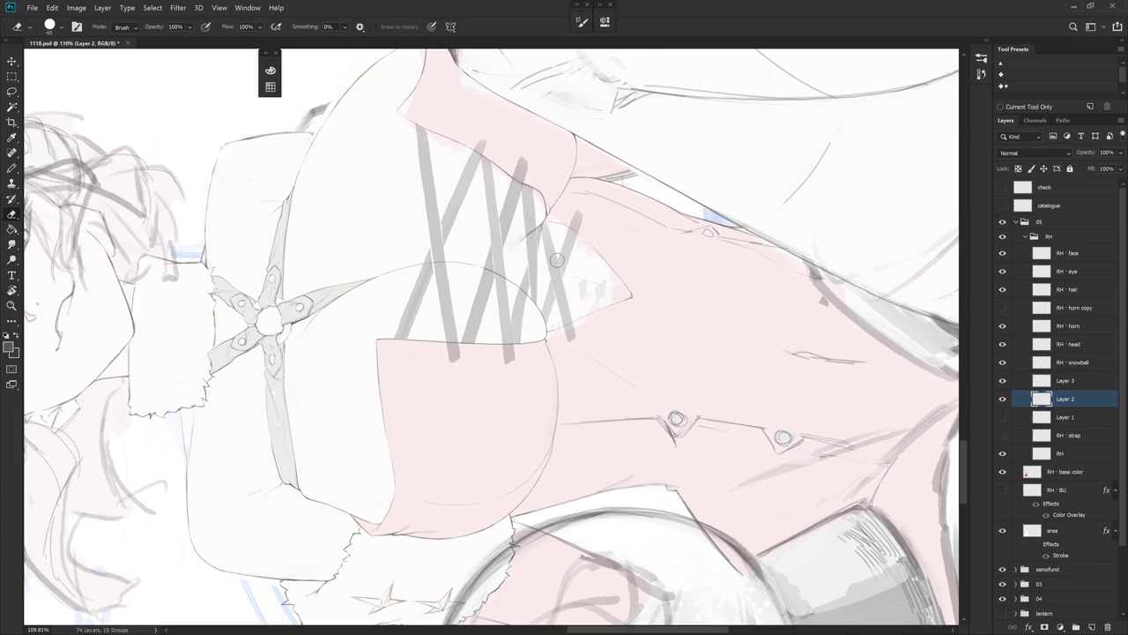
drag(559, 230, 614, 315)
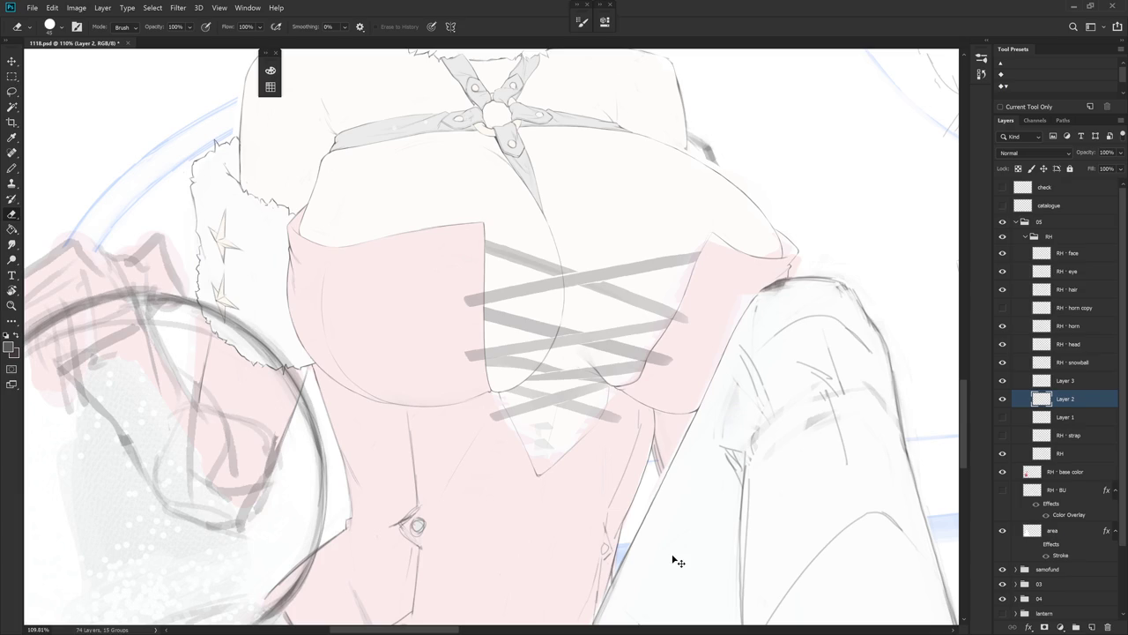
key(r)
mouse_move(672, 549)
mouse_down()
mouse_move(646, 334)
mouse_move(632, 361)
mouse_up()
key(l)
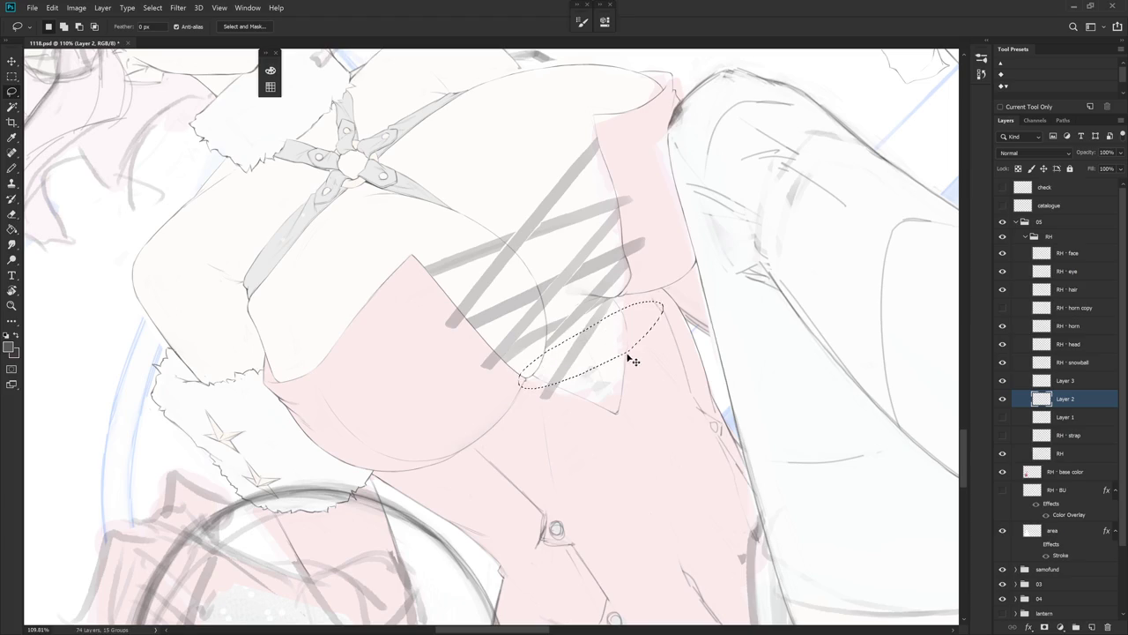
- Deselect the cut lacing ends on Layer 2 and erase them back to a point below the neckline
key(ctrl+d)
key(b)
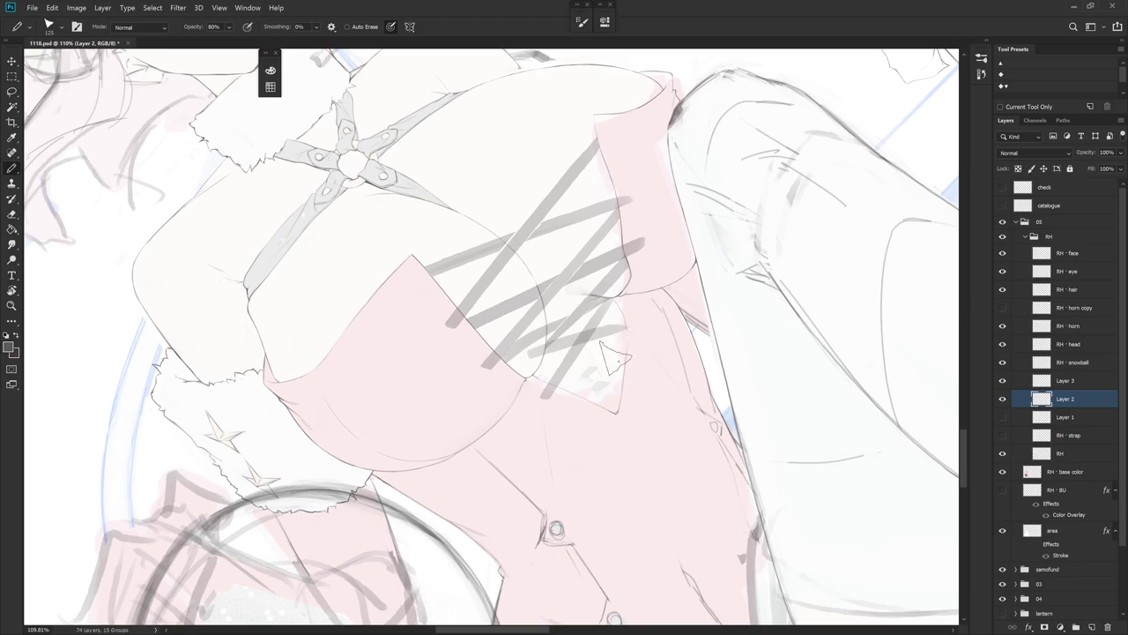
mouse_move(621, 353)
mouse_down()
mouse_move(555, 308)
mouse_move(624, 243)
mouse_up()
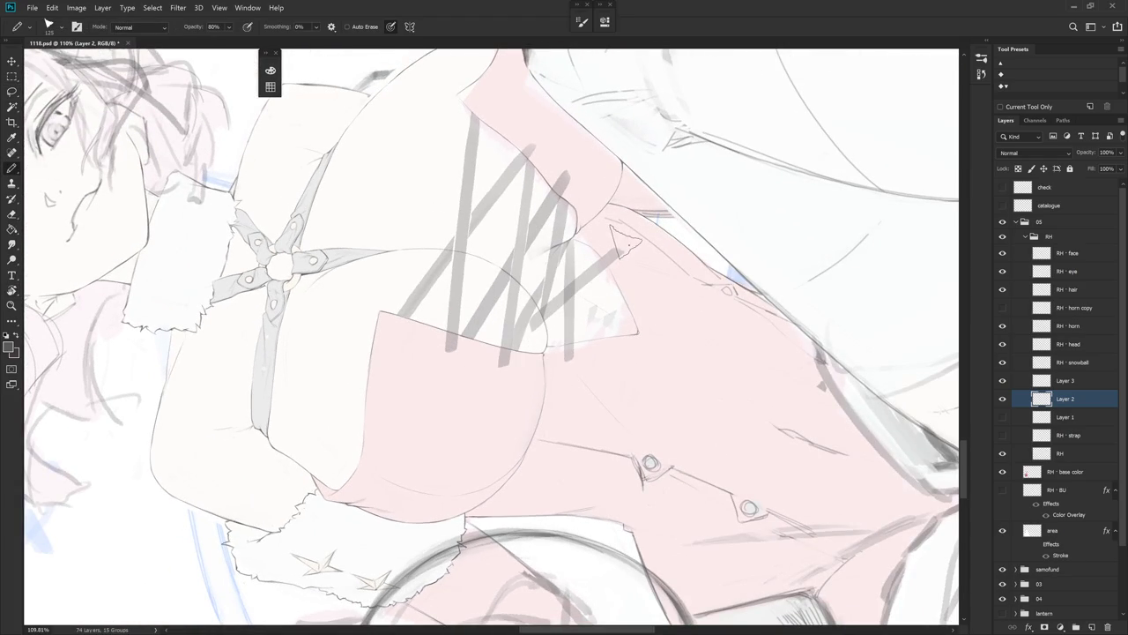
key(e)
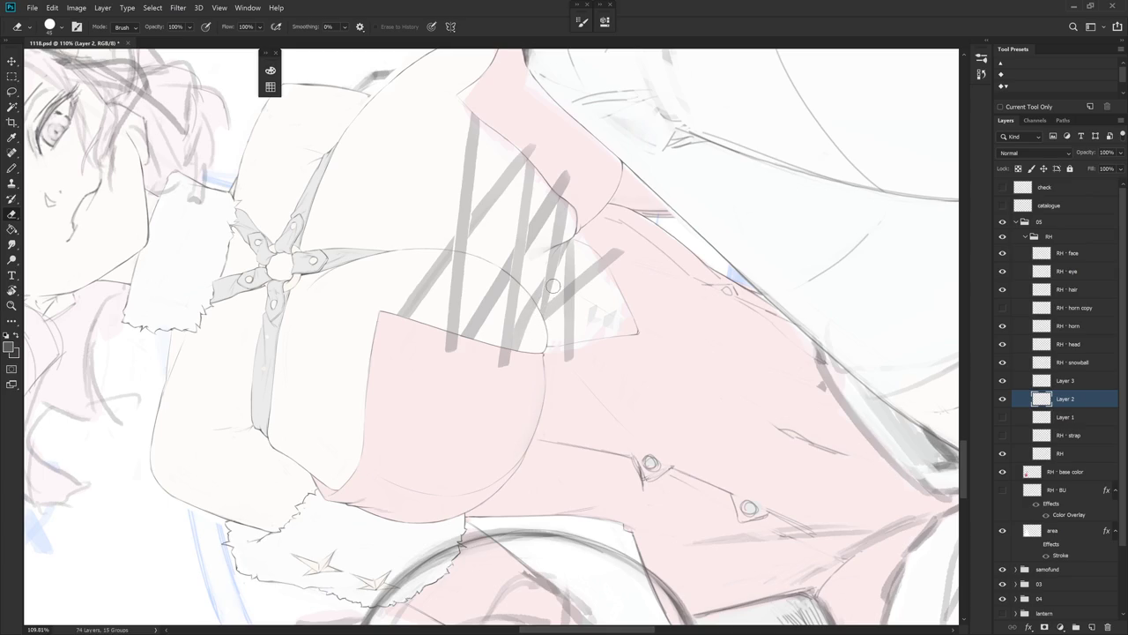
key(r)
drag(623, 231, 632, 281)
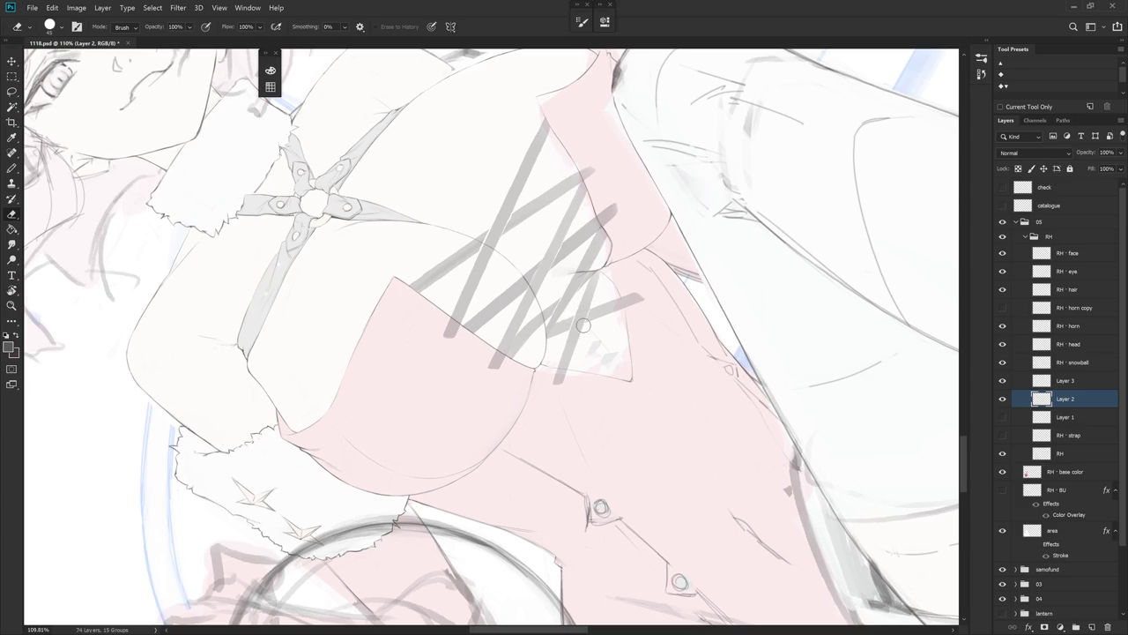
click(1080, 382)
- Redraw the lacing stroke down the bodice on Layer 3, retrying it several times
key(b)
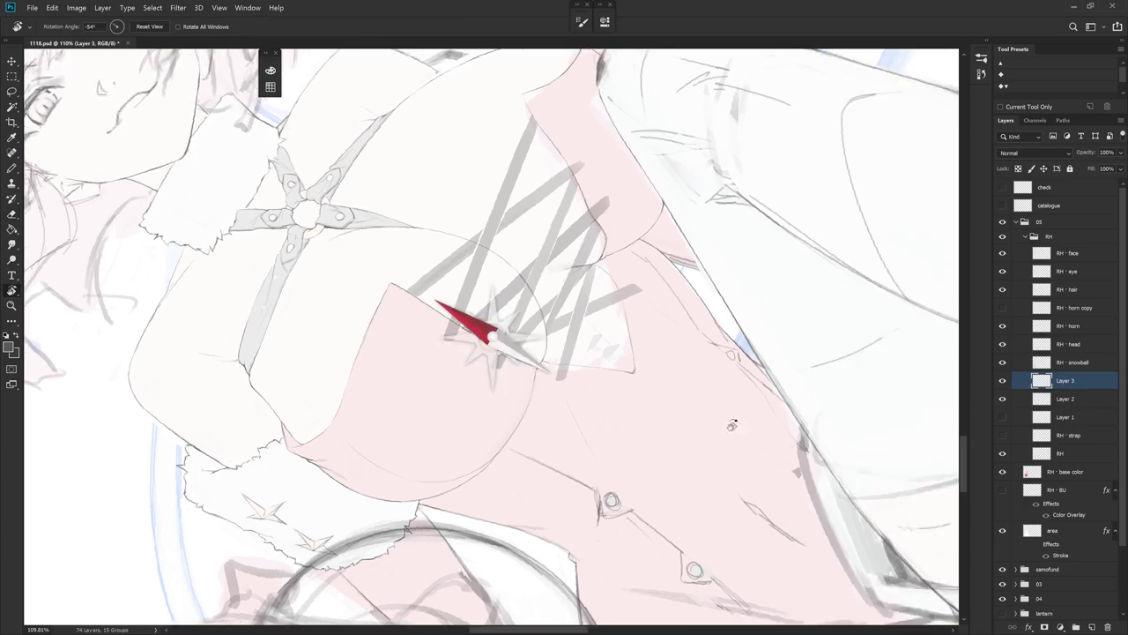
drag(608, 257, 596, 327)
key(ctrl+z)
mouse_move(612, 222)
mouse_down()
mouse_move(592, 326)
mouse_move(579, 330)
mouse_up()
key(ctrl+z)
drag(610, 231, 599, 289)
key(ctrl+z)
mouse_move(608, 236)
mouse_down()
mouse_move(596, 231)
mouse_move(594, 356)
mouse_up()
key(ctrl+z)
drag(604, 243, 596, 355)
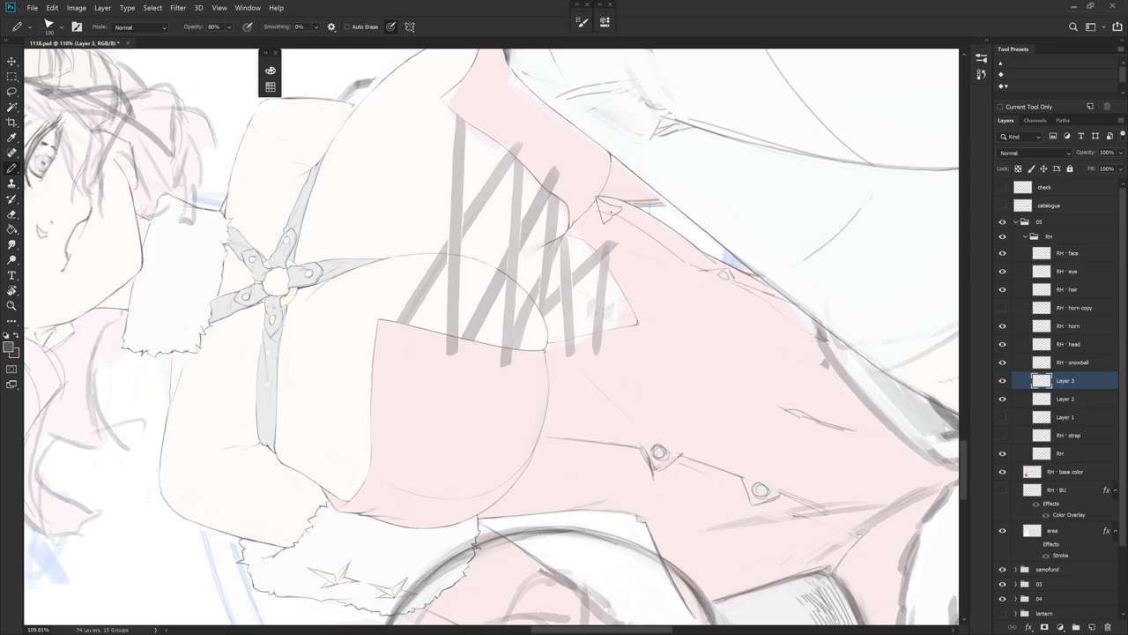
- Erase overlapping lacing on Layer 2, rotating the canvas and reframing it upright
key(e)
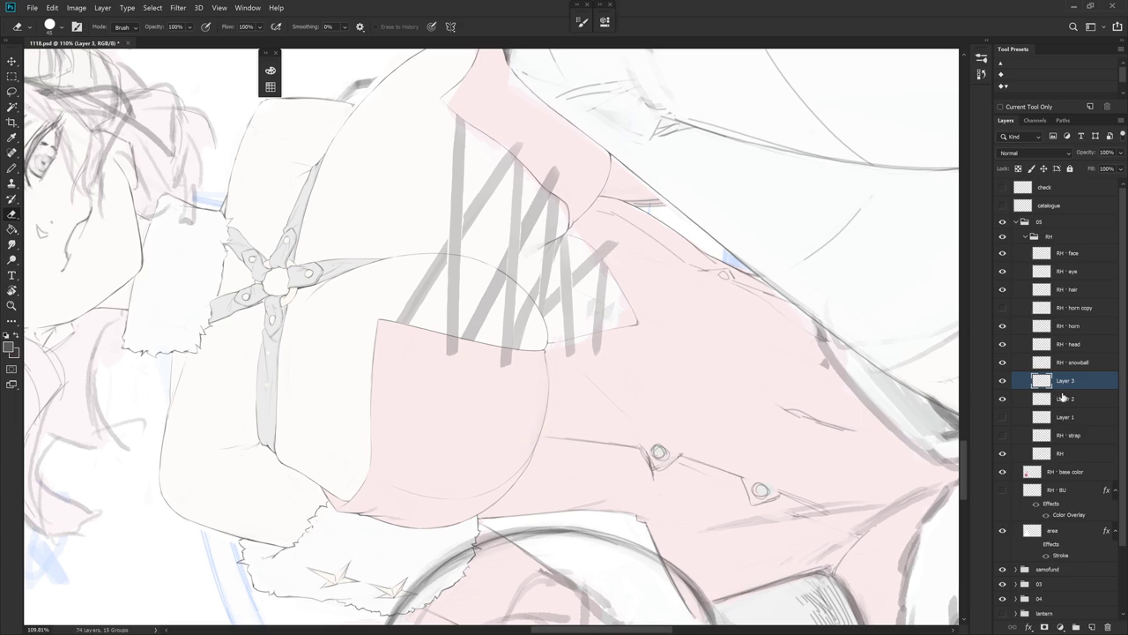
click(1031, 398)
drag(669, 291, 564, 220)
key(b)
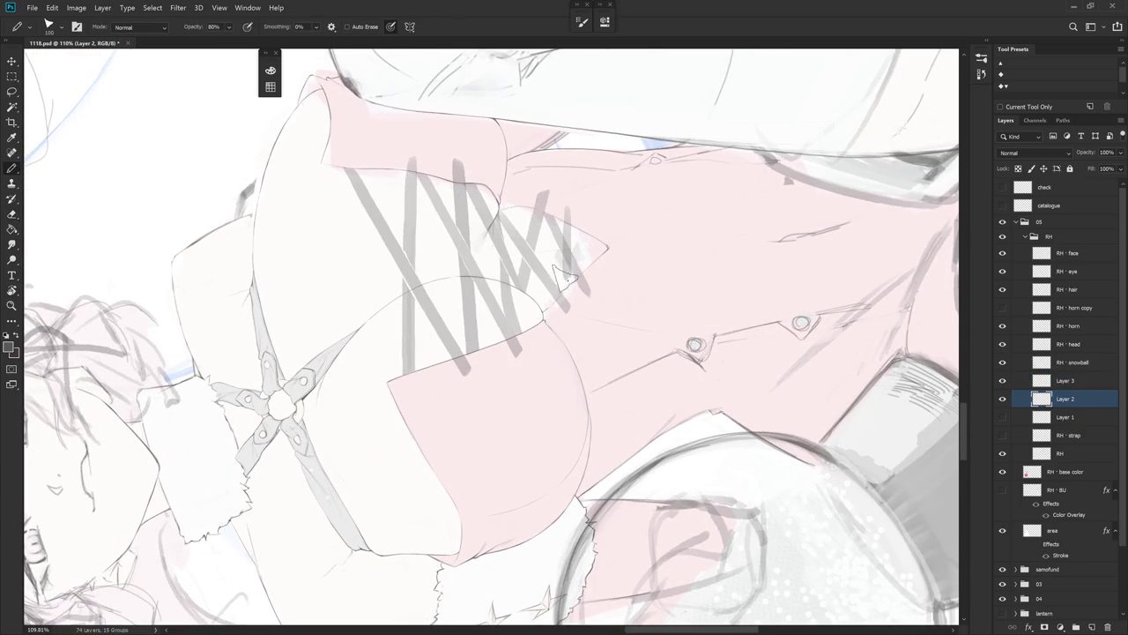
key(e)
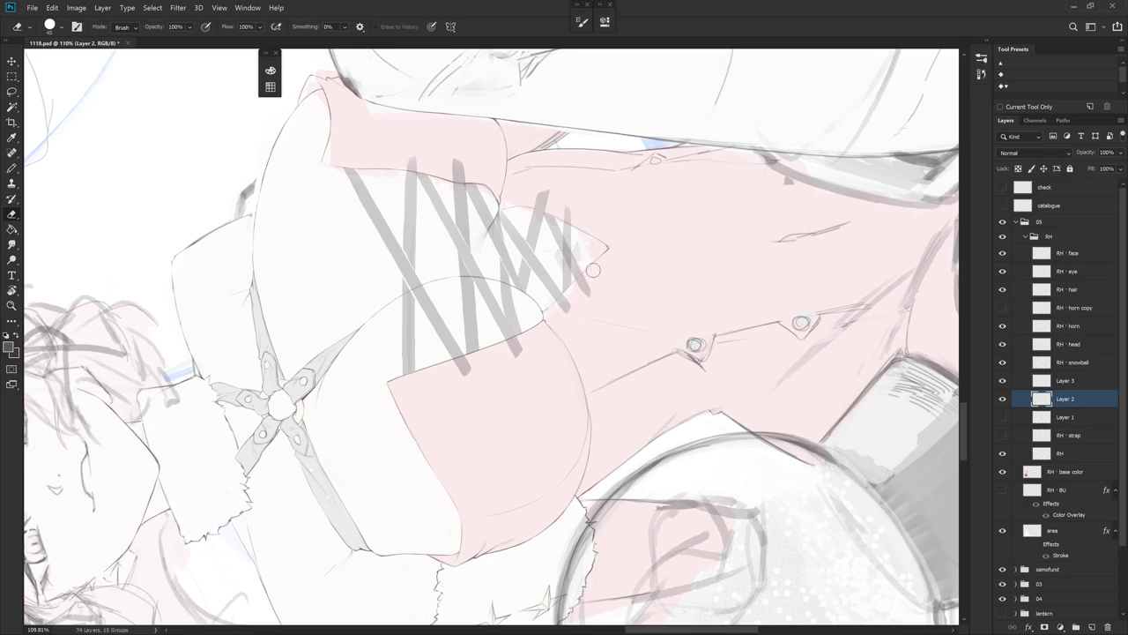
key(Escape)
drag(611, 471, 669, 414)
key(b)
- Rotate the canvas about 13° and erase part of the grey lacing strokes on Layer 3
key(alt+bracketright)
drag(696, 348, 656, 308)
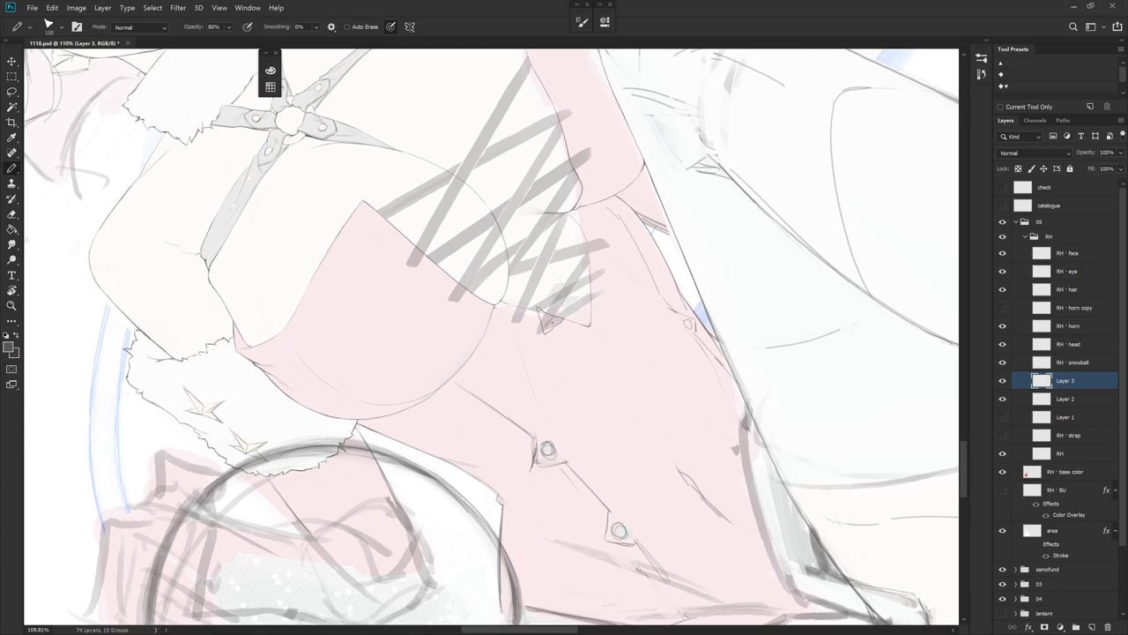
key(e)
drag(549, 330, 556, 336)
- On Layer 2, extend the lacing end into a point at the bodice's V
key(alt+bracketleft)
mouse_move(624, 393)
mouse_down()
mouse_move(533, 225)
mouse_move(516, 231)
mouse_up()
key(b)
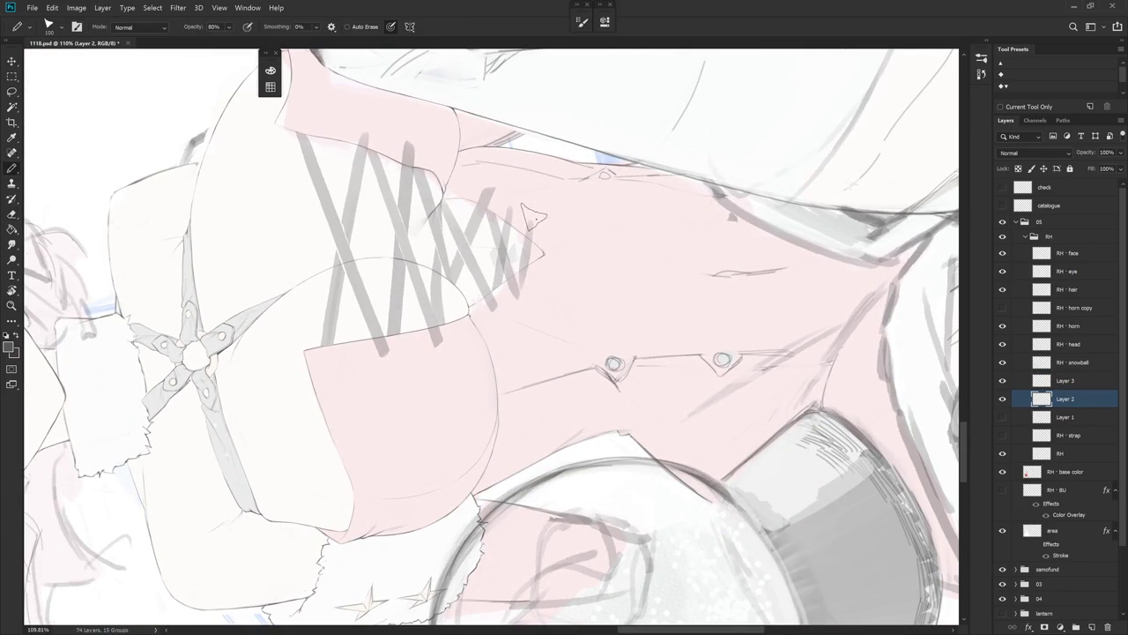
drag(522, 230, 544, 254)
click(1084, 380)
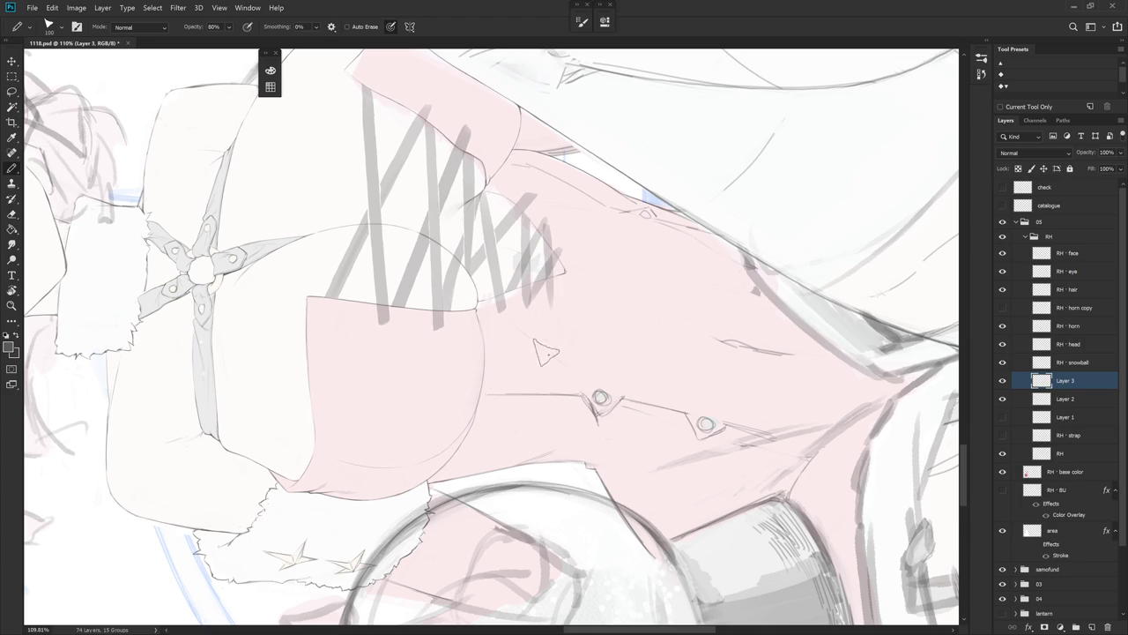
key(e)
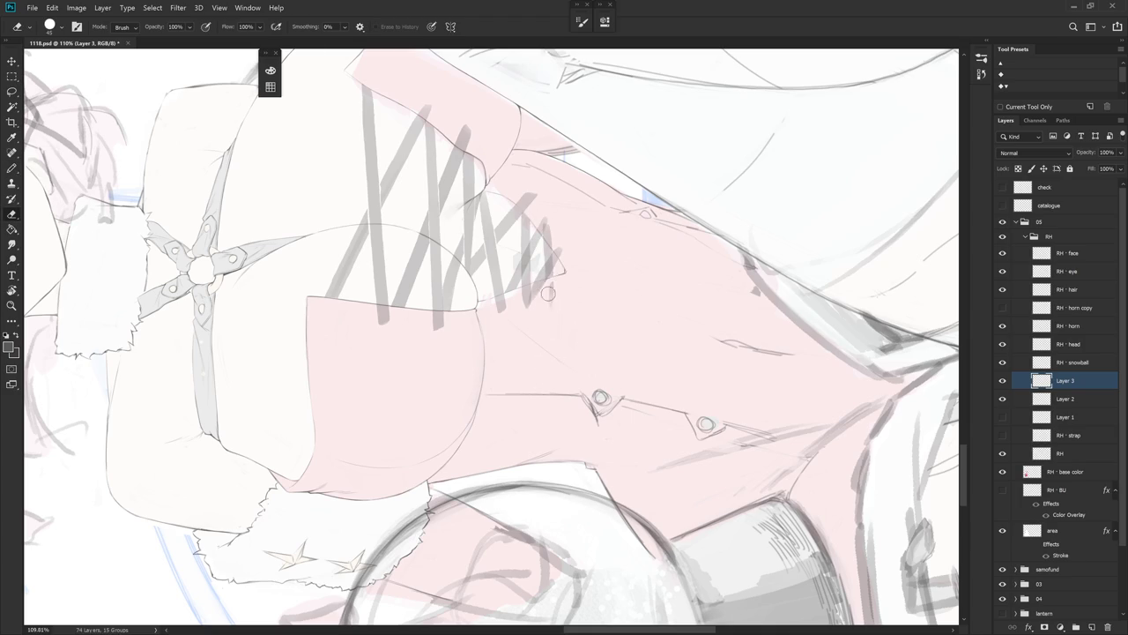
drag(564, 285, 573, 333)
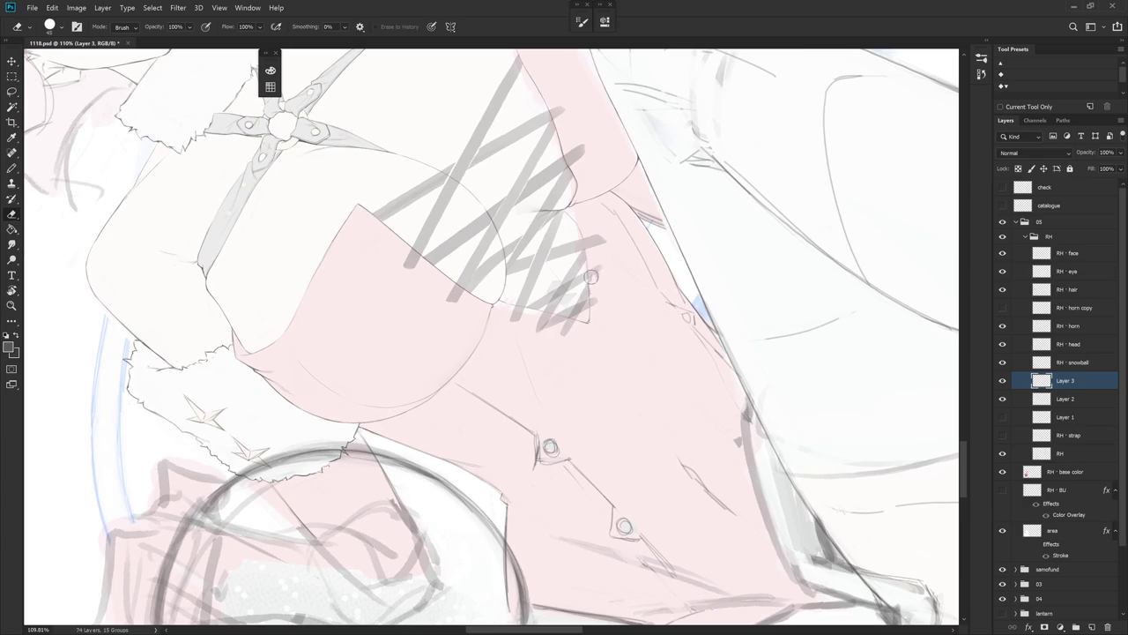
- Erase the stray triangle mark under the lacing, then return to Layer 3 and zoom out
click(1070, 398)
mouse_move(609, 373)
mouse_down()
mouse_move(538, 375)
mouse_move(559, 388)
mouse_move(642, 313)
mouse_up()
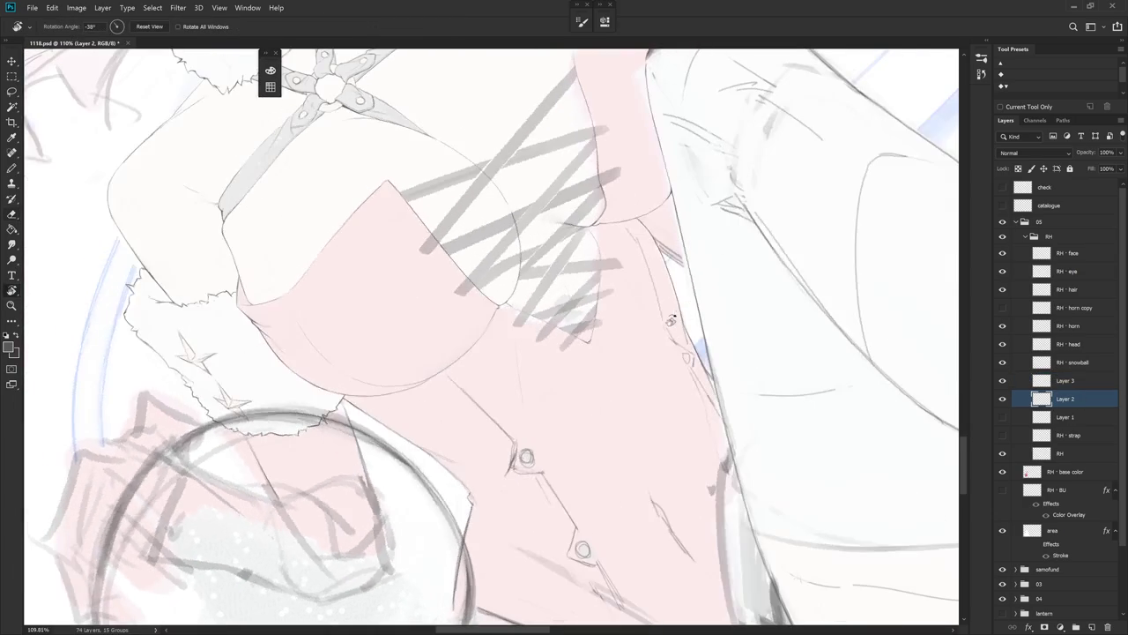
key(b)
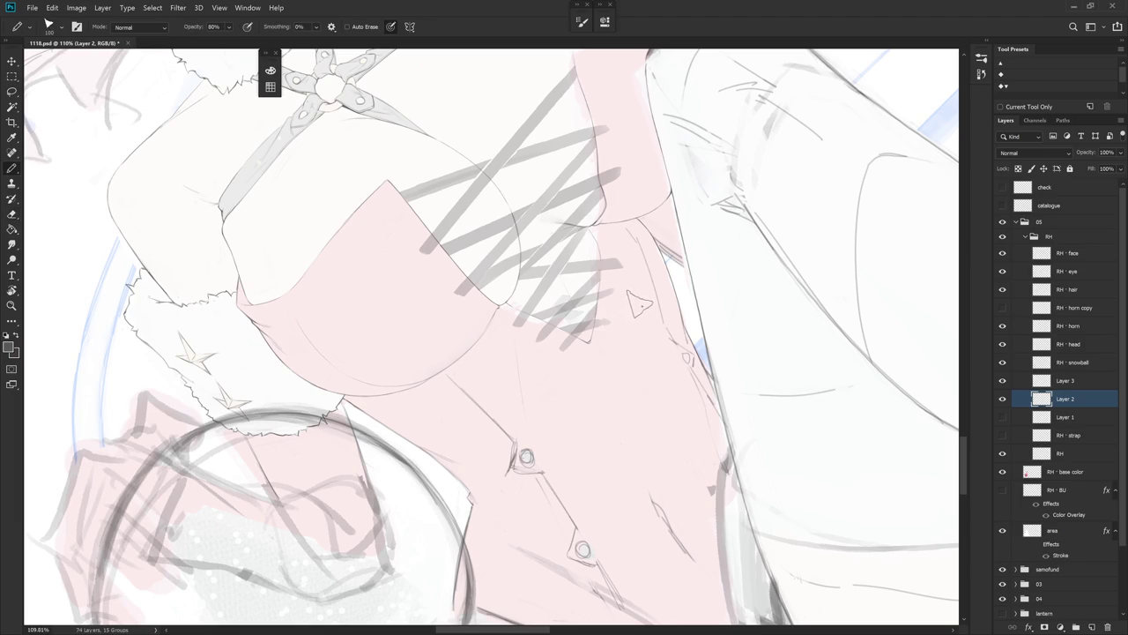
key(e)
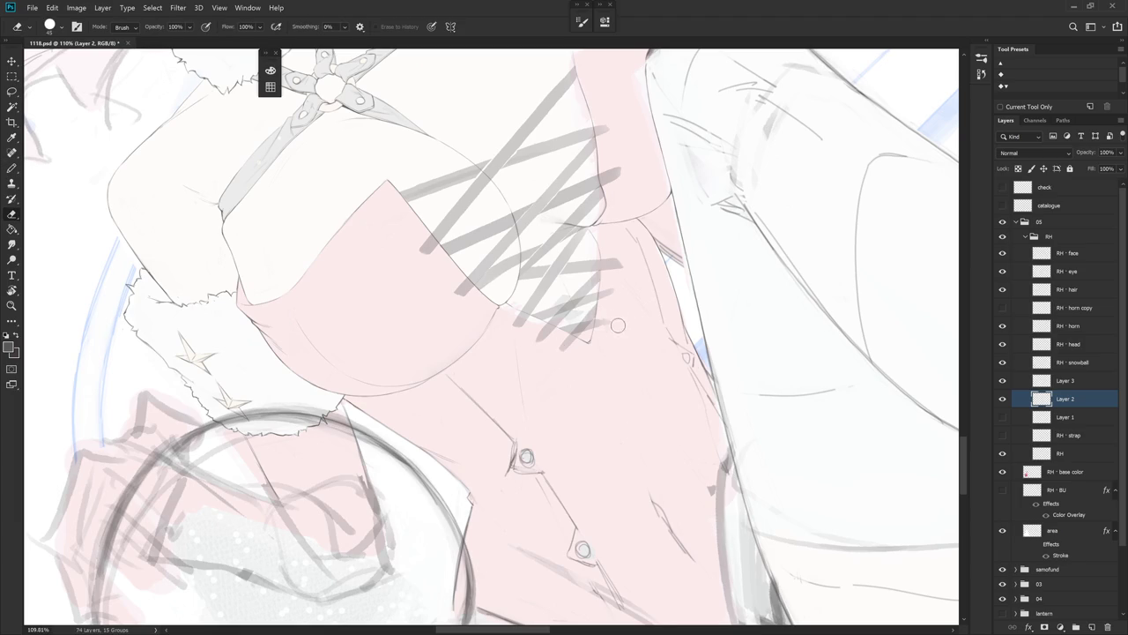
click(1074, 383)
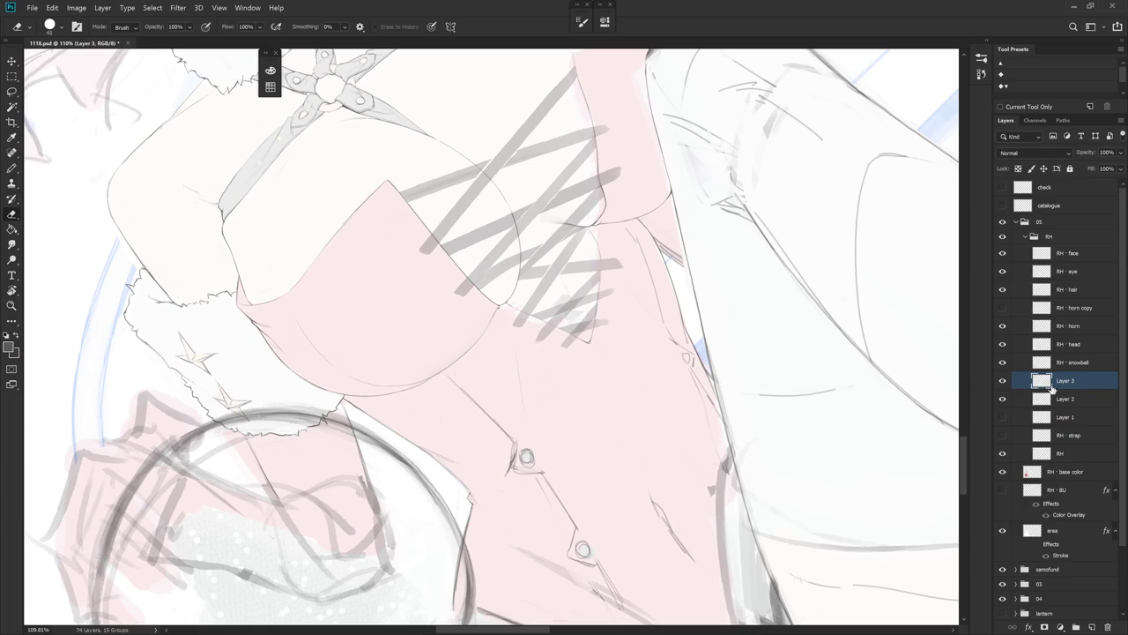
scroll(691, 432, down, 1)
scroll(663, 465, down, 1)
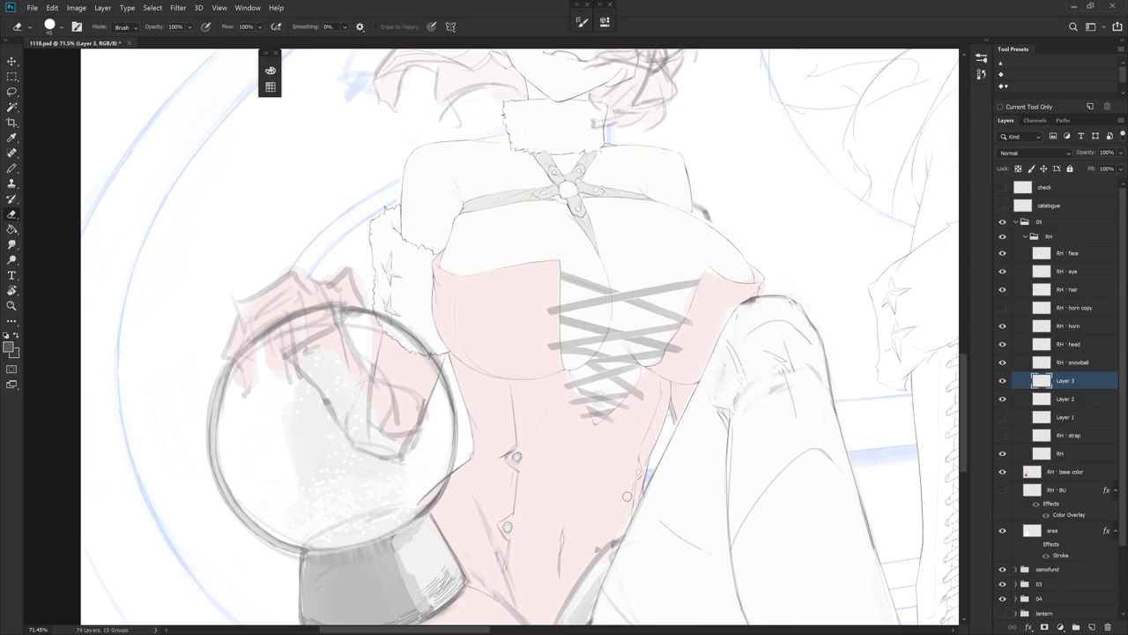
- Outline the stray strokes below the lacing and draw a diagonal lacing stroke on Layer 3
key(l)
mouse_move(603, 432)
mouse_down()
mouse_move(593, 409)
mouse_move(579, 423)
mouse_up()
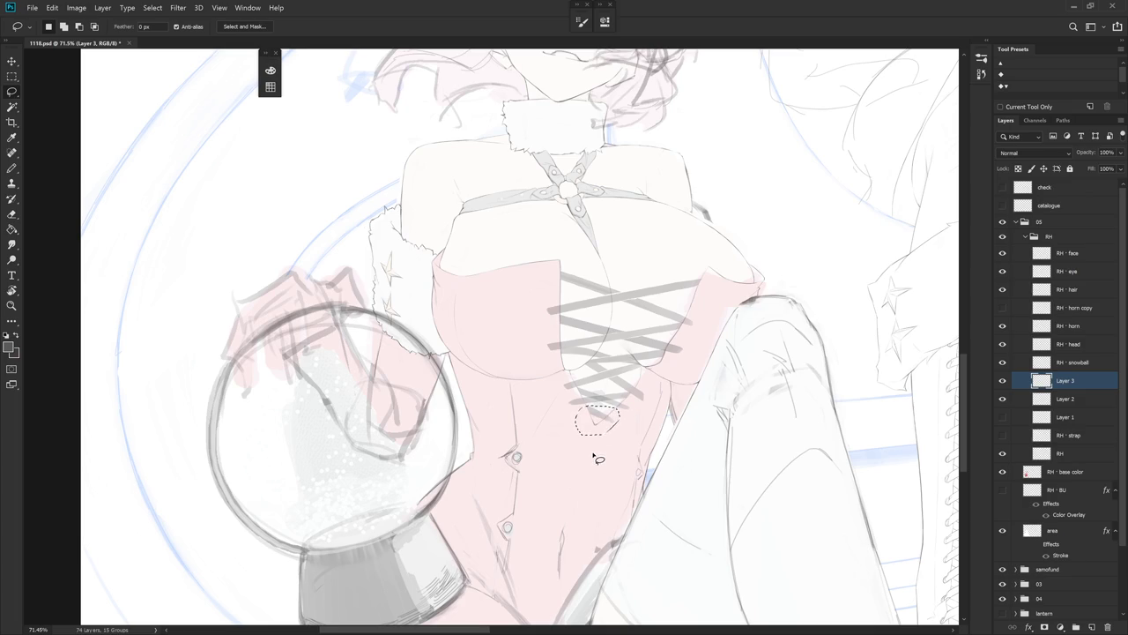
click(1072, 404)
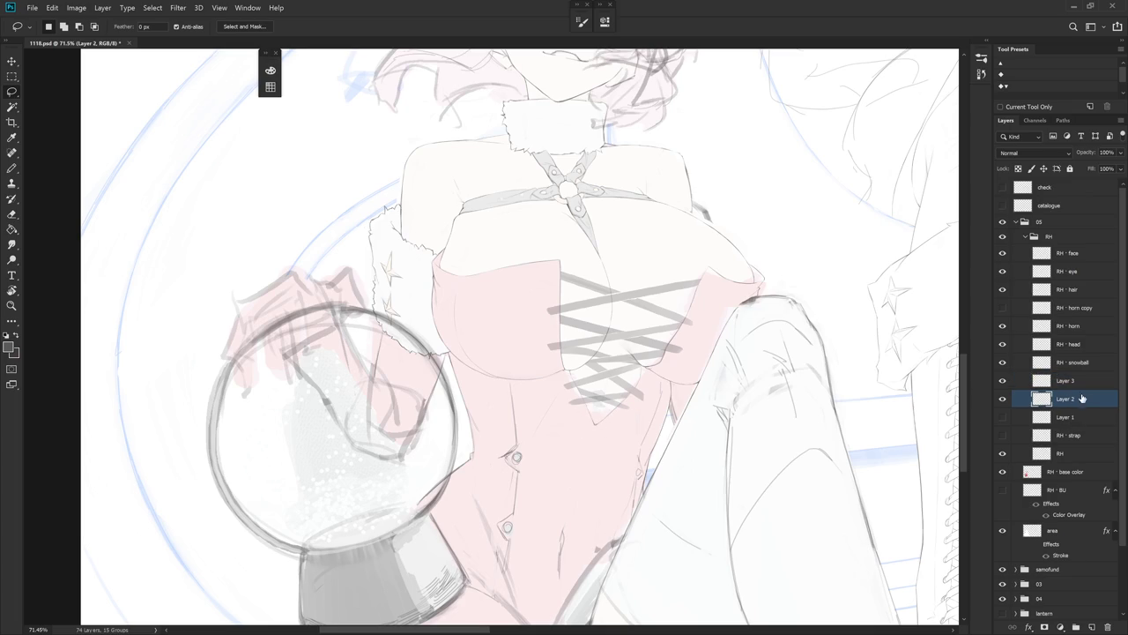
click(1072, 379)
key(b)
scroll(608, 370, up, 3)
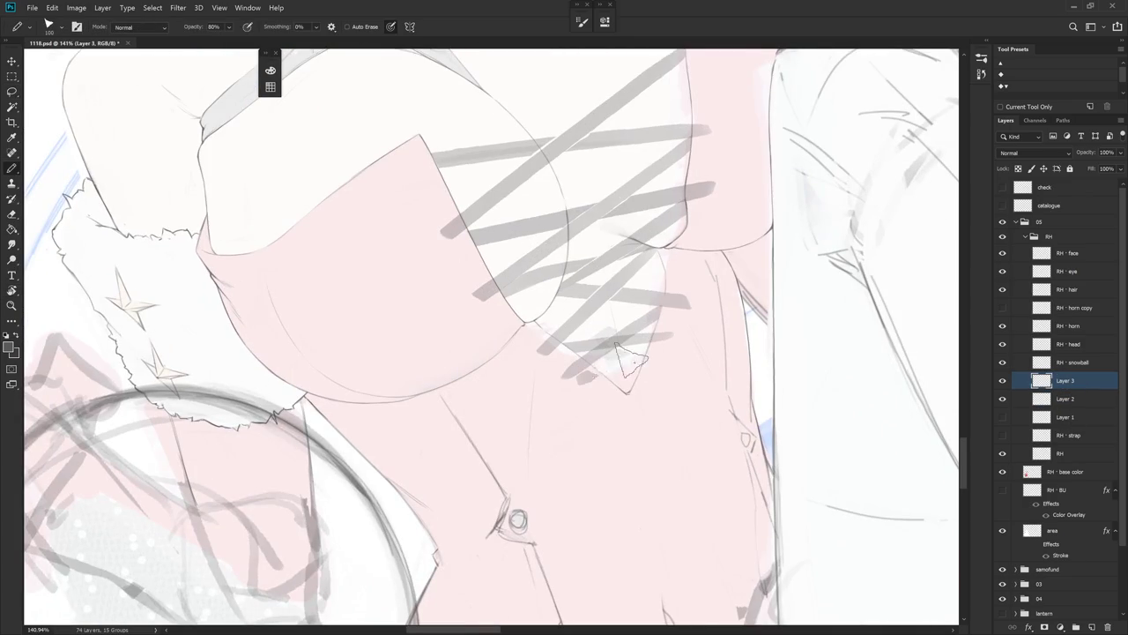
drag(587, 379, 670, 352)
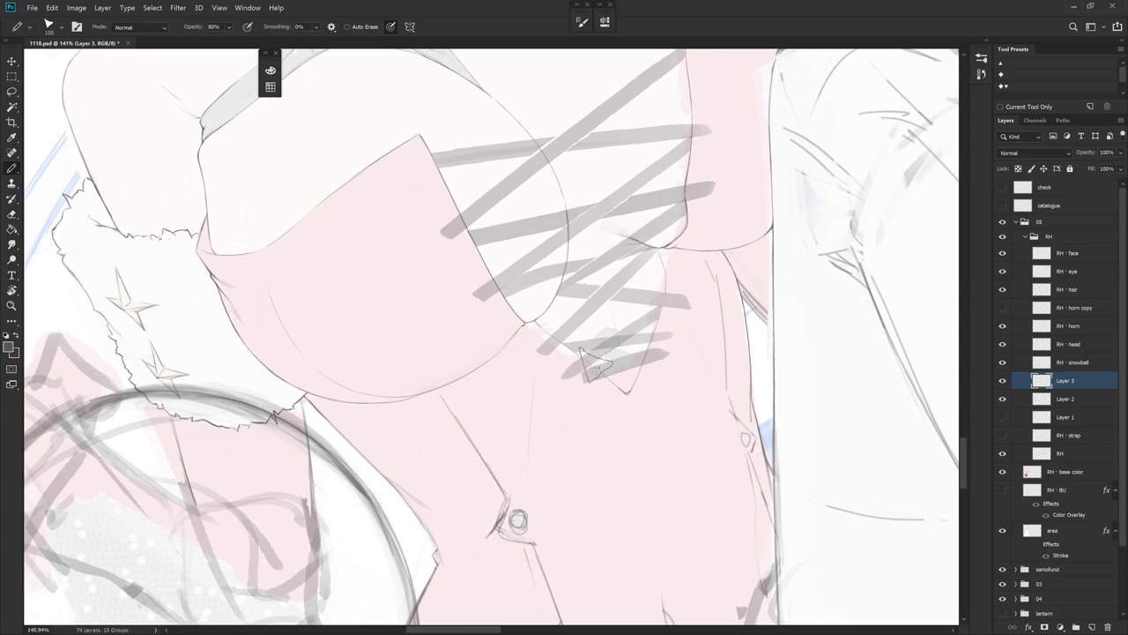
key(e)
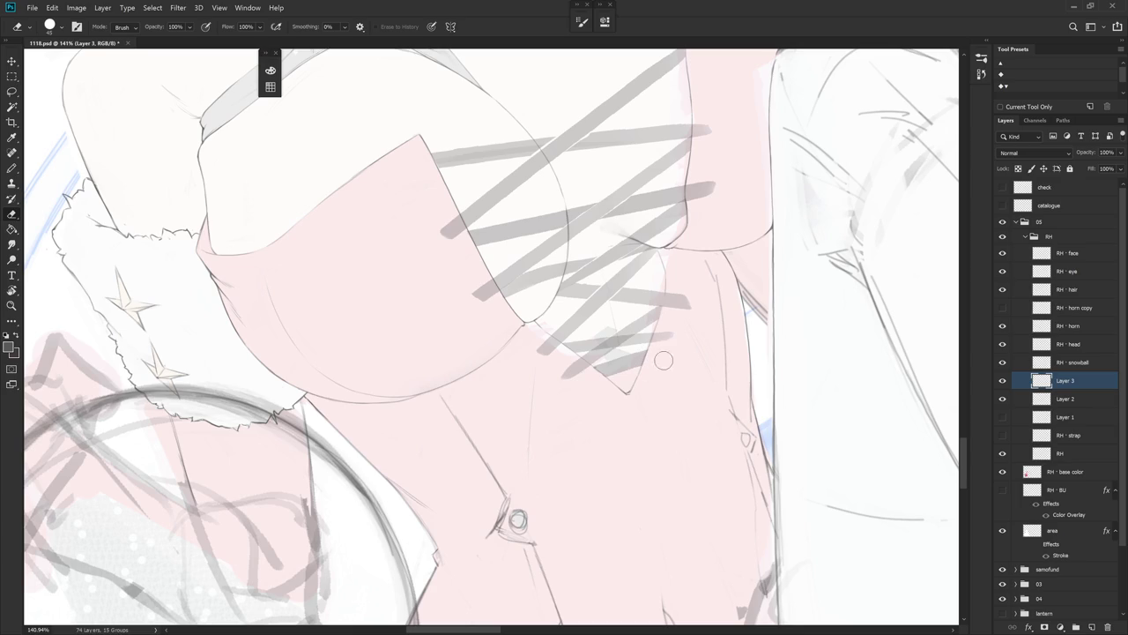
- Lasso the strap ends below the lacing and delete them from Layer 2
scroll(665, 389, down, 5)
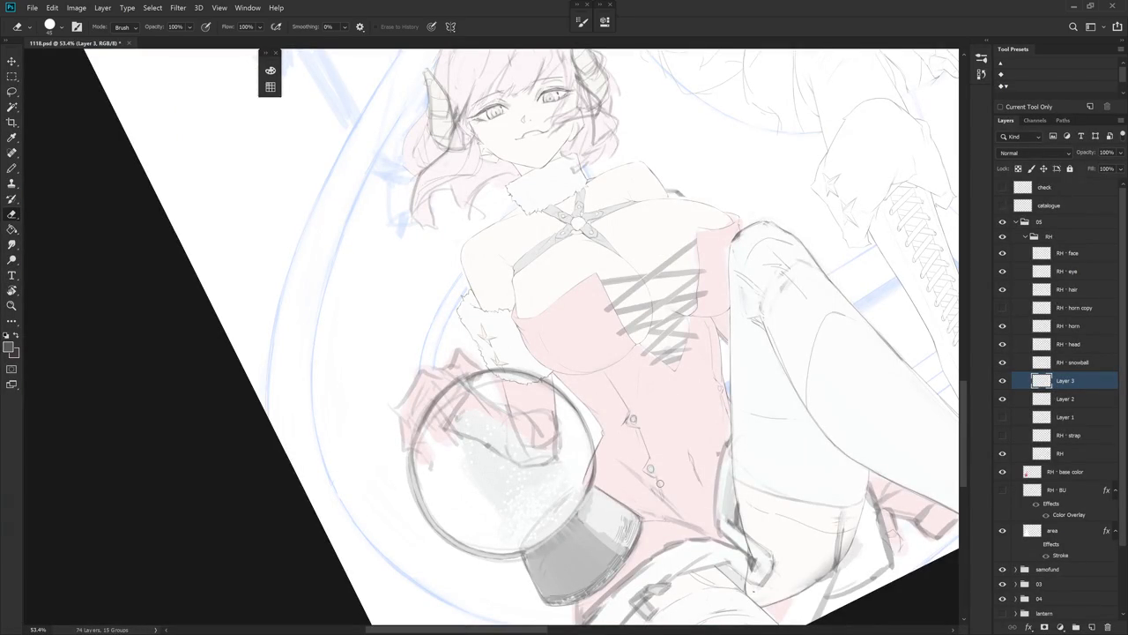
scroll(670, 361, up, 5)
key(l)
mouse_move(639, 339)
mouse_down()
mouse_move(721, 358)
mouse_move(658, 327)
mouse_up()
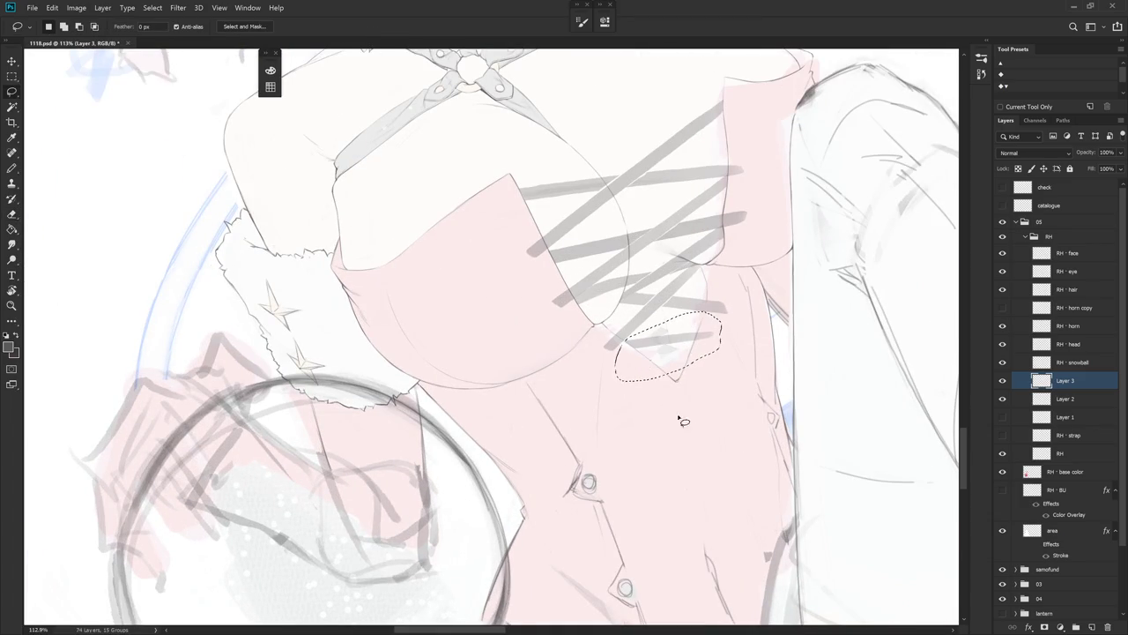
click(1070, 404)
key(Delete)
key(ctrl+d)
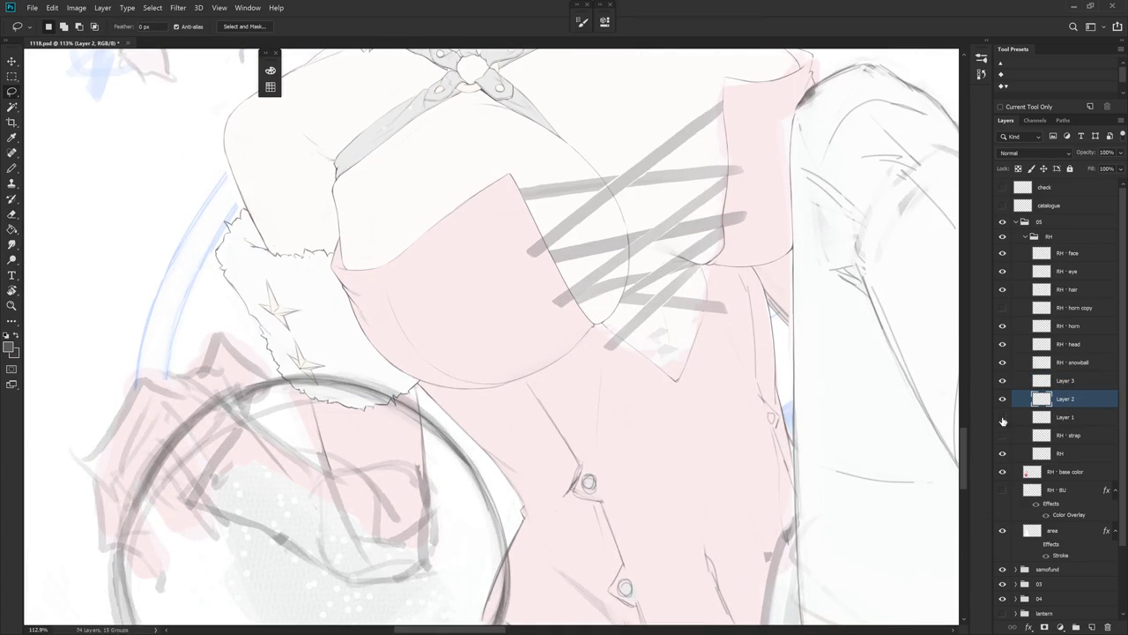
- Redraw a longer downward lacing stroke on Layer 3, then rotate the view to a new angle
key(b)
click(1014, 382)
click(1002, 380)
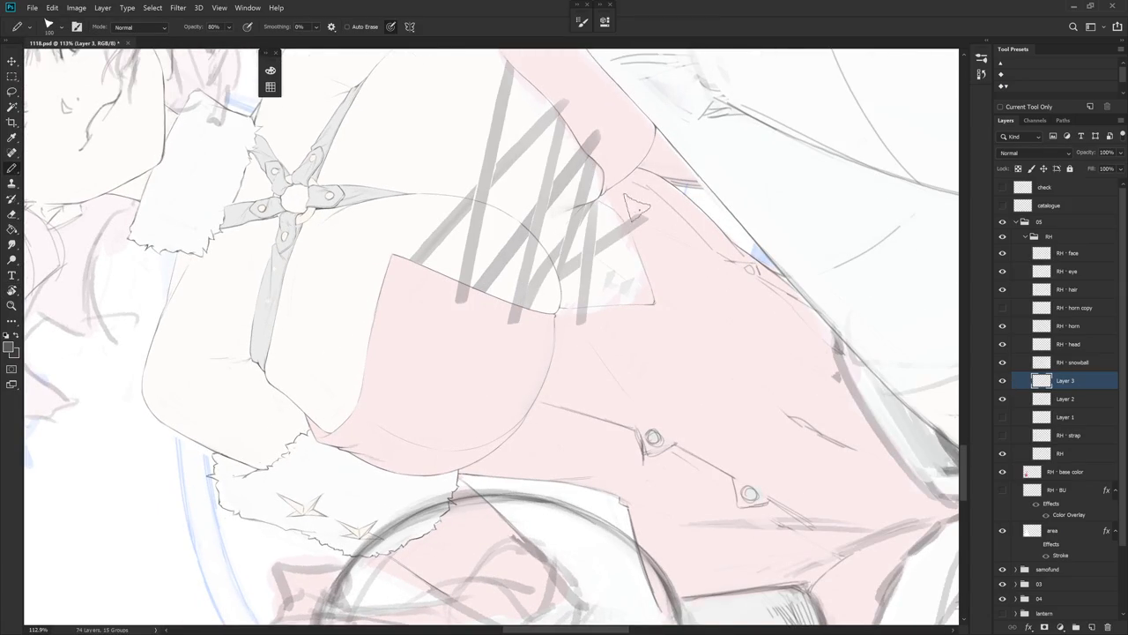
drag(642, 216, 624, 326)
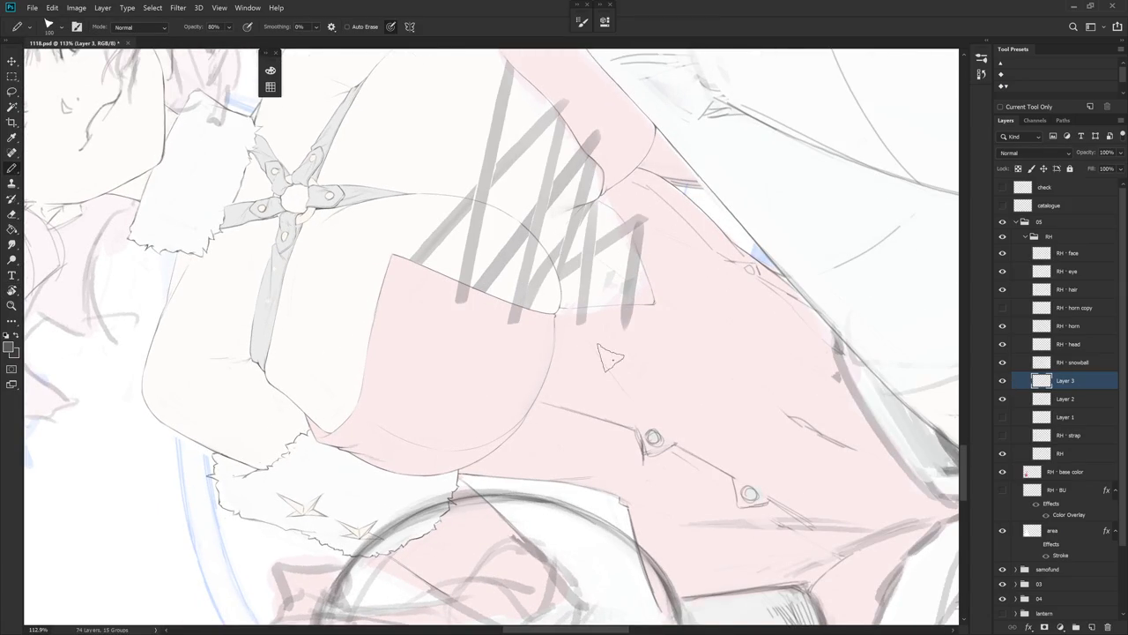
key(ctrl+z)
drag(643, 210, 623, 340)
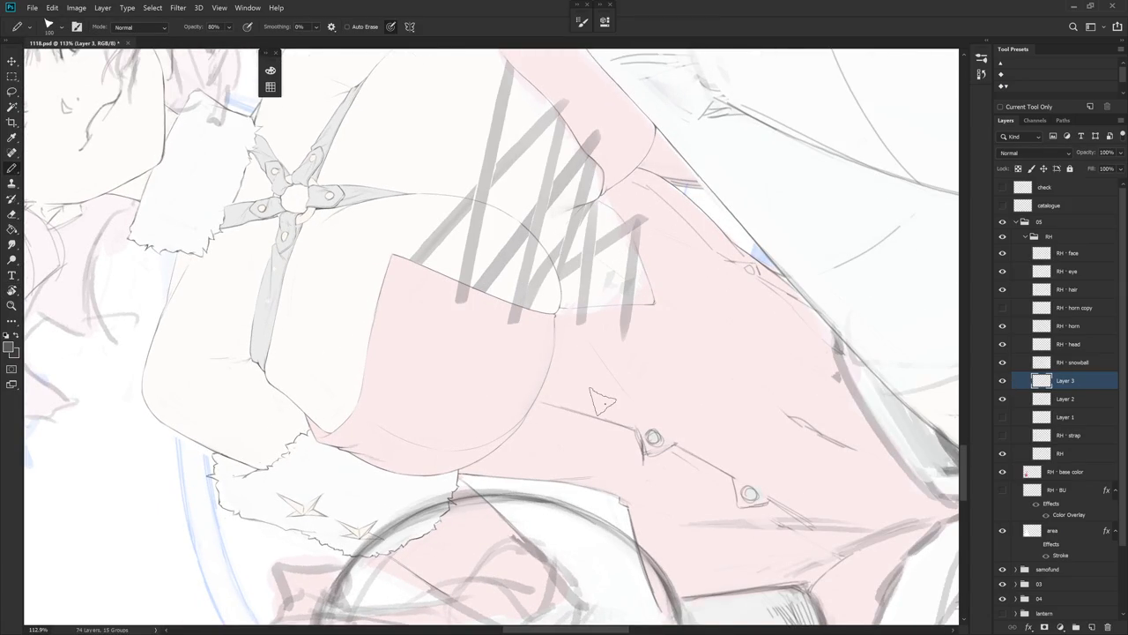
key(alt+bracketleft)
drag(602, 401, 540, 355)
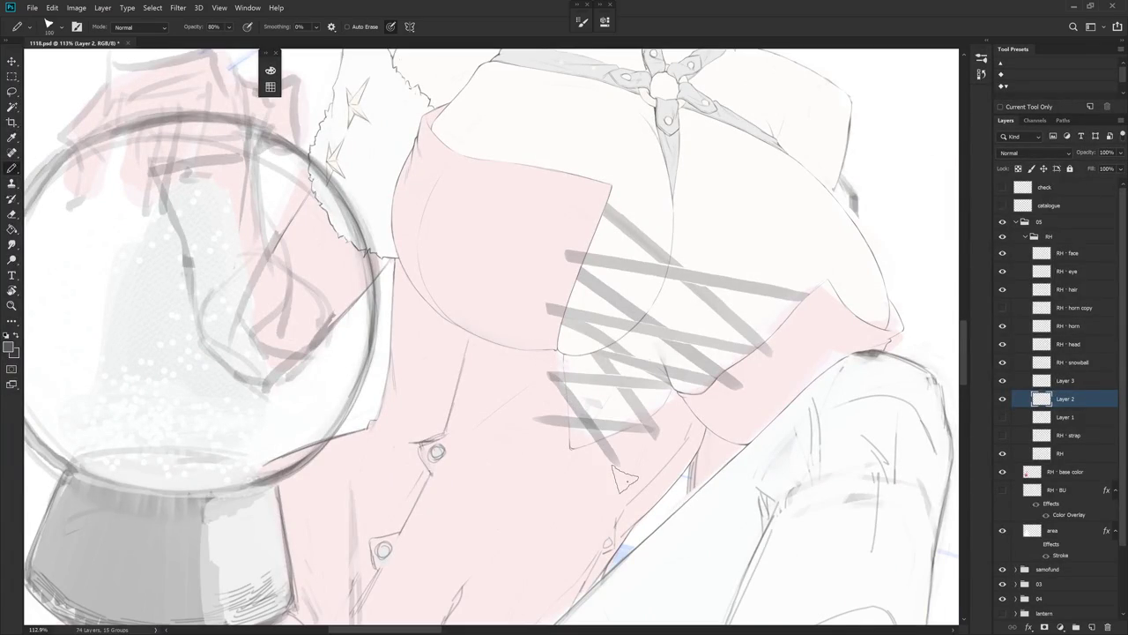
drag(624, 480, 731, 315)
key(e)
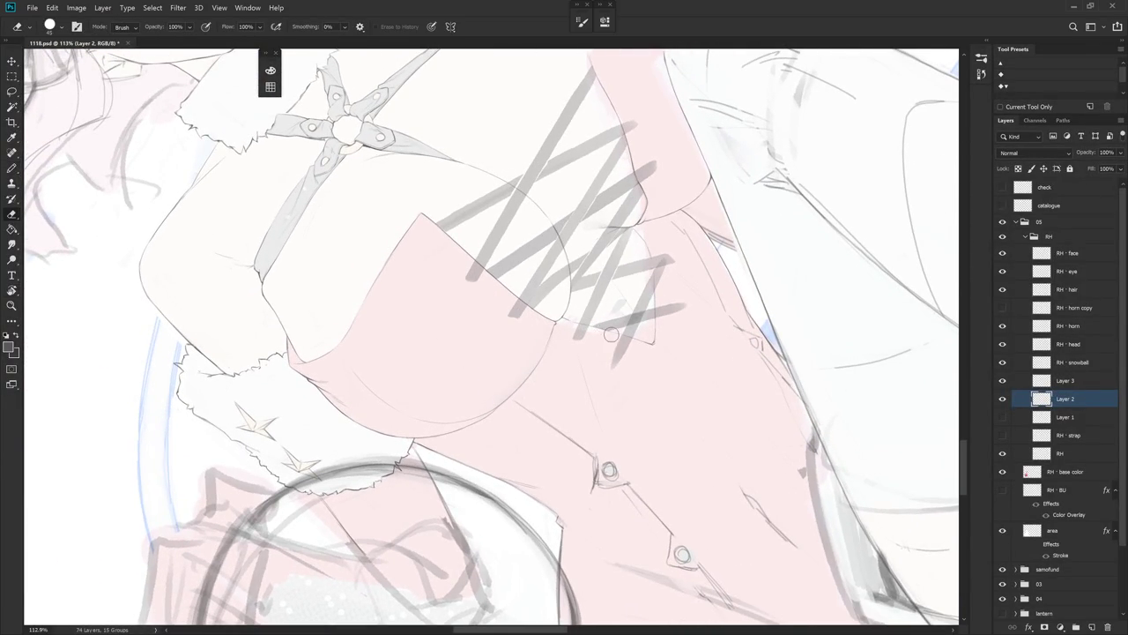
- Rotate the lacing to run more horizontally and toggle Layer 3's visibility to compare layers
click(1075, 384)
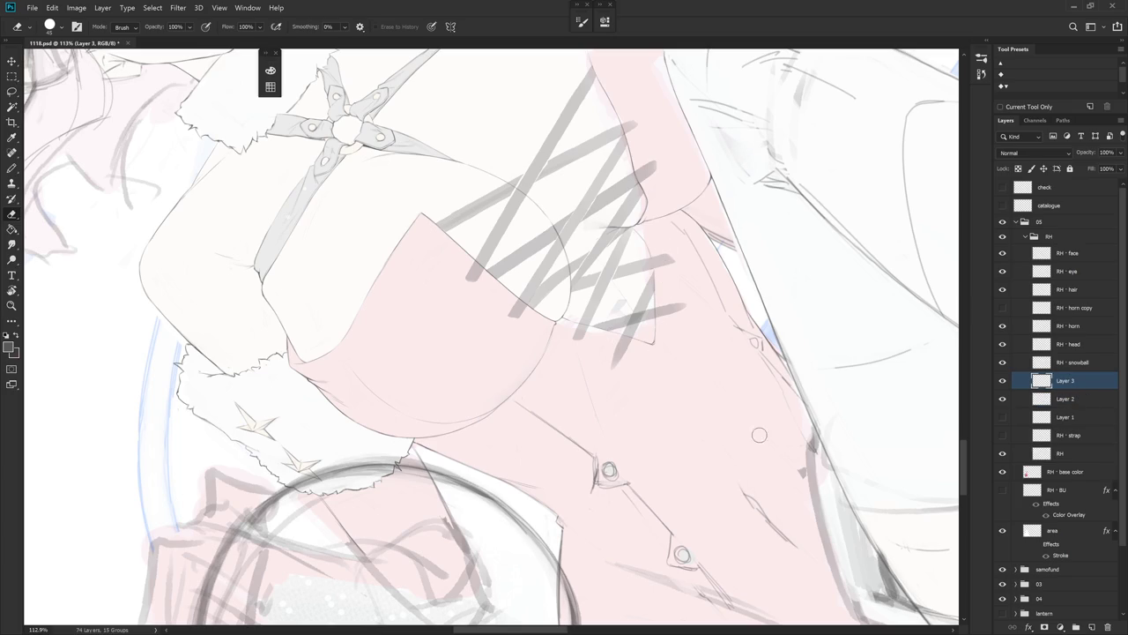
key(r)
drag(675, 403, 608, 427)
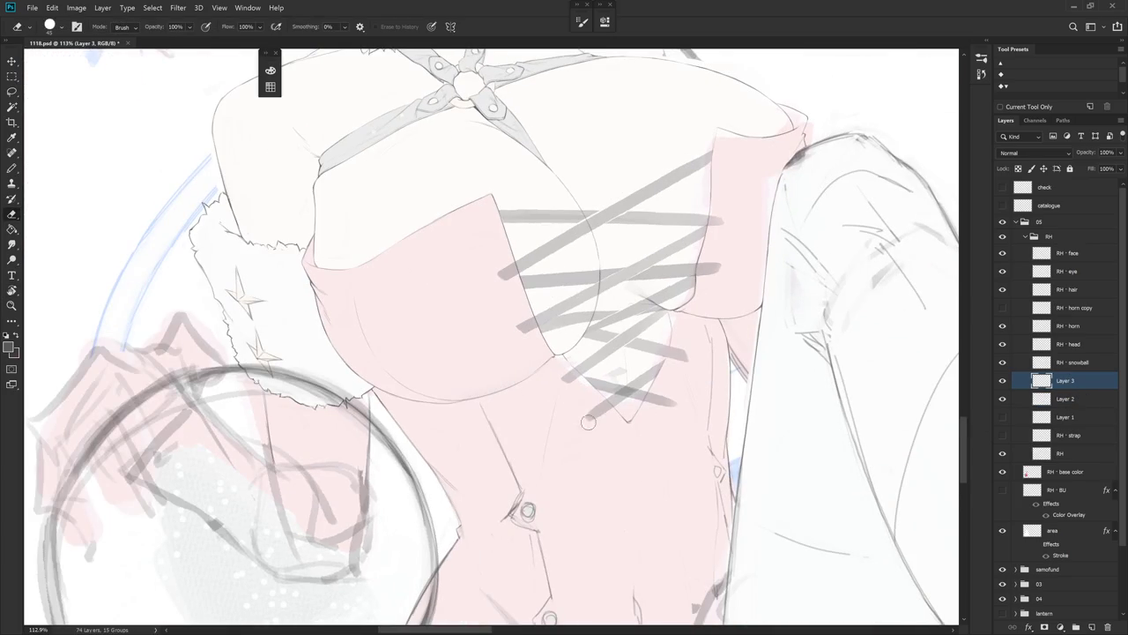
click(1077, 402)
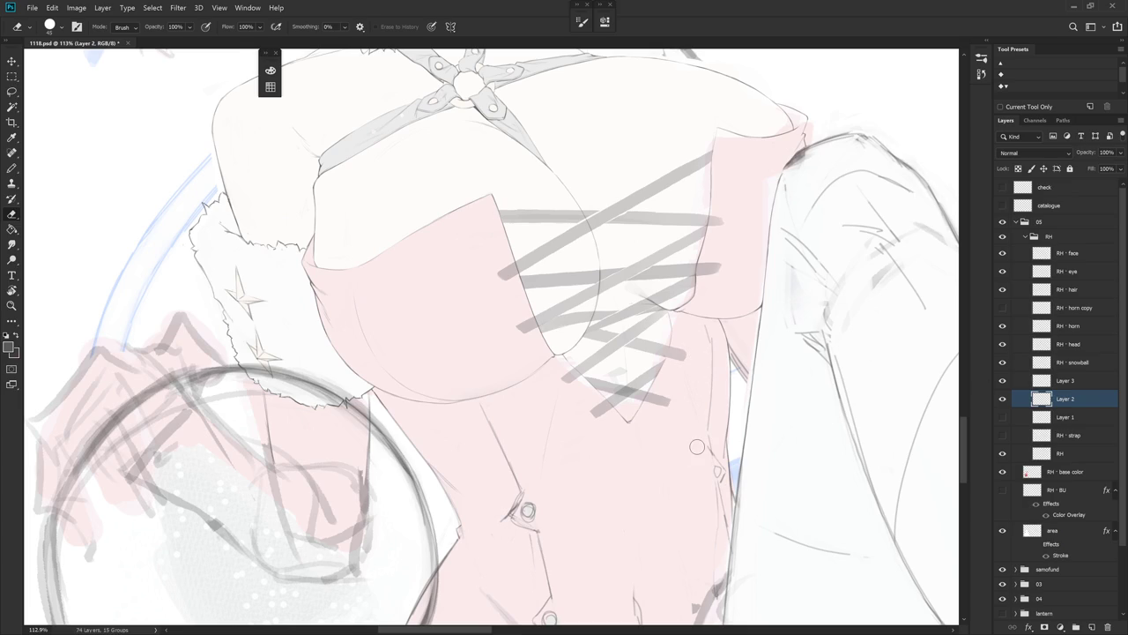
drag(696, 446, 670, 415)
click(1002, 381)
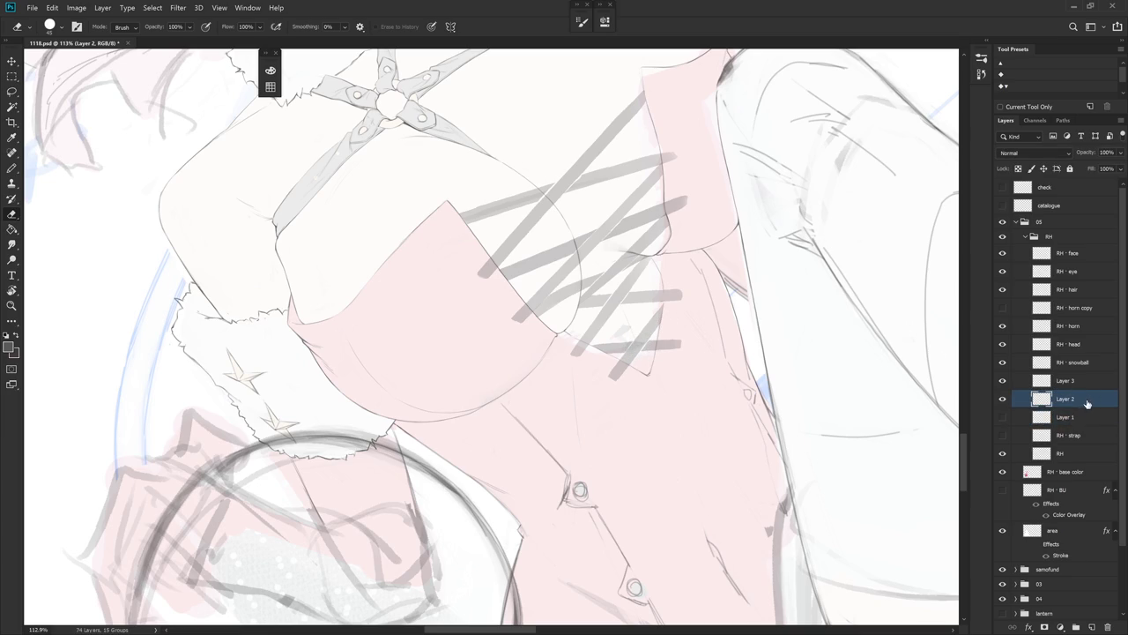
- Touch up the lacing ends on Layer 3 with pencil, eraser and lasso
click(1083, 385)
key(b)
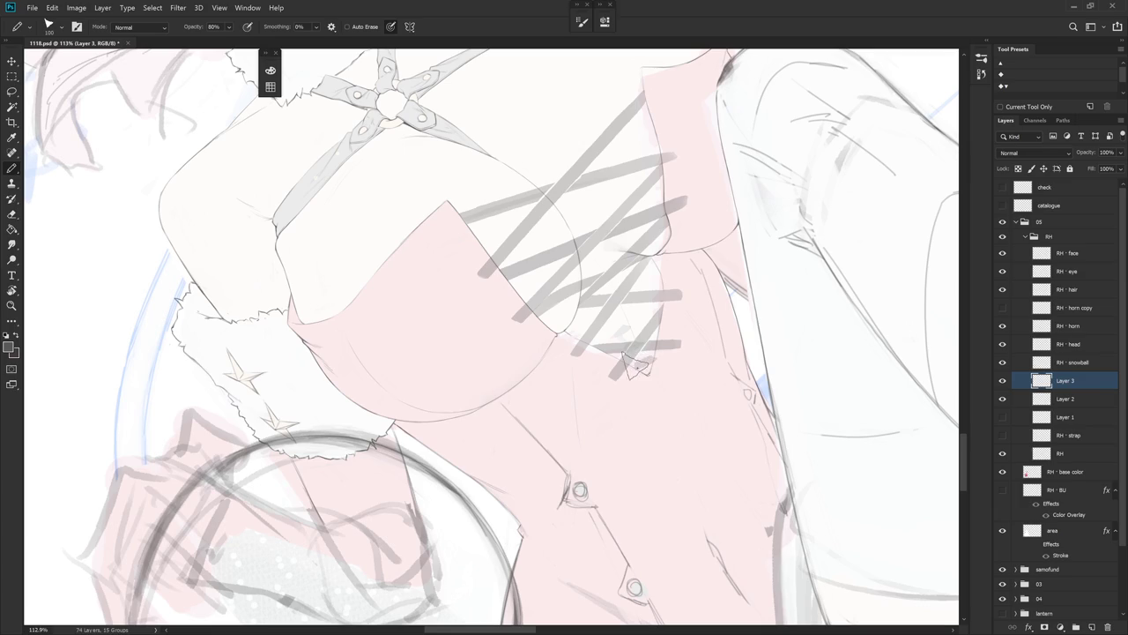
key(e)
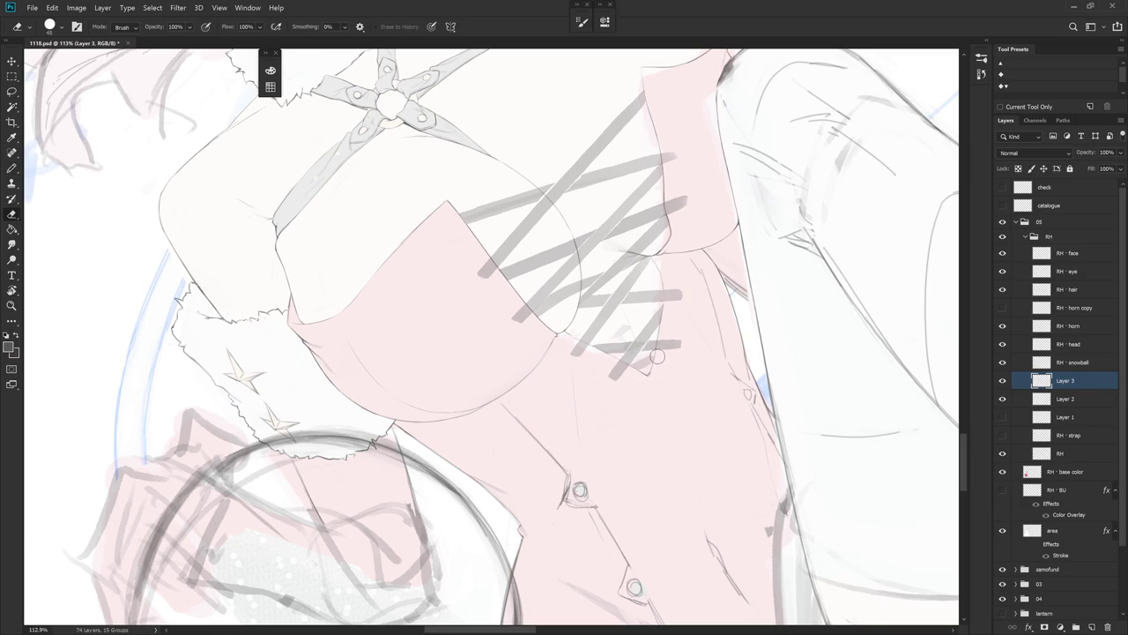
key(l)
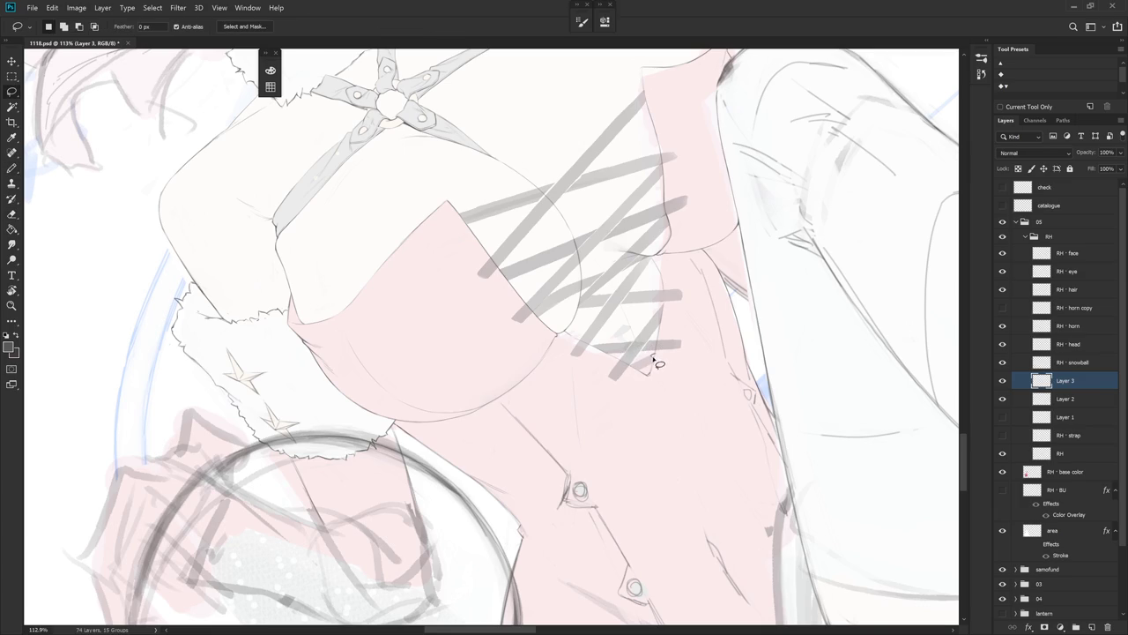
key(b)
key(e)
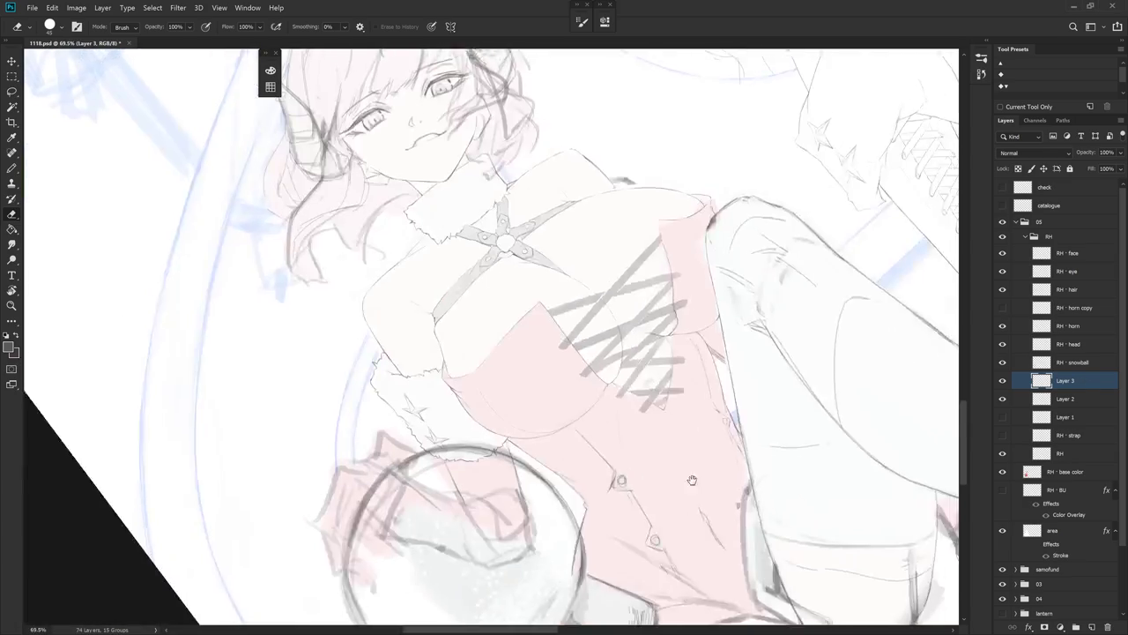
- Merge Layer 2 and Layer 3 of lacing into one layer named 'Strap'
key(b)
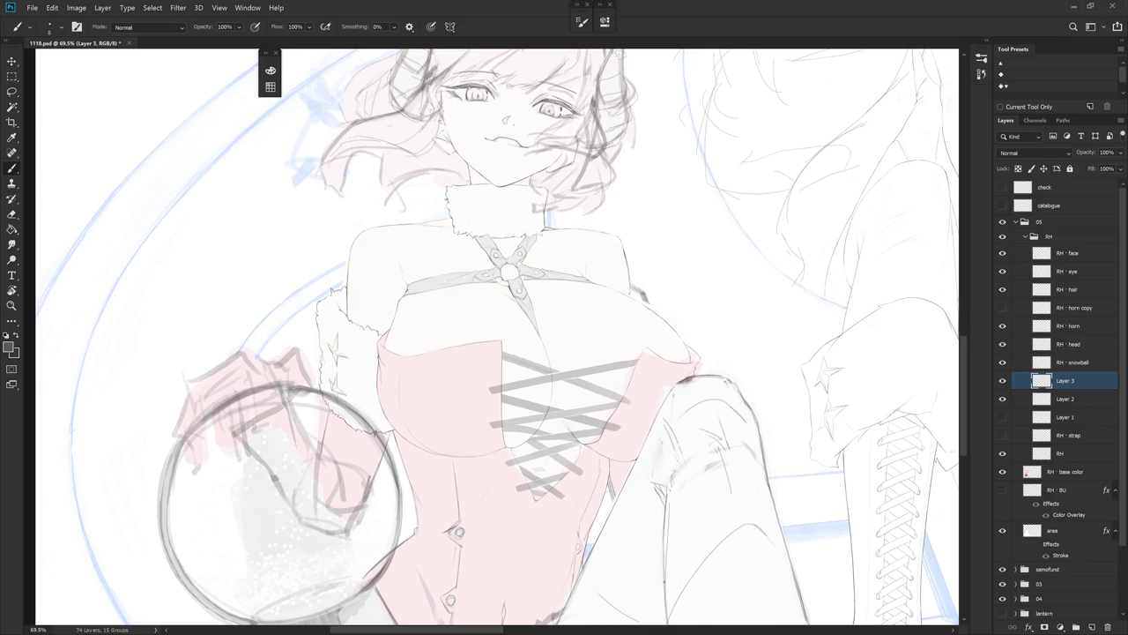
key(4)
key(4)
shift+click(1092, 402)
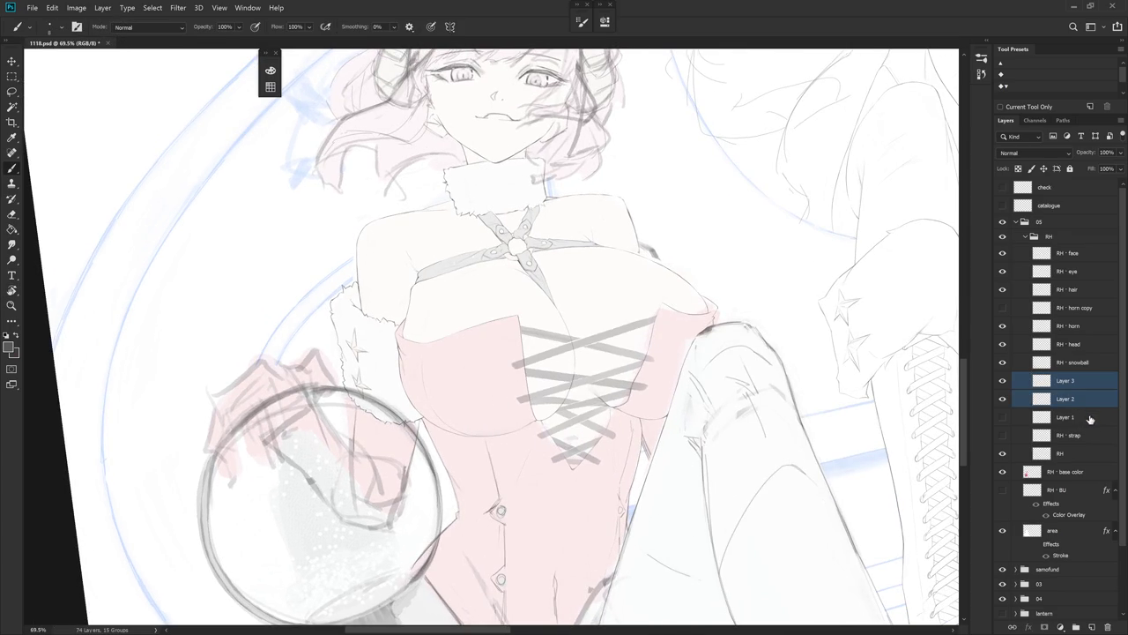
key(ctrl+e)
double_click(1071, 381)
text(Strap)
key(Return)
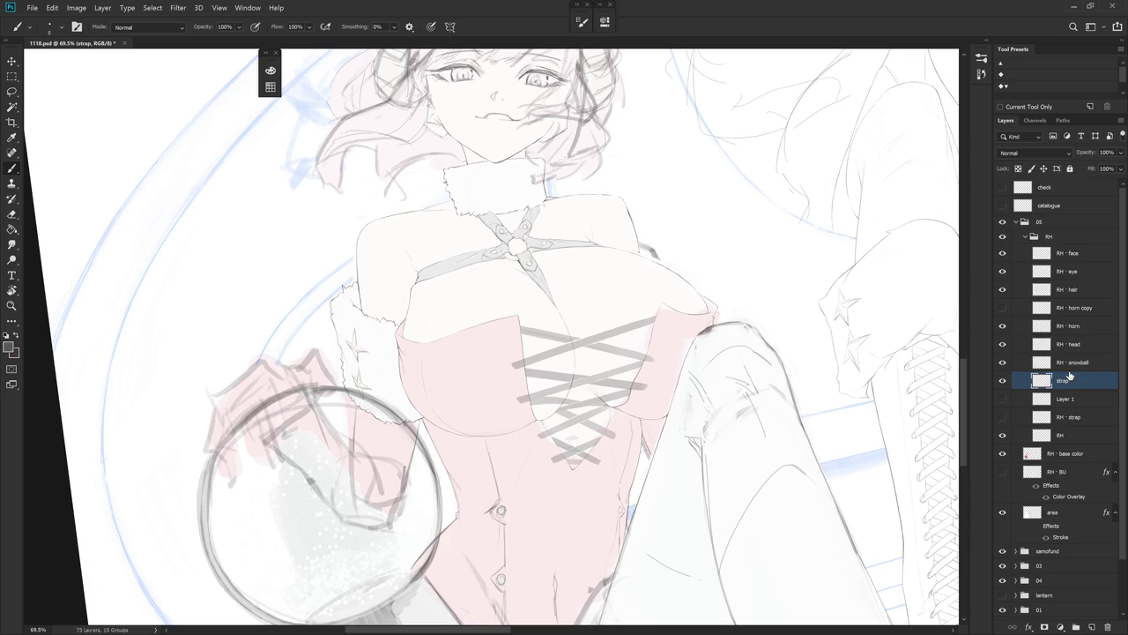
- Make the RH - strap layer visible and merge it down into the RH layer
click(1002, 417)
click(1059, 422)
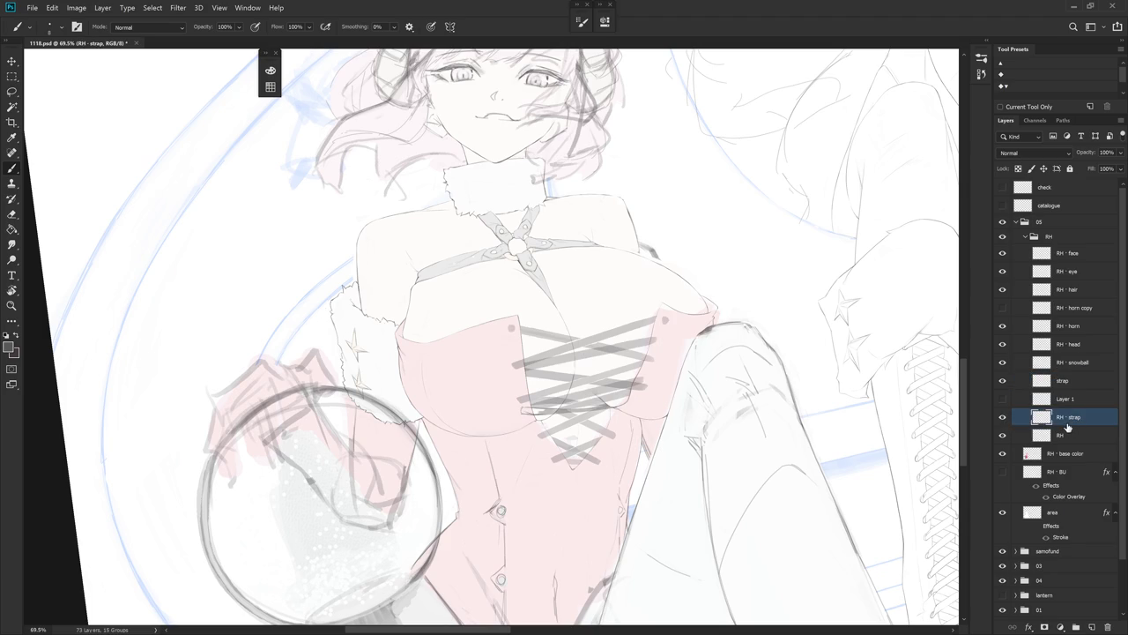
click(1002, 381)
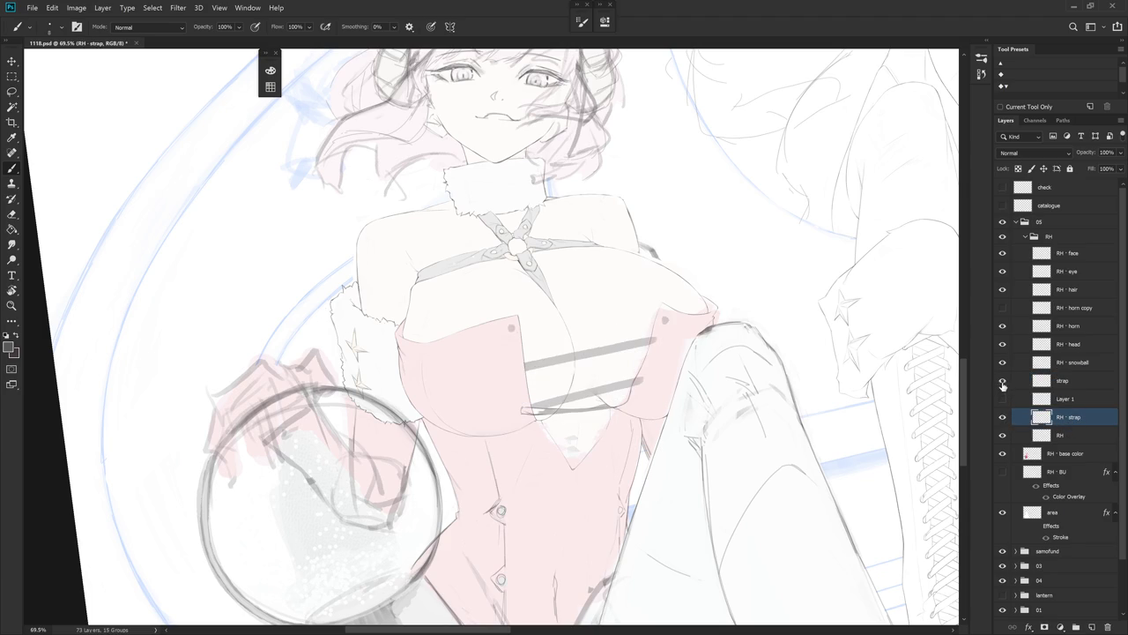
click(1002, 380)
key(ctrl+e)
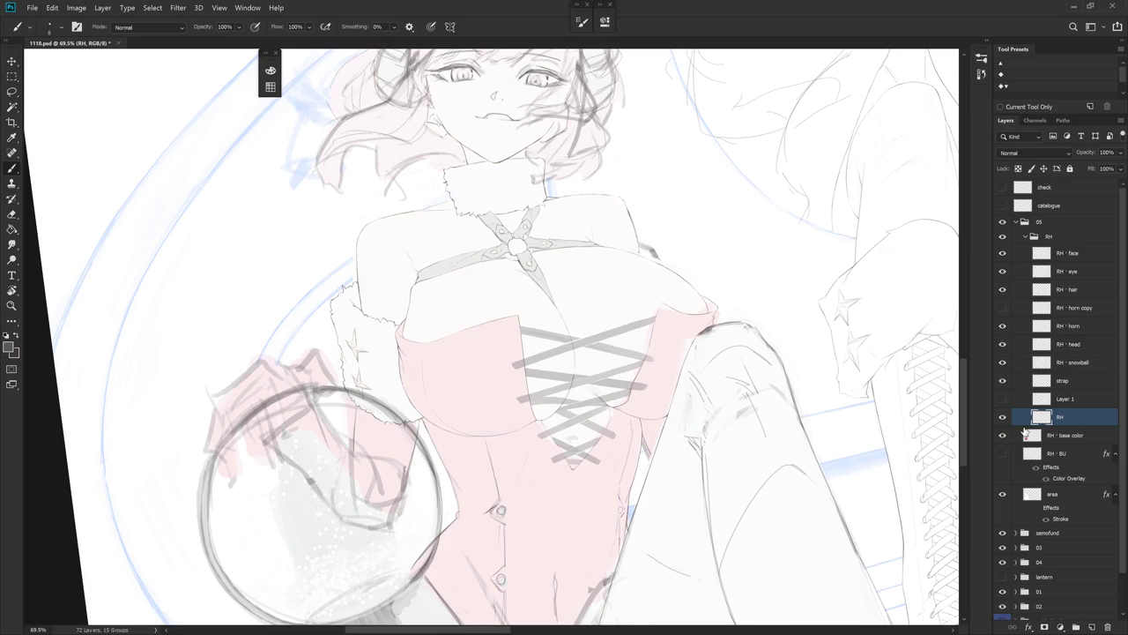
drag(423, 353, 536, 357)
- With the Pencil, merge the old Layer 1 down and add a new Layer 1 above strap
key(shift+b)
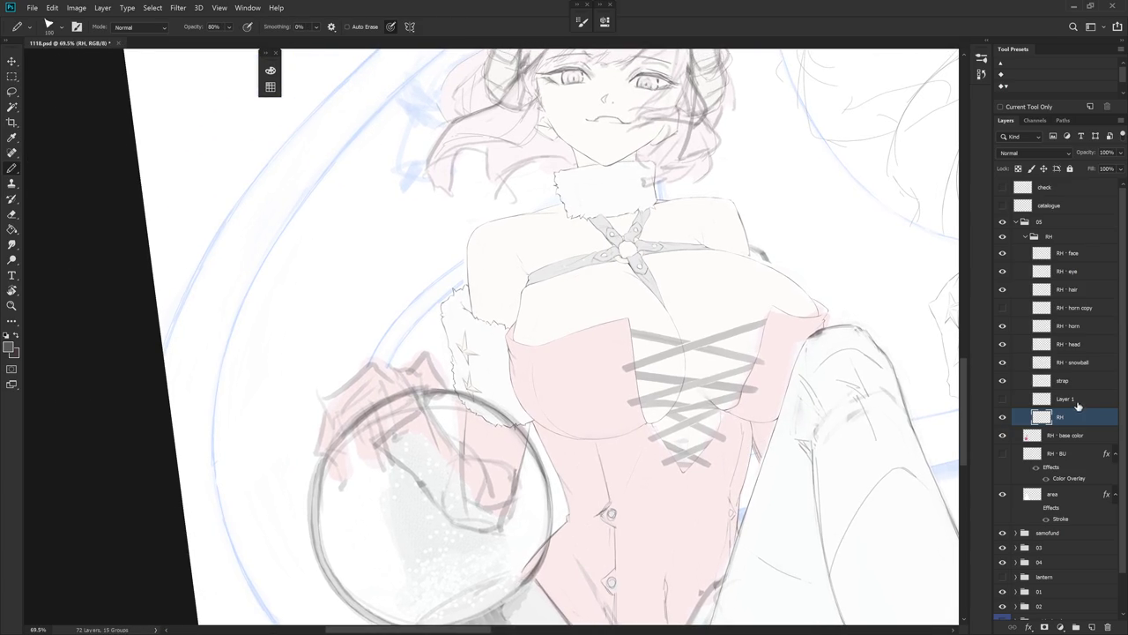
click(1002, 400)
click(1067, 398)
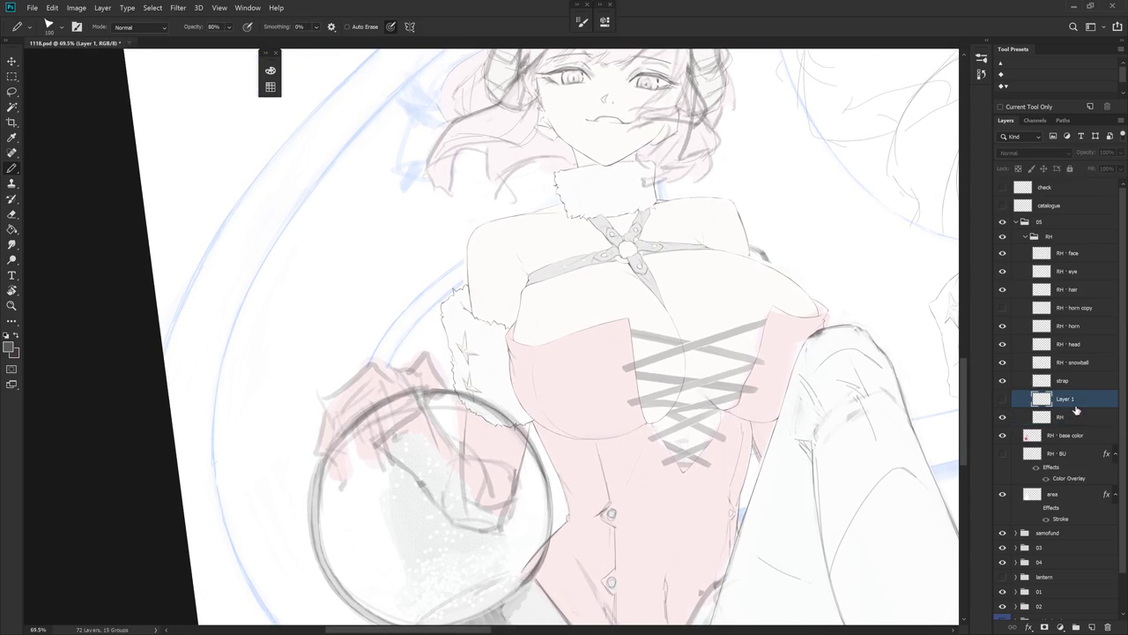
key(ctrl+e)
click(1067, 380)
key(ctrl+shift+n)
key(Return)
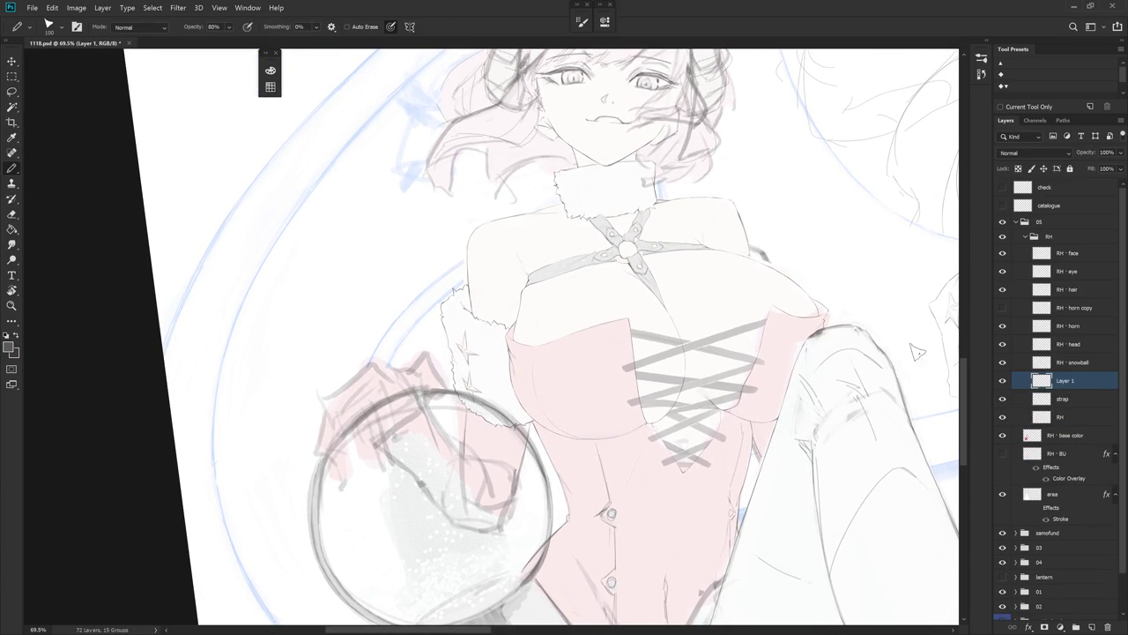
- Pencil a seam line running down the left side of the bodice
drag(617, 332, 594, 438)
key(ctrl+z)
mouse_move(614, 333)
mouse_down()
mouse_move(591, 463)
mouse_move(564, 502)
mouse_up()
key(ctrl+z)
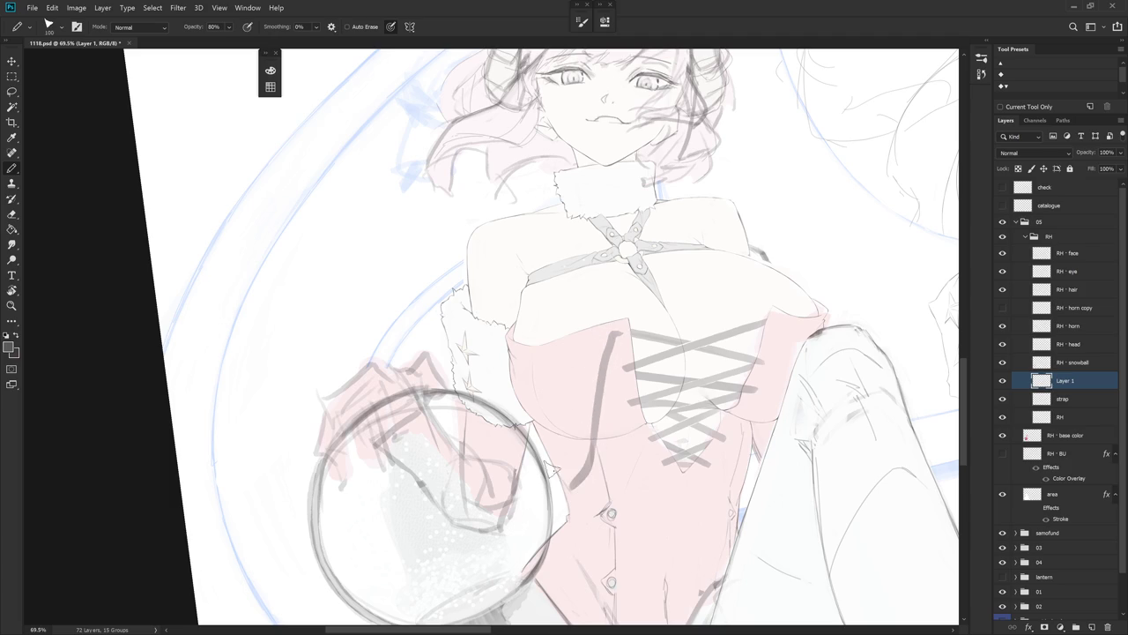
drag(587, 438, 569, 487)
key(ctrl+z)
drag(622, 328, 595, 410)
key(ctrl+z)
drag(617, 331, 580, 436)
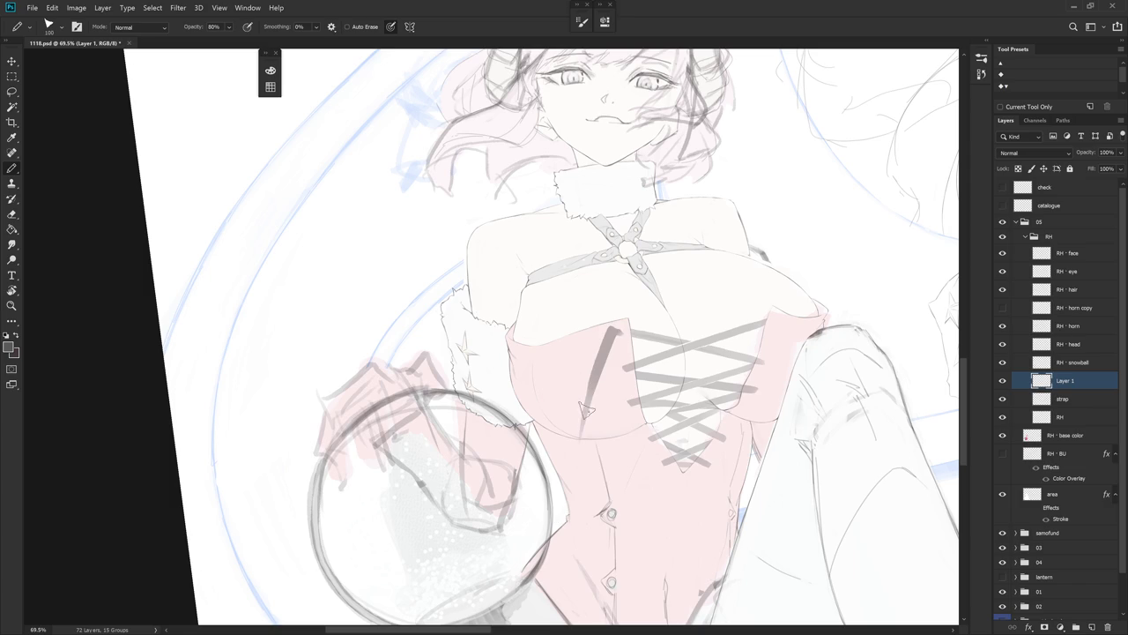
drag(555, 474, 582, 420)
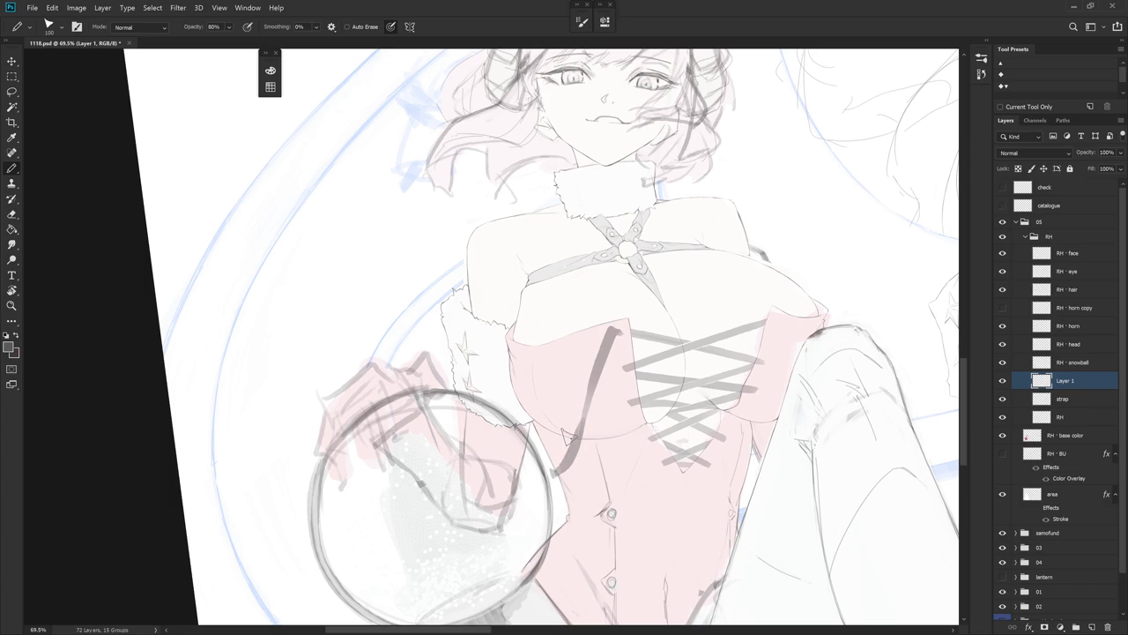
- Add a short seam stroke on the bodice's right edge, comparing it with and without
drag(774, 317, 767, 346)
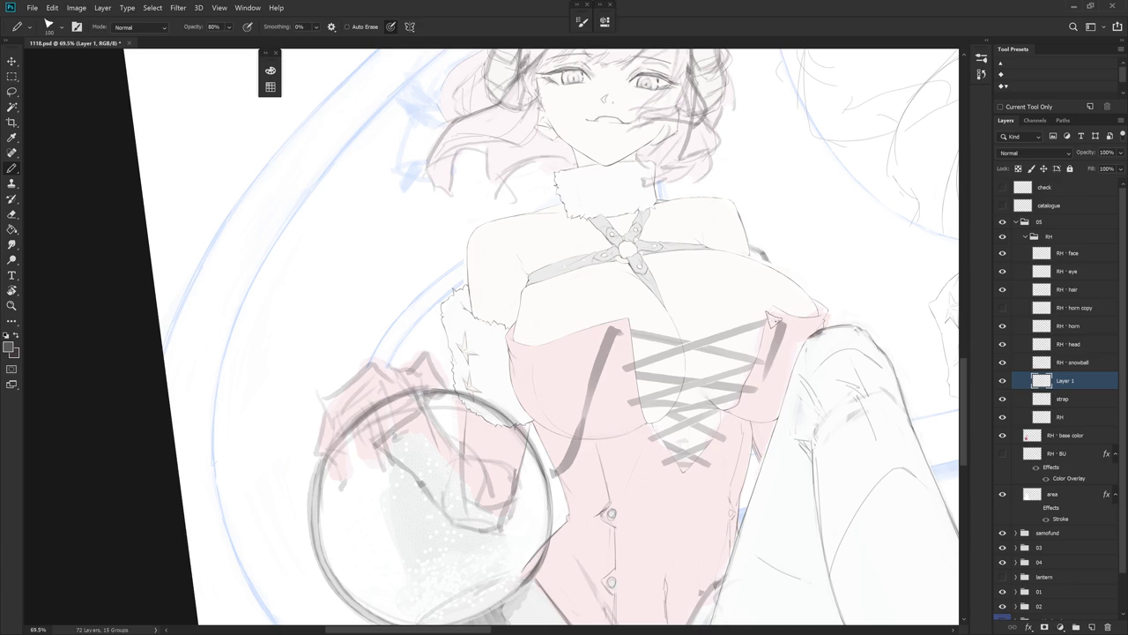
key(ctrl+z)
key(ctrl+shift+z)
key(ctrl+z)
key(ctrl+shift+z)
key(ctrl+z)
key(ctrl+shift+z)
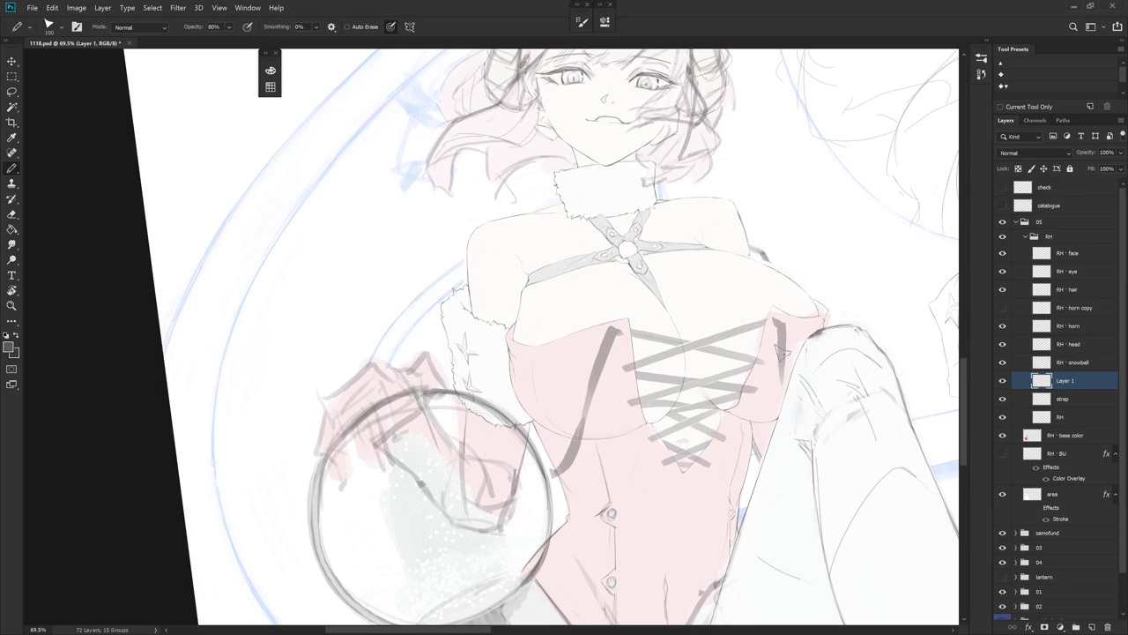
key(ctrl+shift+z)
key(ctrl+z)
key(ctrl+shift+z)
key(ctrl+z)
key(ctrl+shift+z)
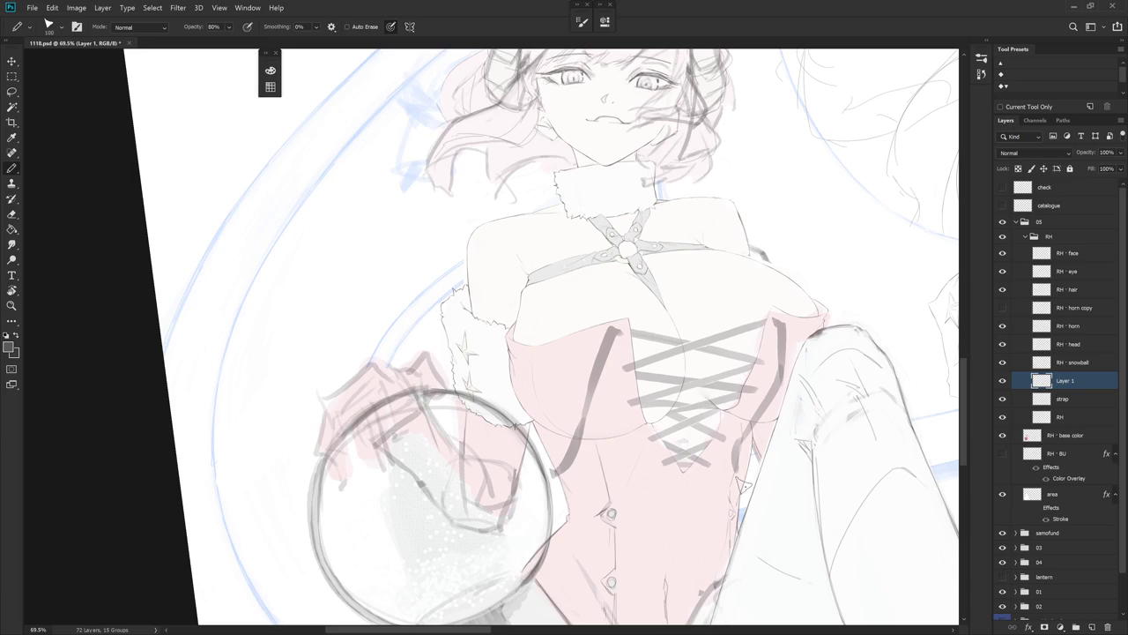
scroll(624, 457, down, 5)
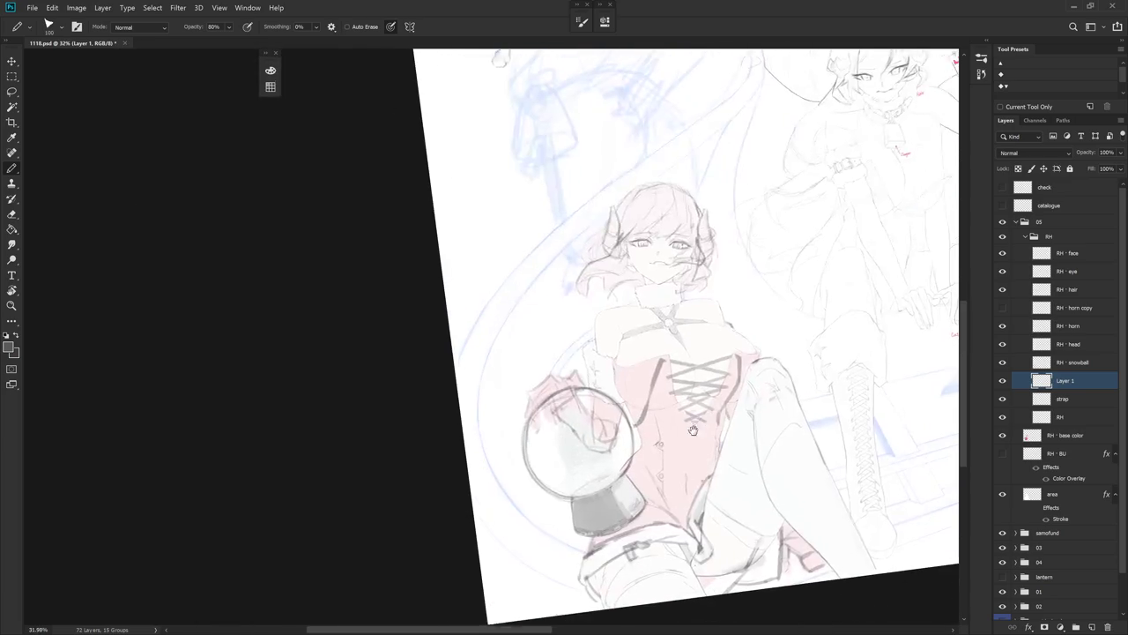
- Reset the canvas rotation and add a new Layer 2 above the strap layer
key(Escape)
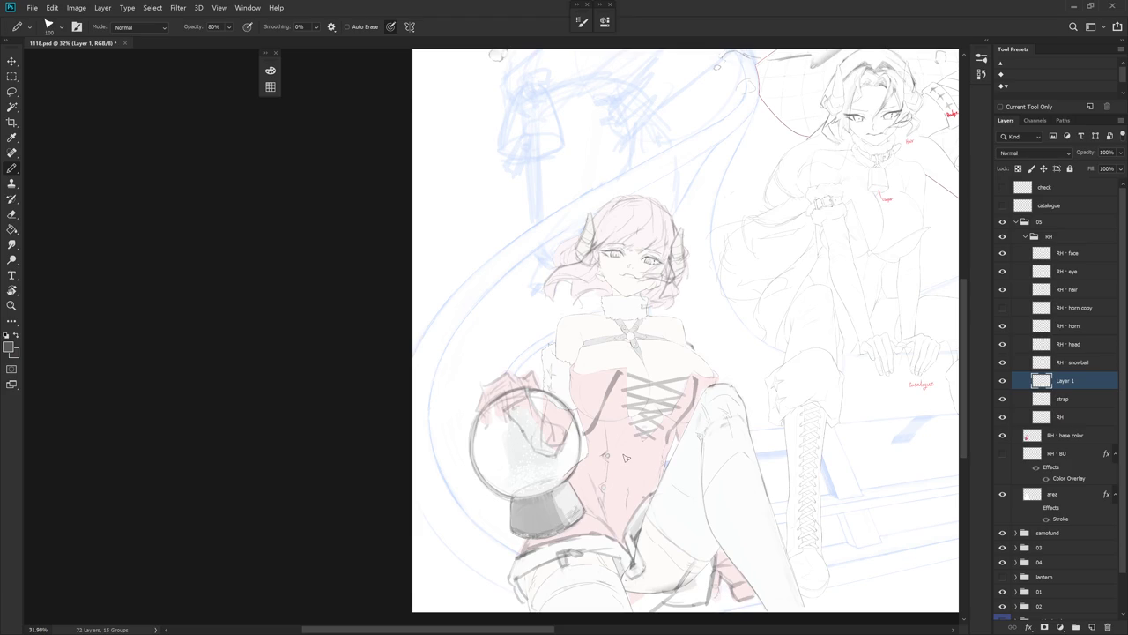
scroll(643, 414, up, 2)
scroll(643, 415, up, 1)
click(1071, 401)
key(ctrl+shift+n)
key(Return)
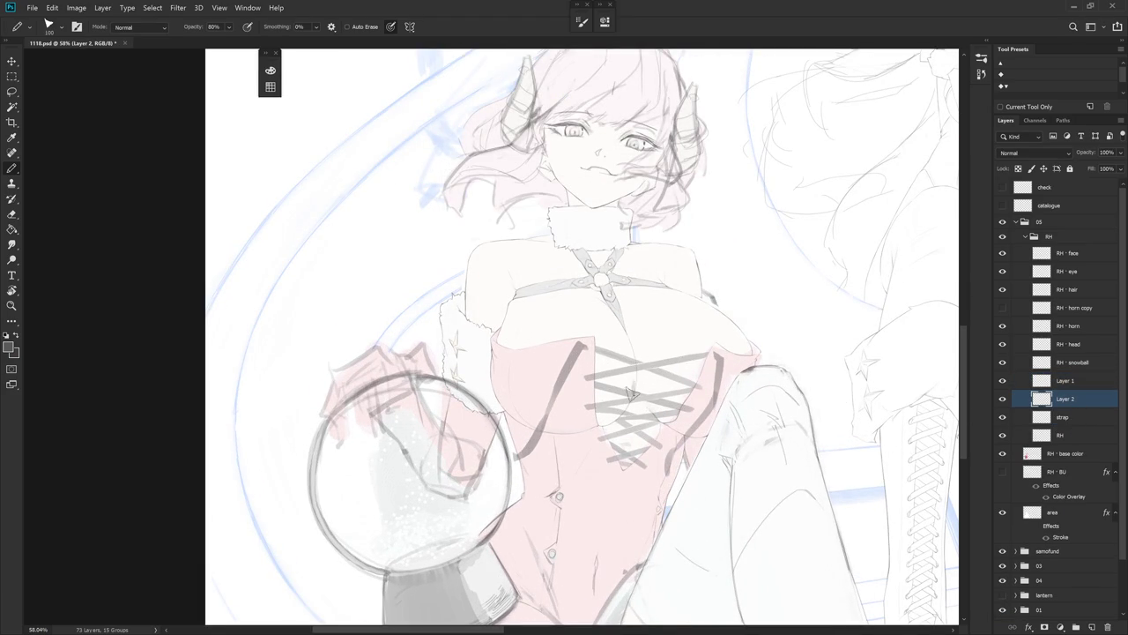
- Pencil a vertical center line down the corset lacing, redoing it until it looks right
drag(634, 390, 631, 450)
key(ctrl+z)
drag(628, 377, 624, 472)
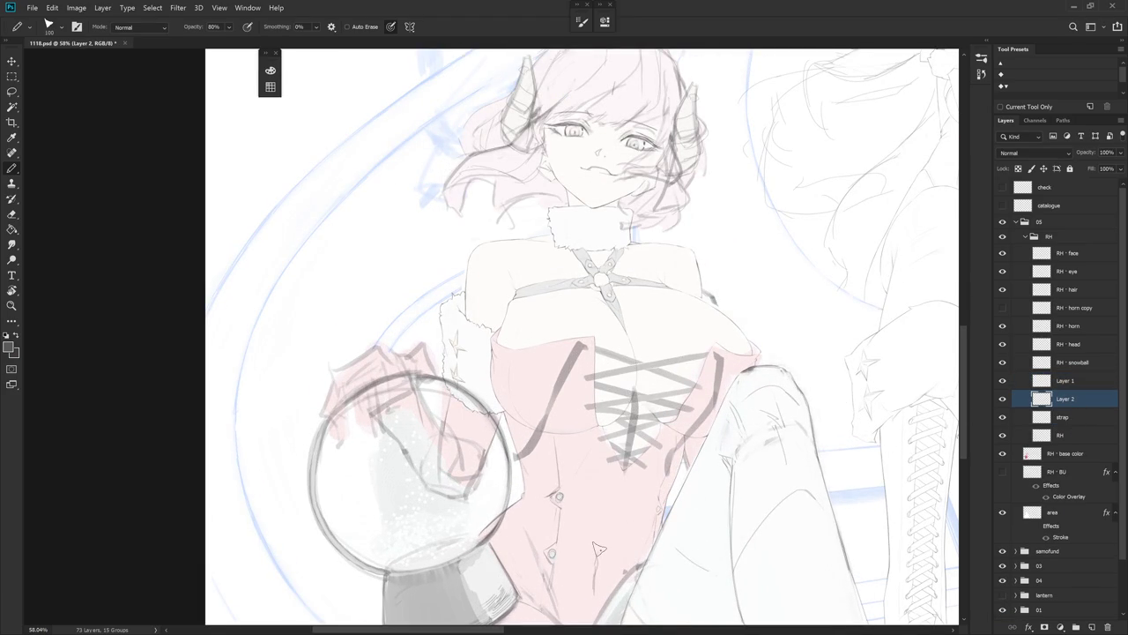
key(ctrl+z)
drag(627, 394, 634, 456)
key(ctrl+z)
drag(631, 396, 620, 488)
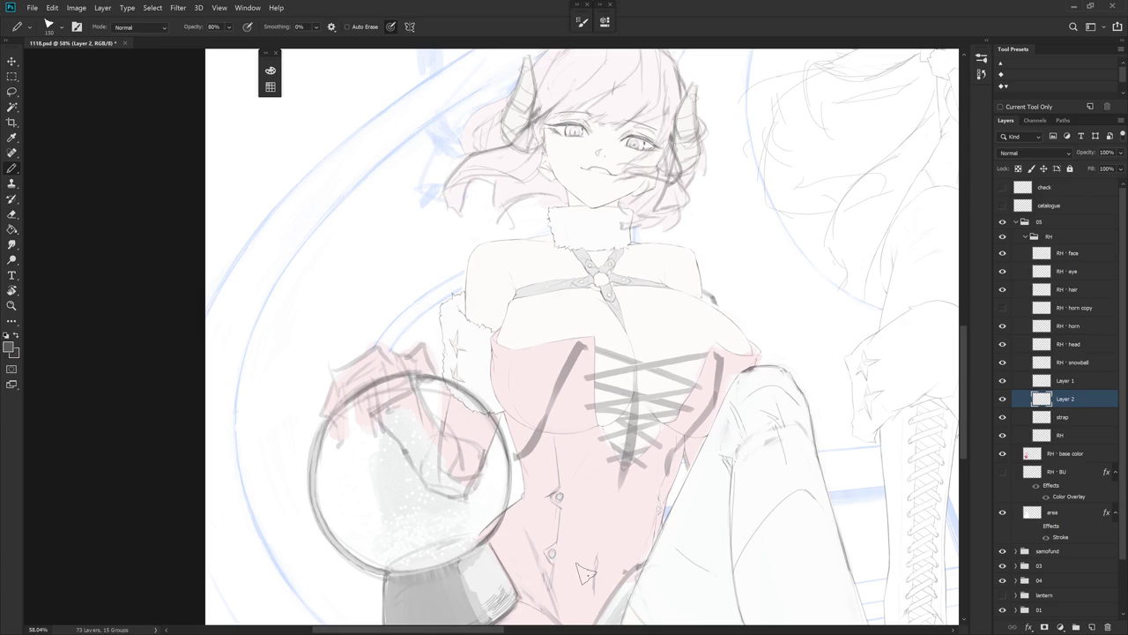
key(e)
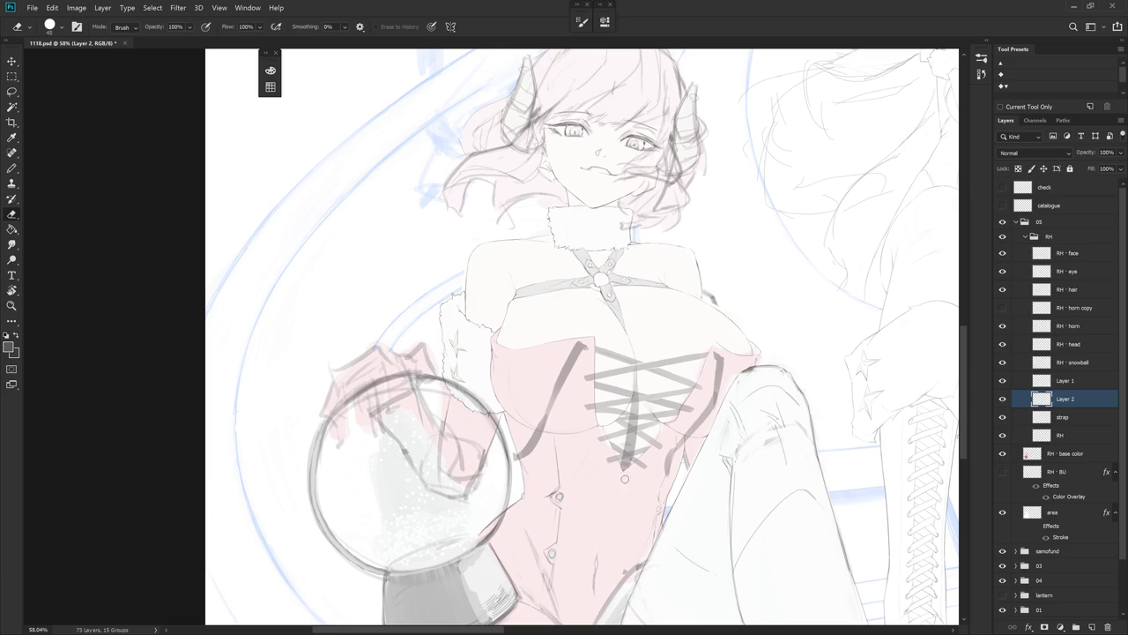
scroll(626, 477, up, 1)
scroll(634, 458, up, 2)
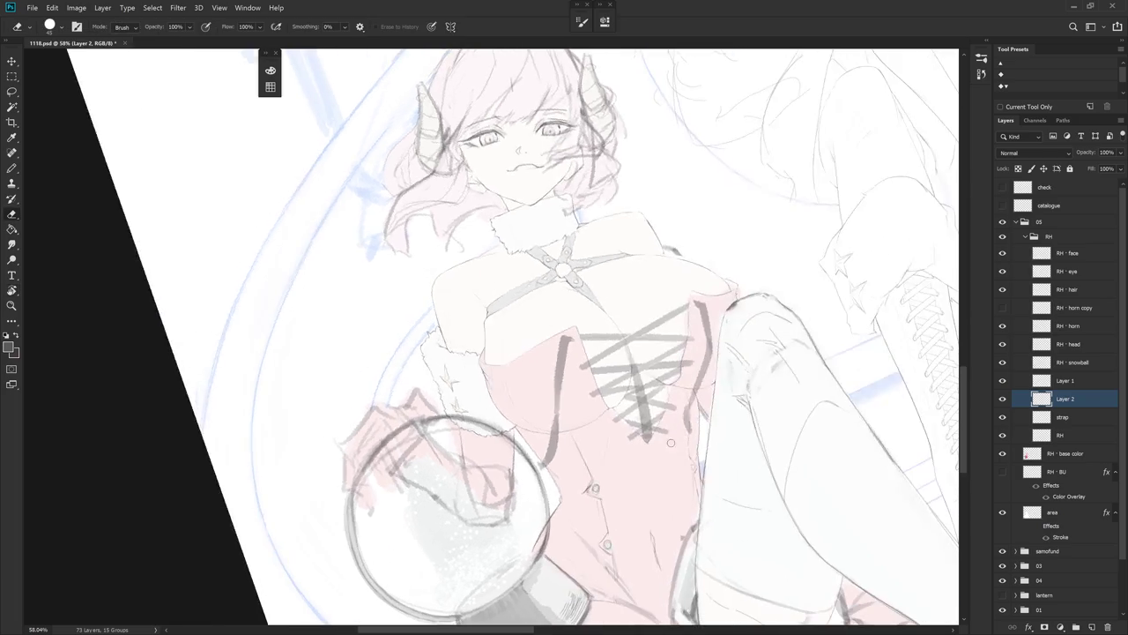
scroll(652, 431, up, 2)
scroll(668, 412, up, 1)
drag(669, 412, 608, 282)
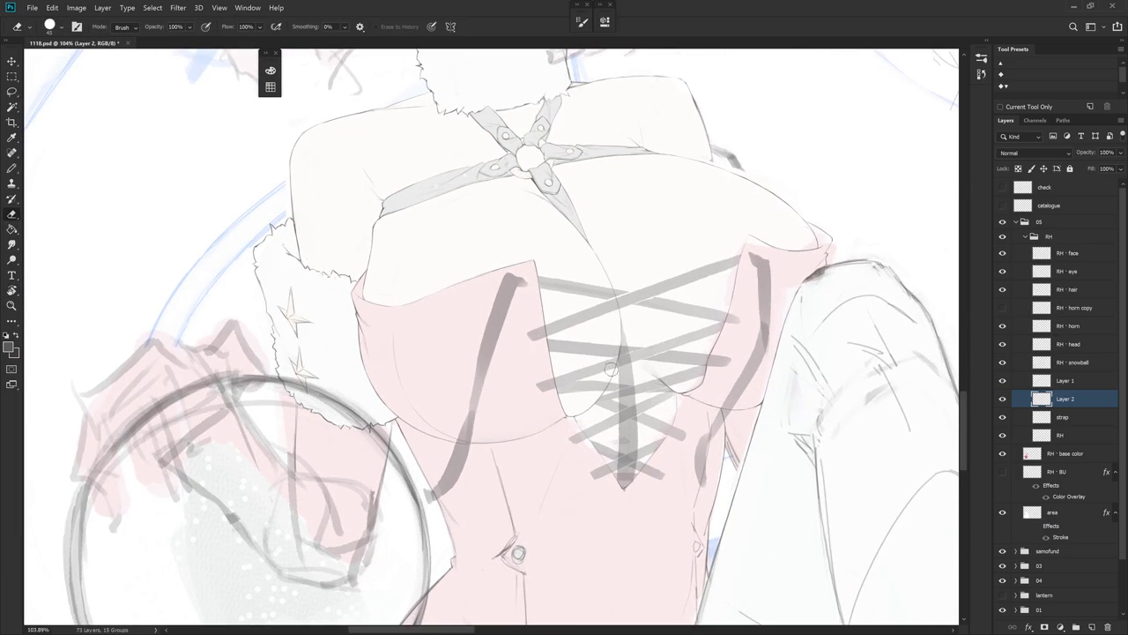
mouse_move(648, 418)
mouse_down()
mouse_move(616, 476)
mouse_move(617, 291)
mouse_up()
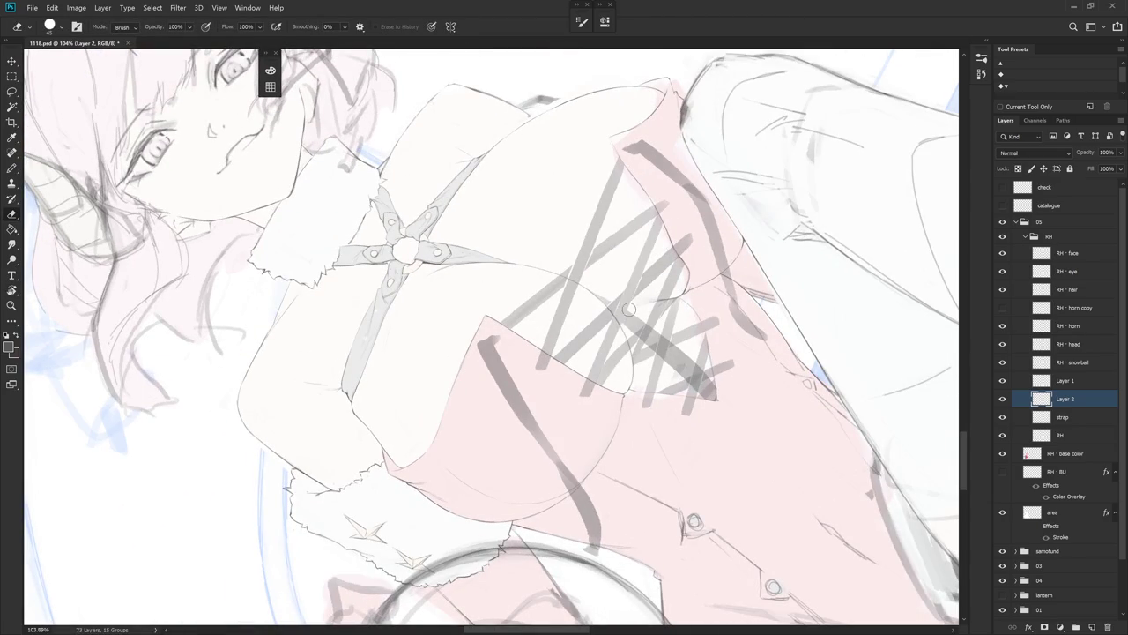
drag(627, 310, 685, 438)
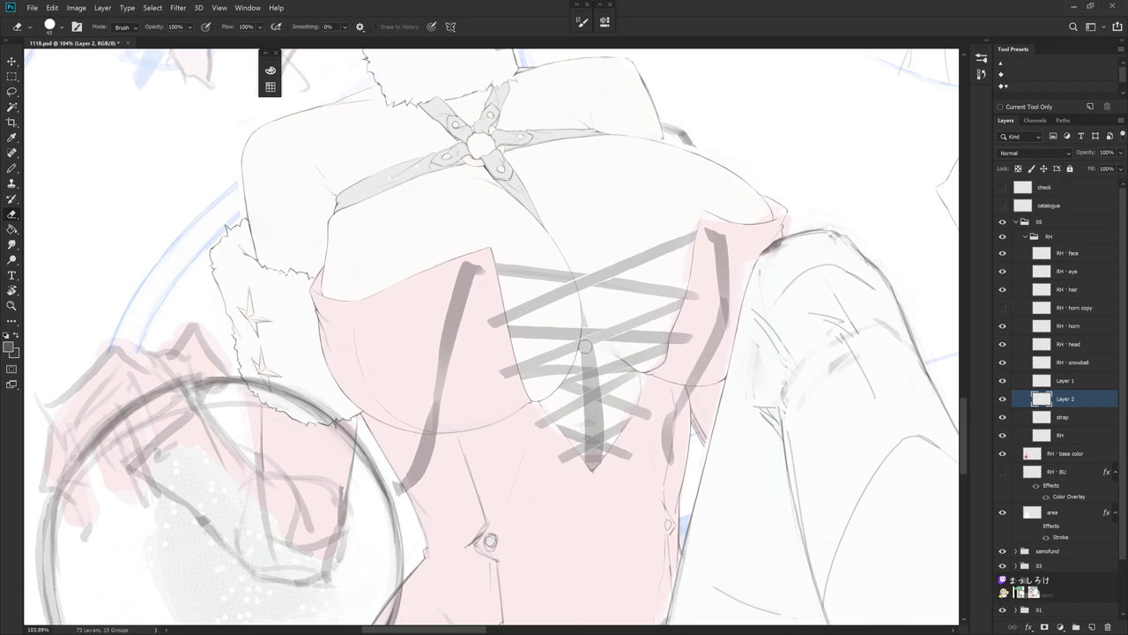
drag(586, 347, 592, 310)
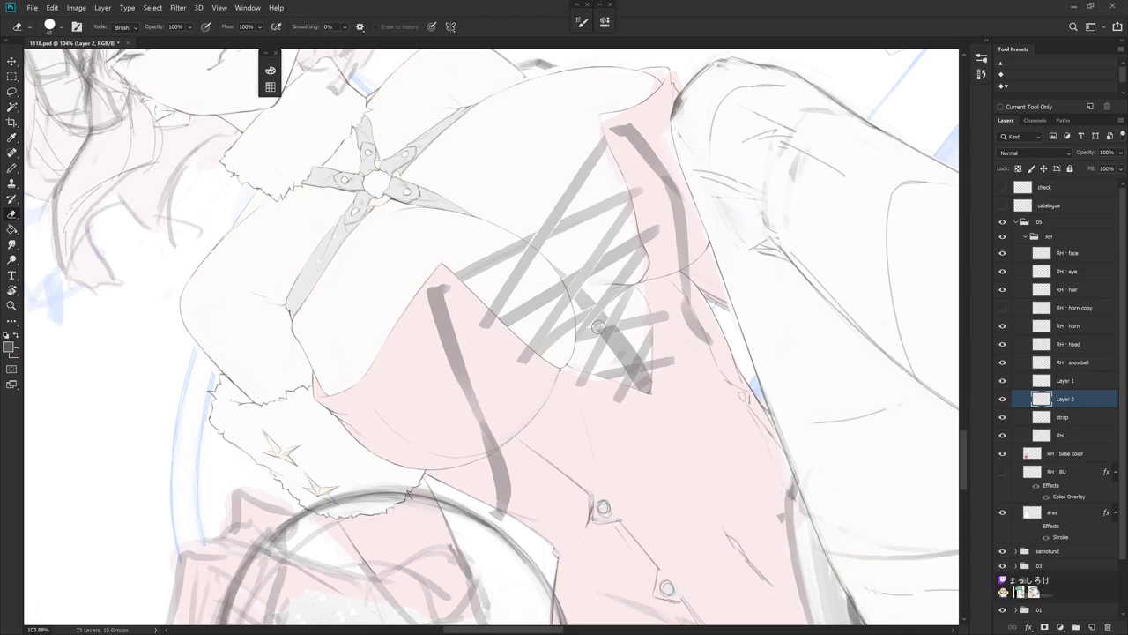
drag(593, 329, 604, 270)
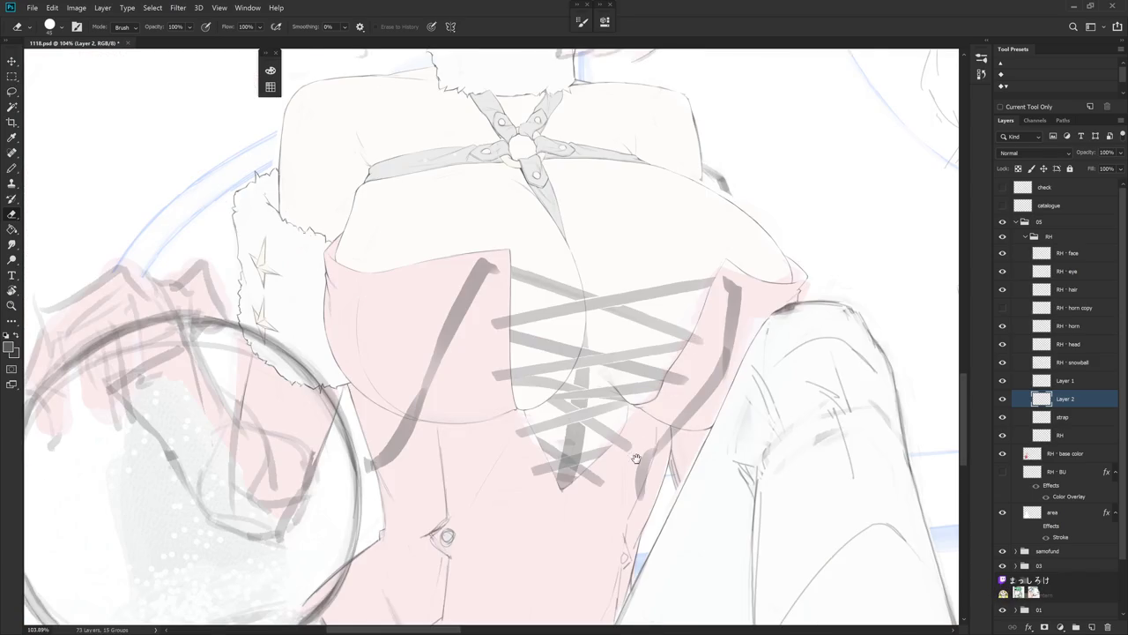
drag(691, 340, 595, 291)
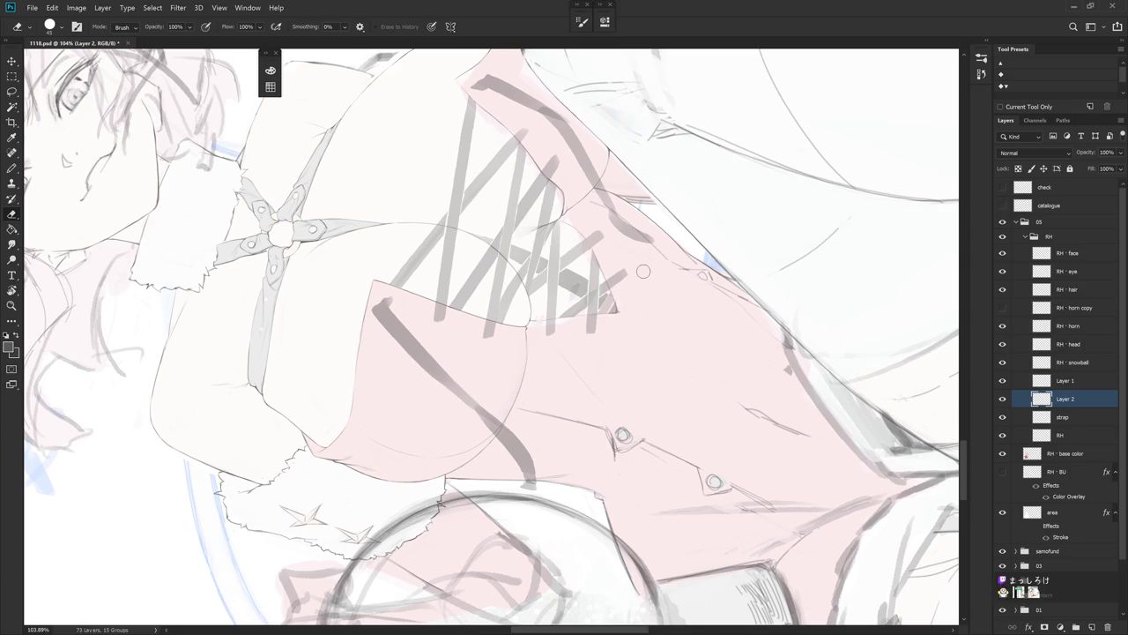
scroll(641, 272, down, 3)
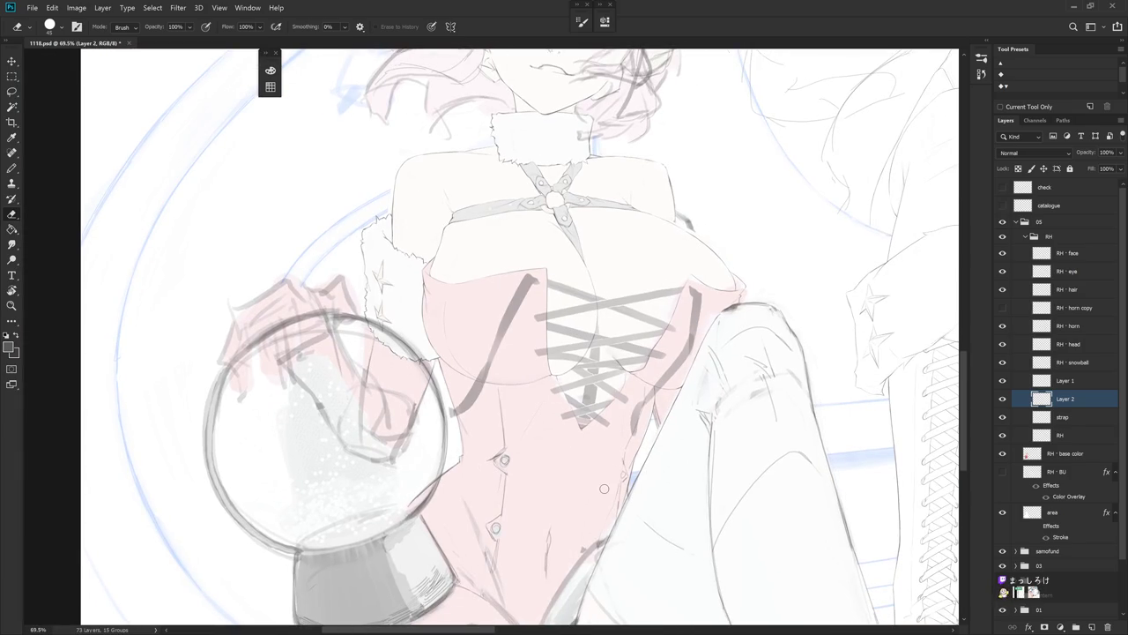
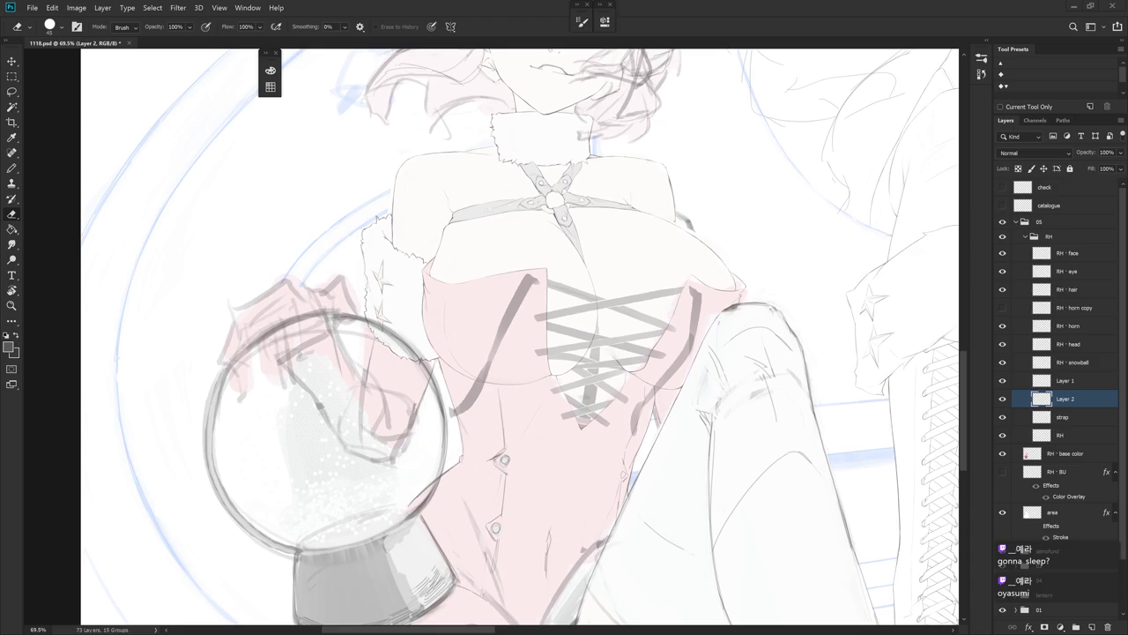
- Check Layer 2's strokes and rename it to 'harness', then compare against Layer 1
drag(708, 447, 700, 484)
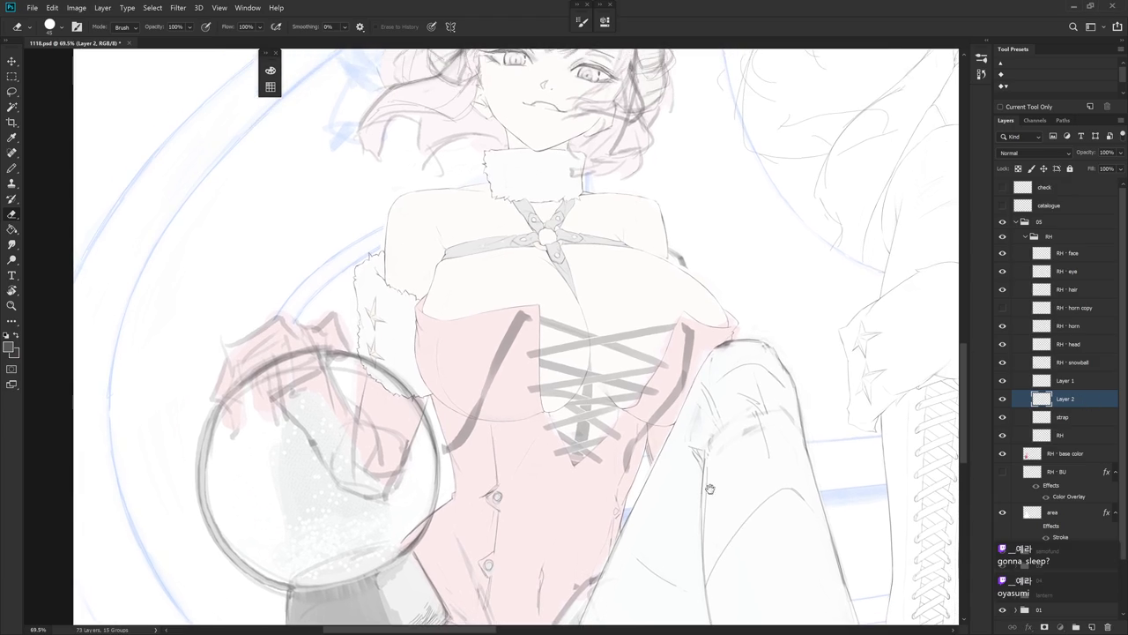
click(1002, 399)
double_click(1065, 398)
text(harness)
click(1070, 417)
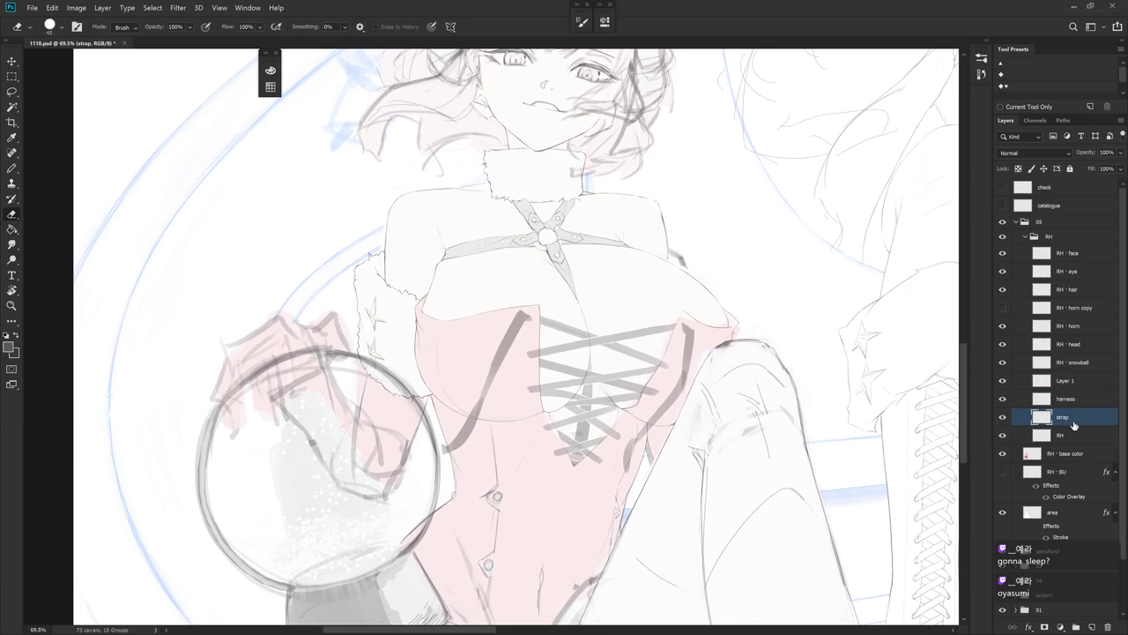
click(1002, 416)
click(1002, 380)
scroll(692, 445, down, 5)
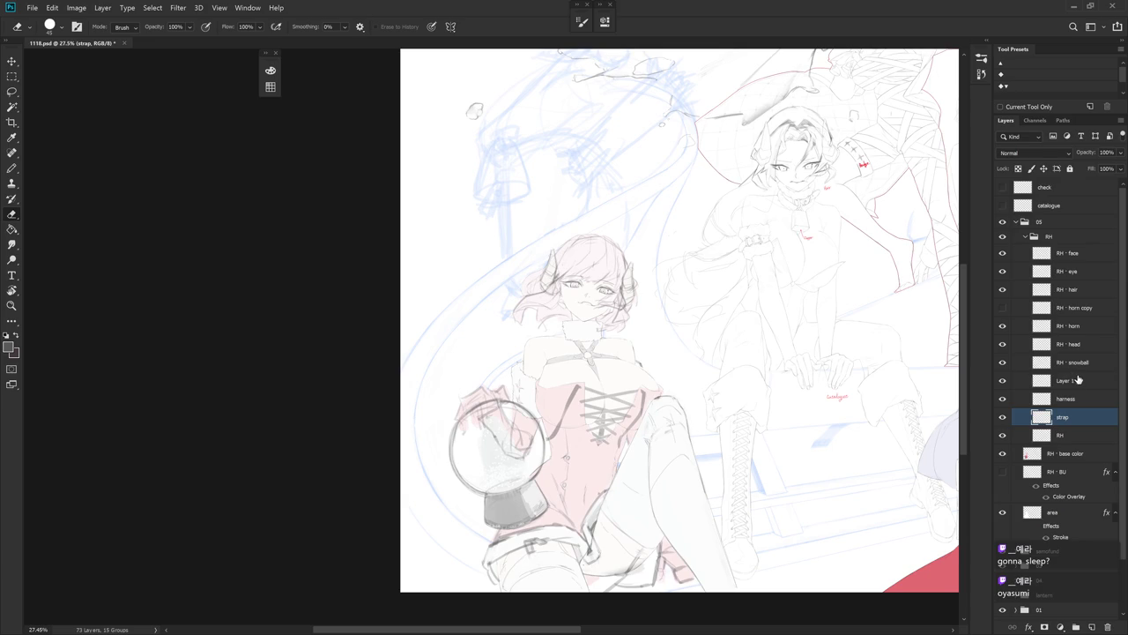
- On Layer 1, draw grey pencil lines along the corset's right side below the breast
click(1076, 379)
scroll(685, 423, up, 3)
key(l)
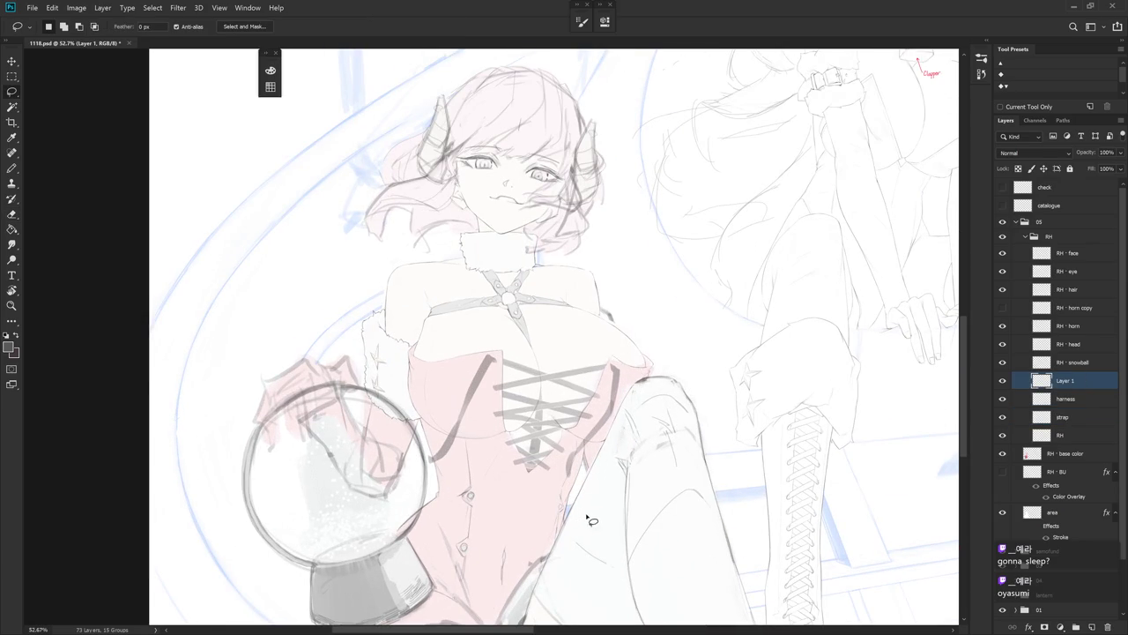
mouse_move(608, 366)
mouse_down()
mouse_move(656, 384)
mouse_move(631, 360)
mouse_up()
key(b)
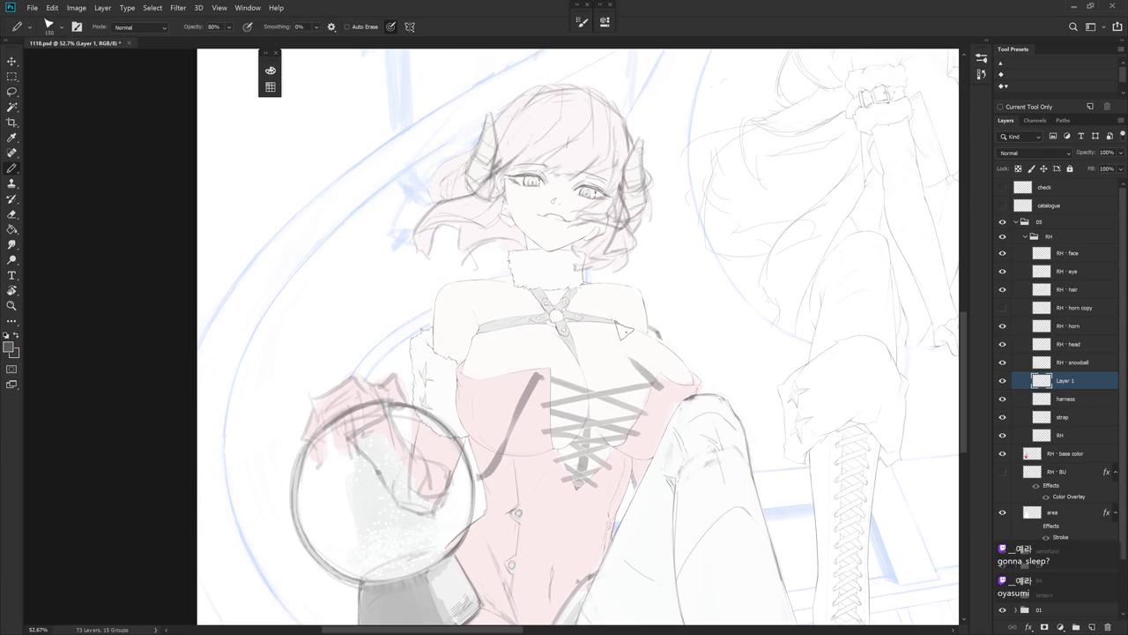
key(ctrl+z)
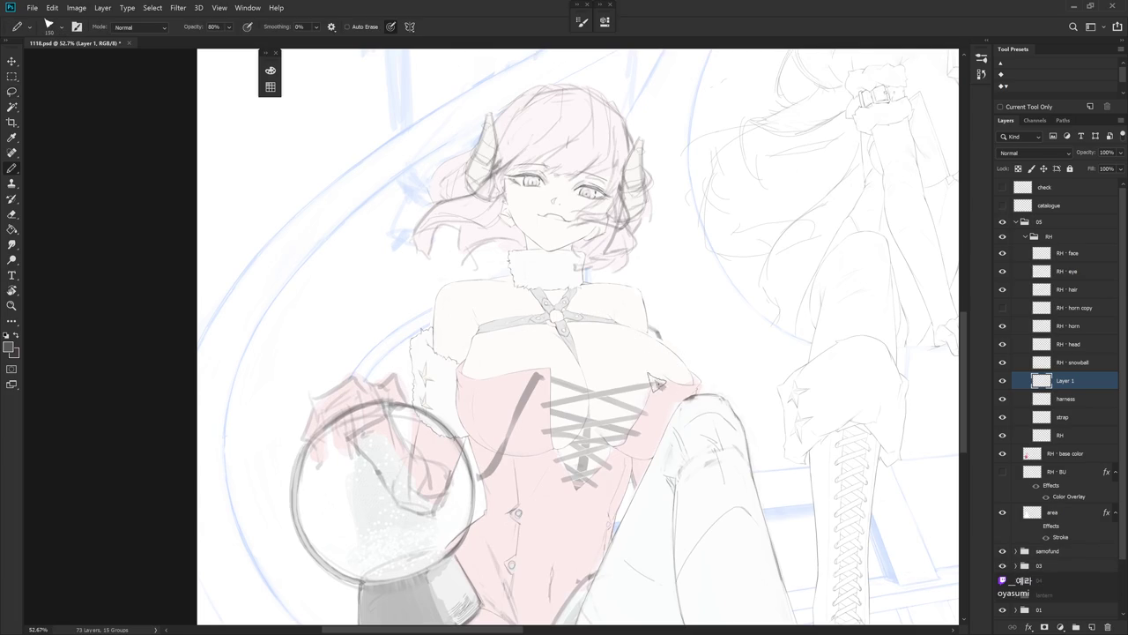
drag(663, 386, 688, 471)
drag(671, 431, 617, 480)
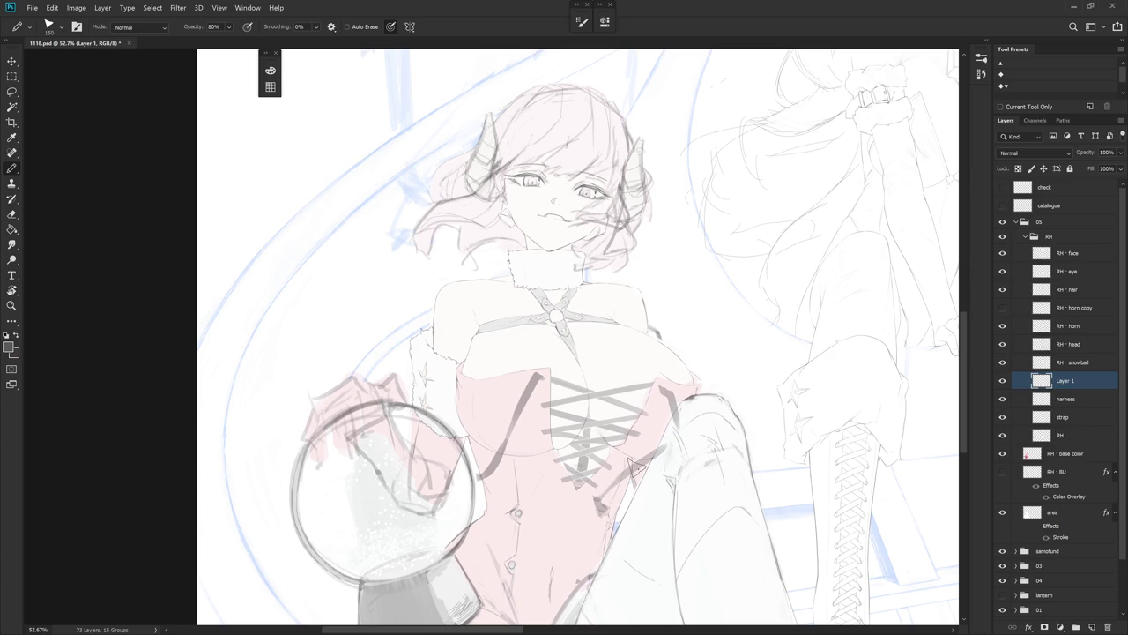
- Erase stray sketch lines over the knee, tidy beside the torso, and bring up the Open dialog
key(e)
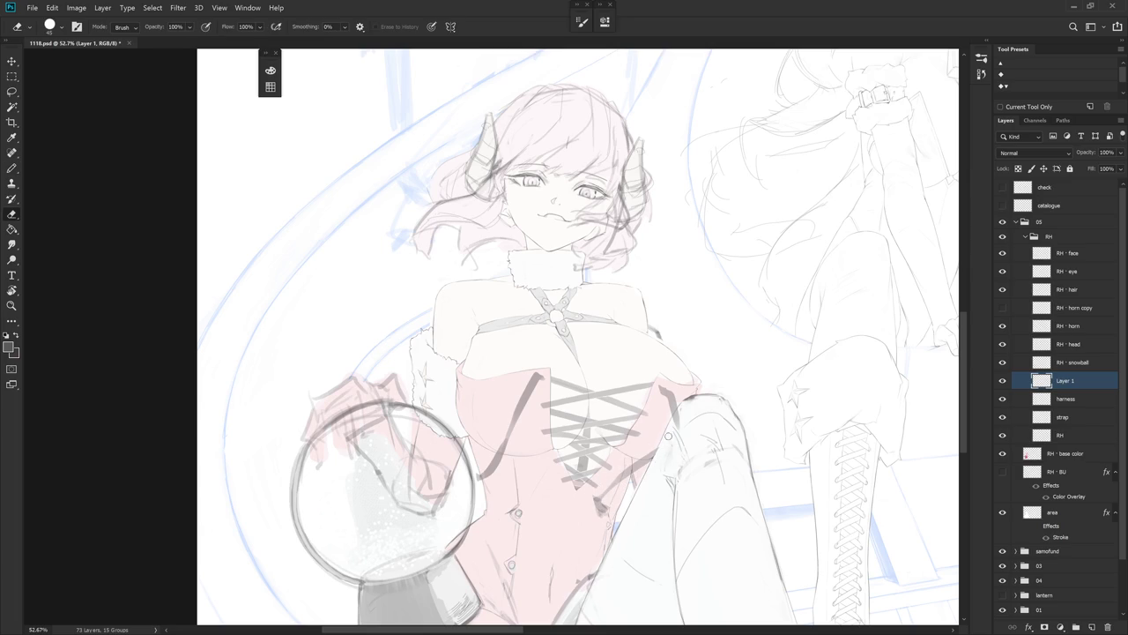
drag(681, 408, 679, 423)
drag(666, 523, 737, 435)
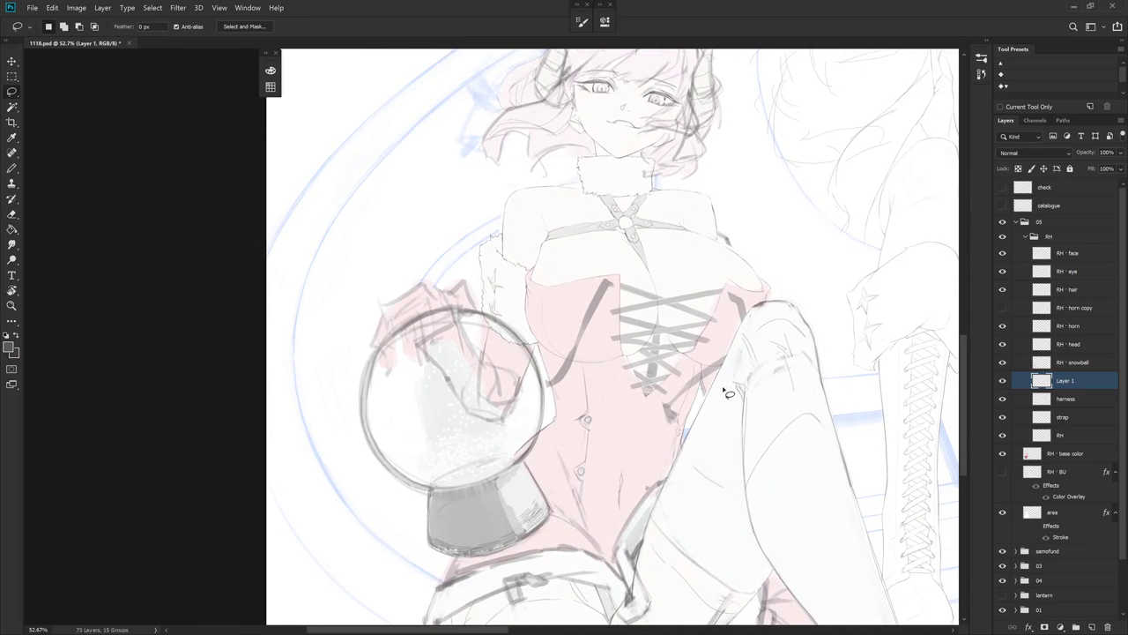
mouse_move(710, 410)
mouse_down()
mouse_move(681, 456)
mouse_move(701, 432)
mouse_up()
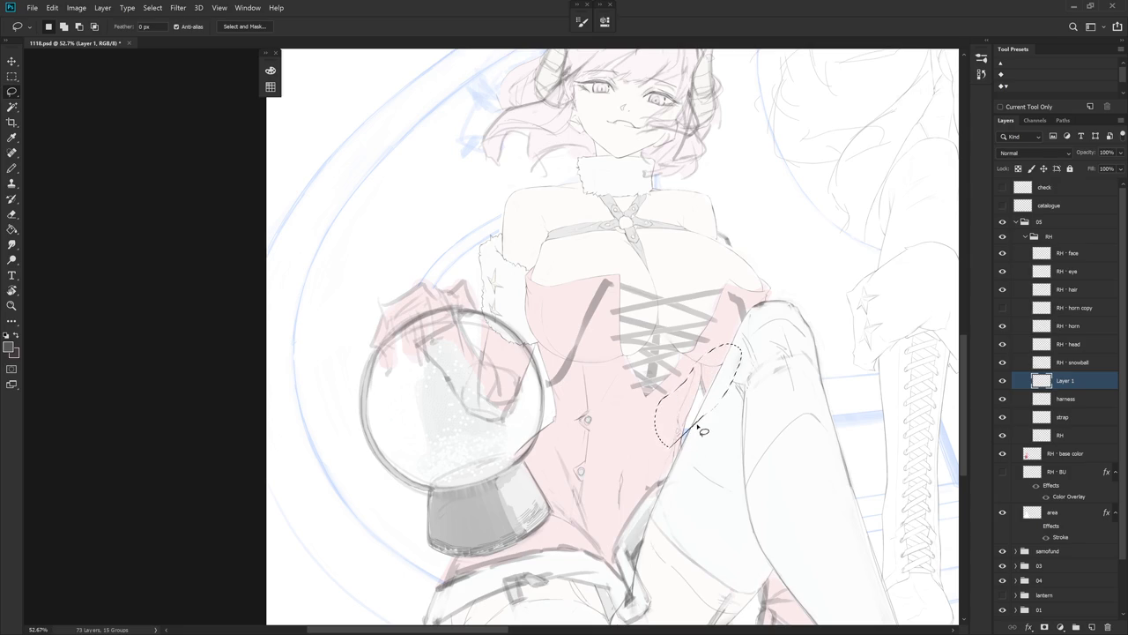
drag(749, 344, 754, 340)
key(ctrl+d)
scroll(740, 353, up, 2)
key(b)
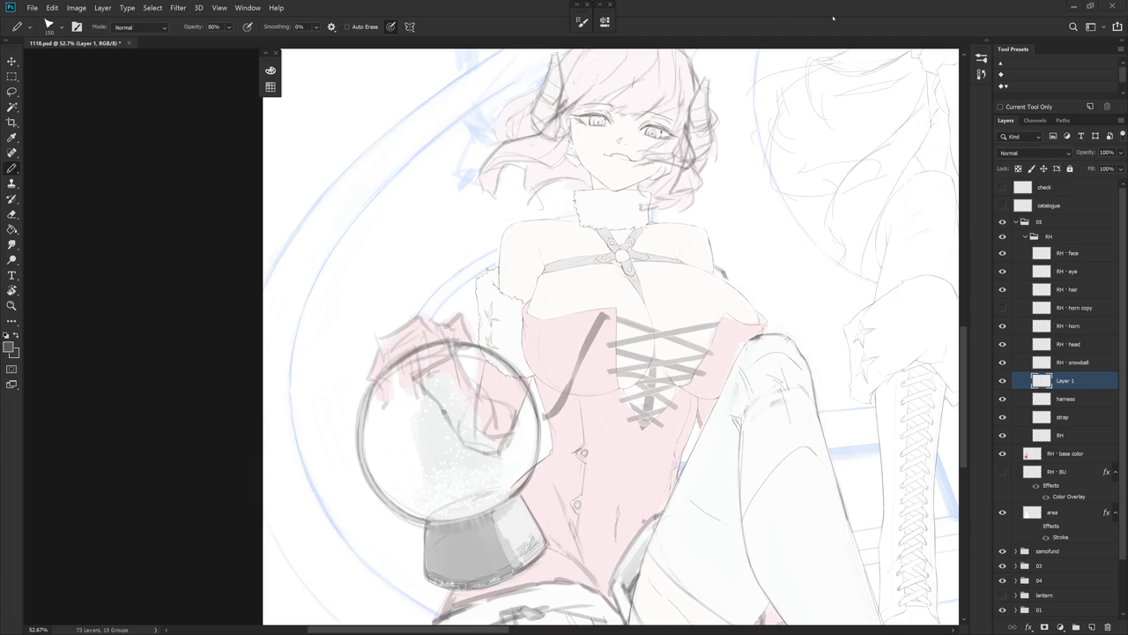
key(ctrl+o)
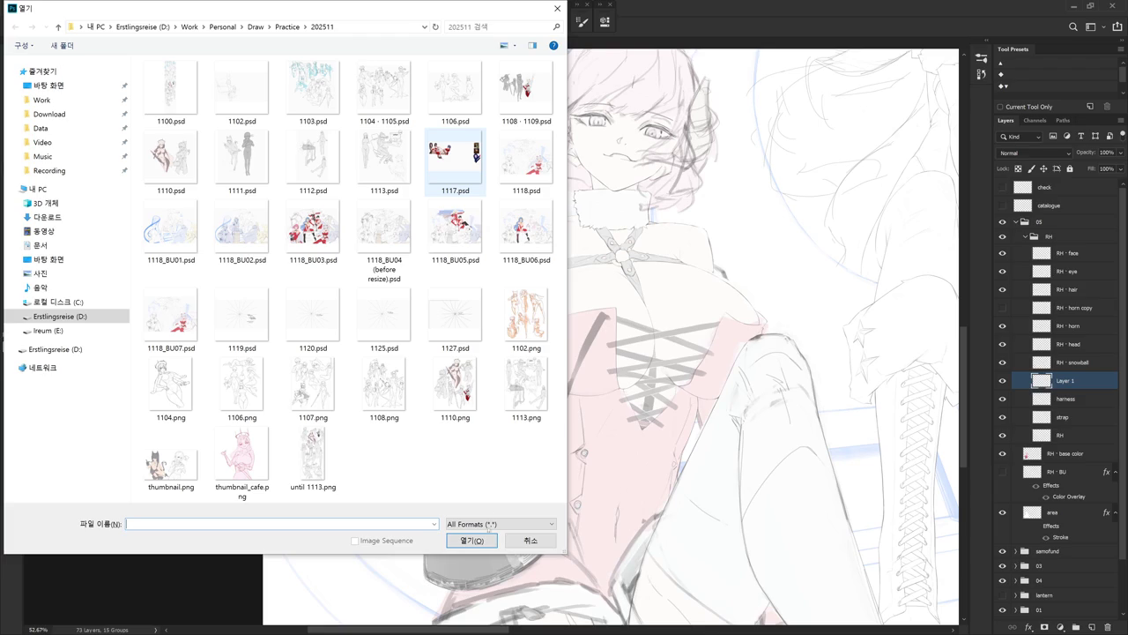
text(1118)
key(Return)
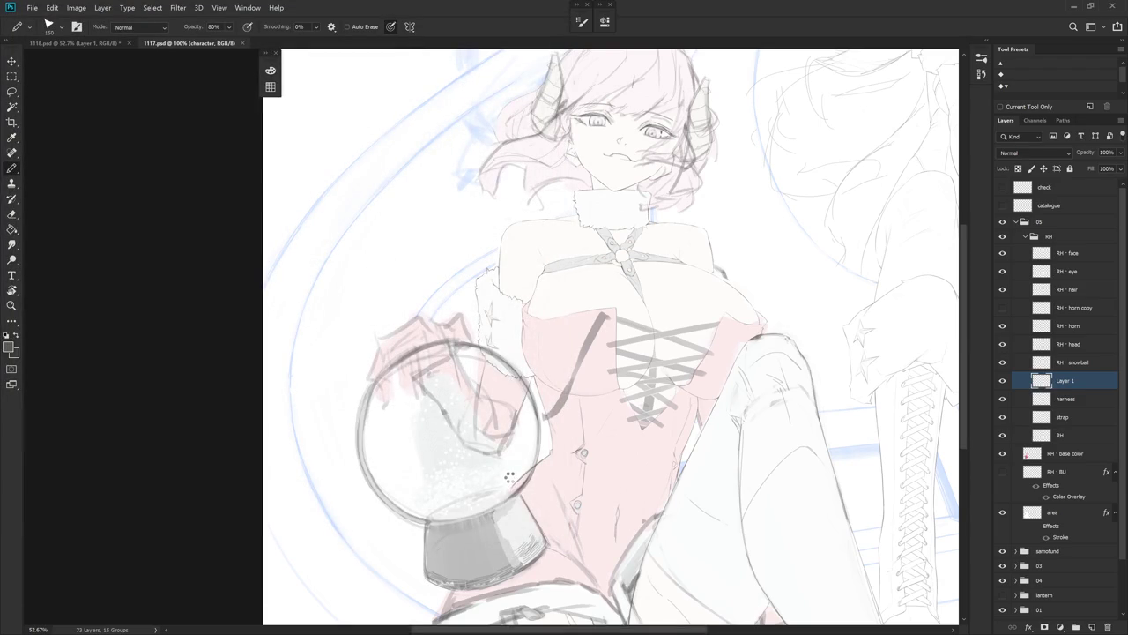
scroll(328, 225, up, 2)
scroll(327, 226, up, 2)
scroll(327, 225, up, 2)
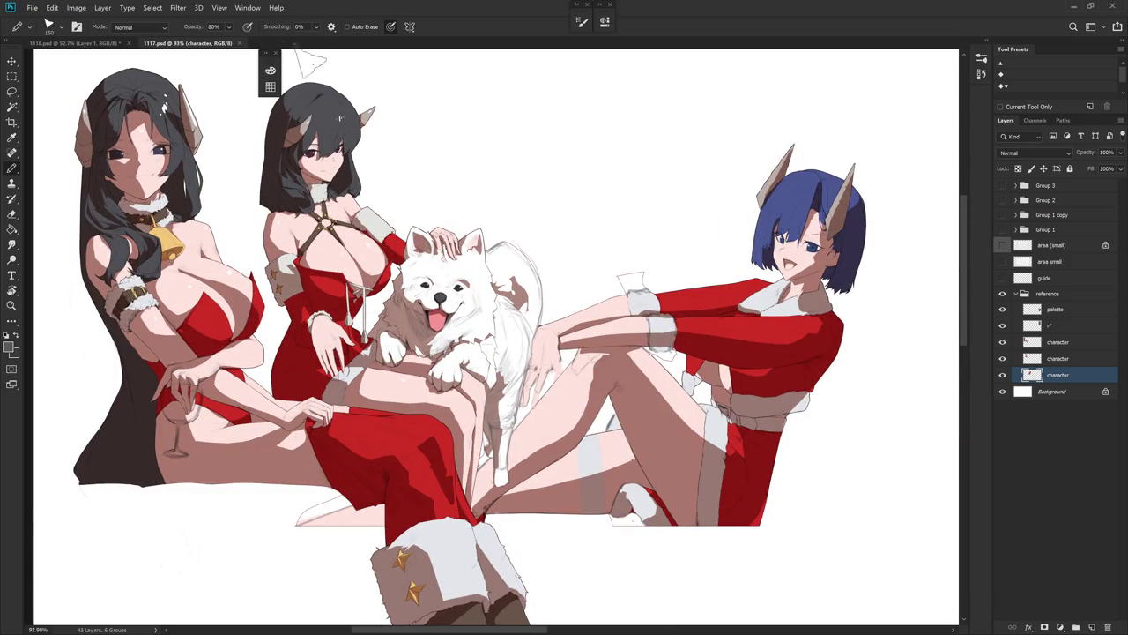
click(241, 44)
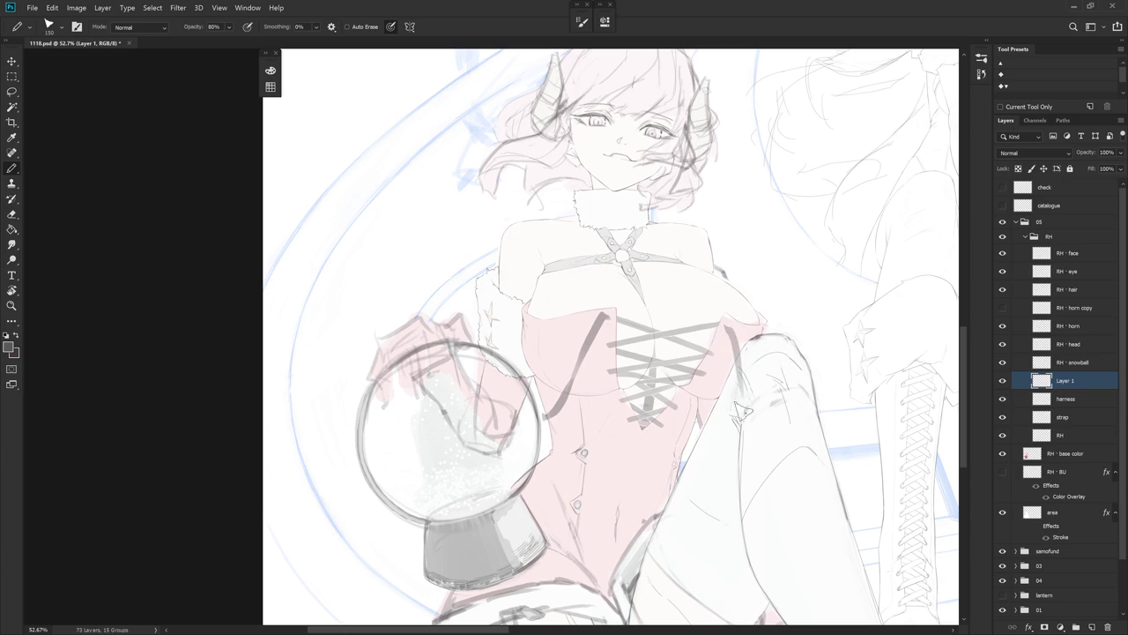
- Try and undo trial pencil strokes at the breast top and lacing
drag(724, 328, 740, 401)
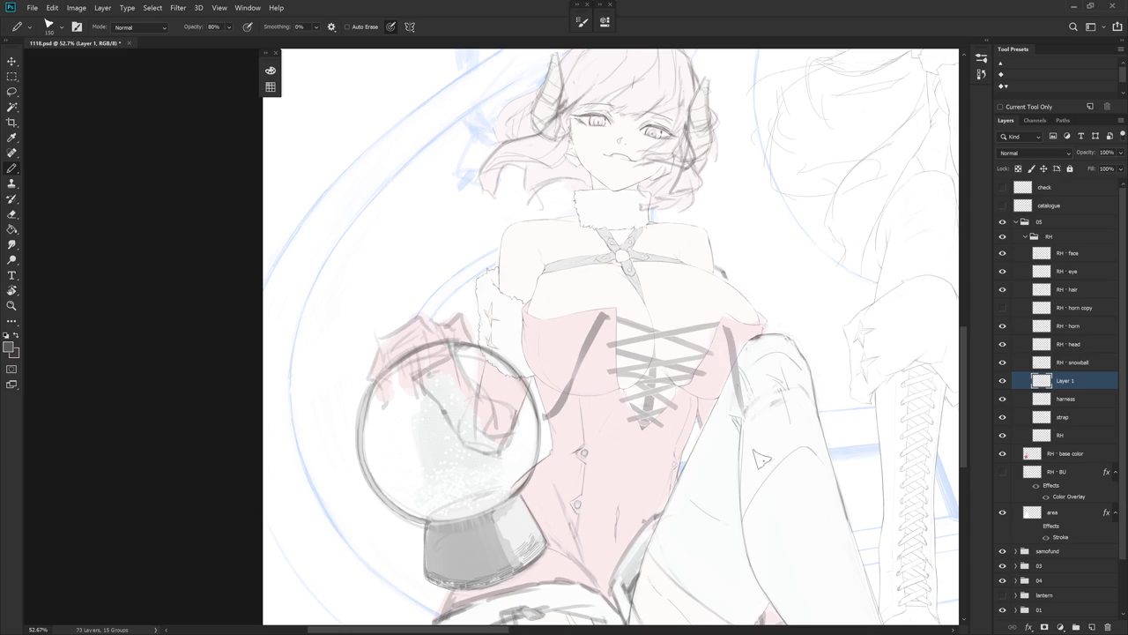
key(ctrl+z)
drag(732, 331, 680, 304)
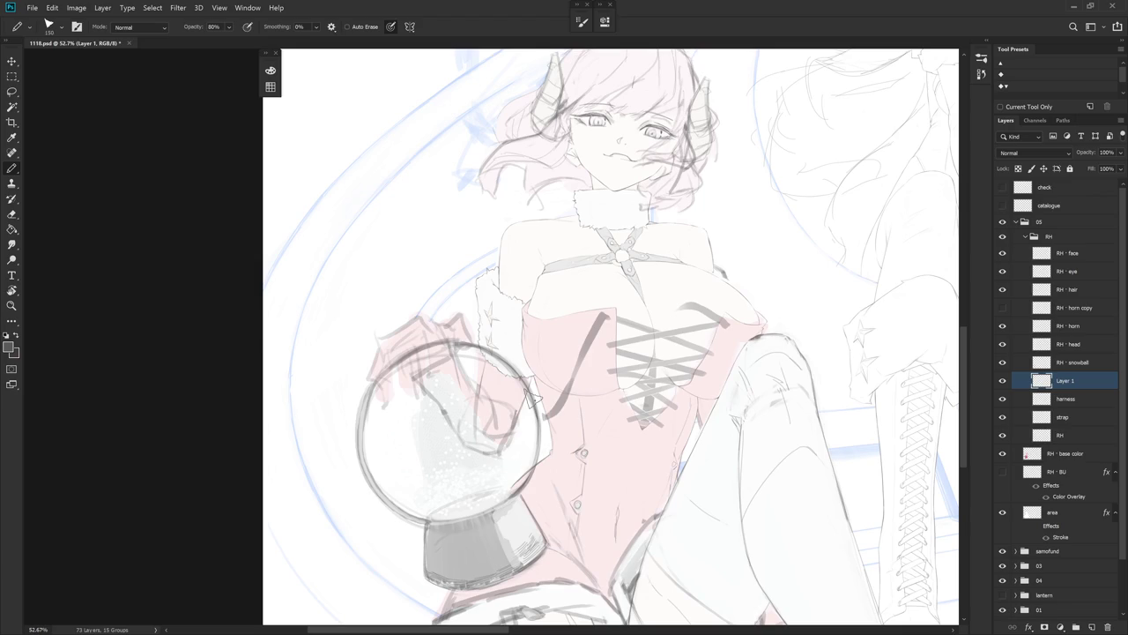
key(ctrl+z)
mouse_move(738, 310)
mouse_down()
mouse_move(719, 327)
mouse_move(747, 307)
mouse_move(698, 387)
mouse_up()
key(ctrl+z)
key(ctrl+z)
mouse_move(724, 322)
mouse_down()
mouse_move(691, 315)
mouse_move(622, 343)
mouse_up()
key(ctrl+z)
key(ctrl+z)
- Redraw the corset's right edge as a grey contour line extending down past the lacing
drag(728, 326, 685, 416)
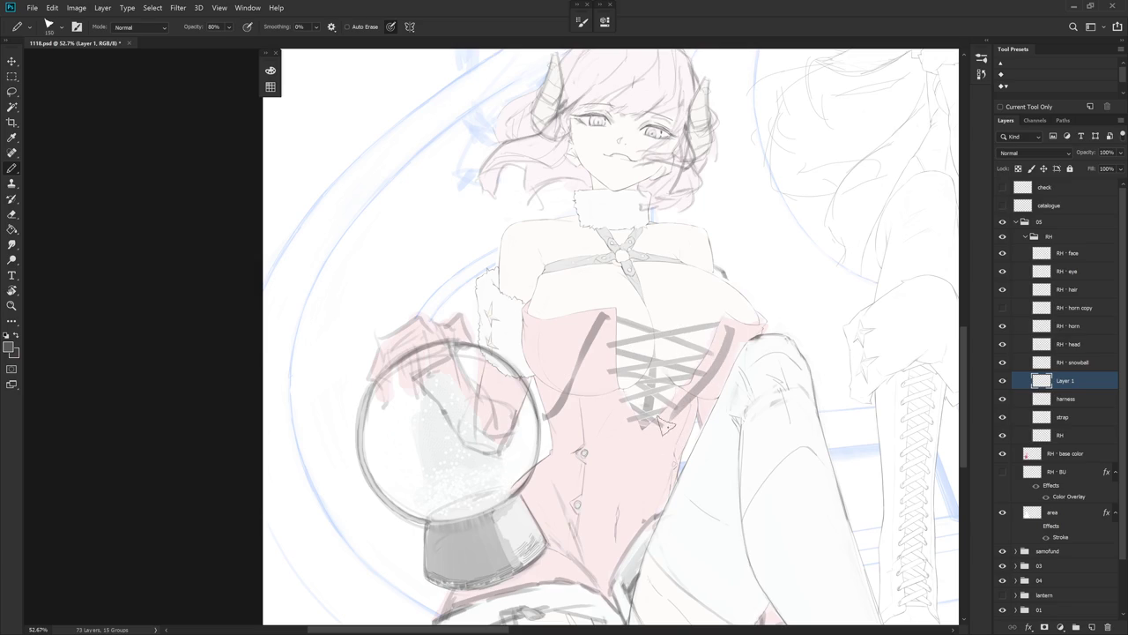
drag(660, 413, 673, 435)
key(ctrl+z)
key(ctrl+z)
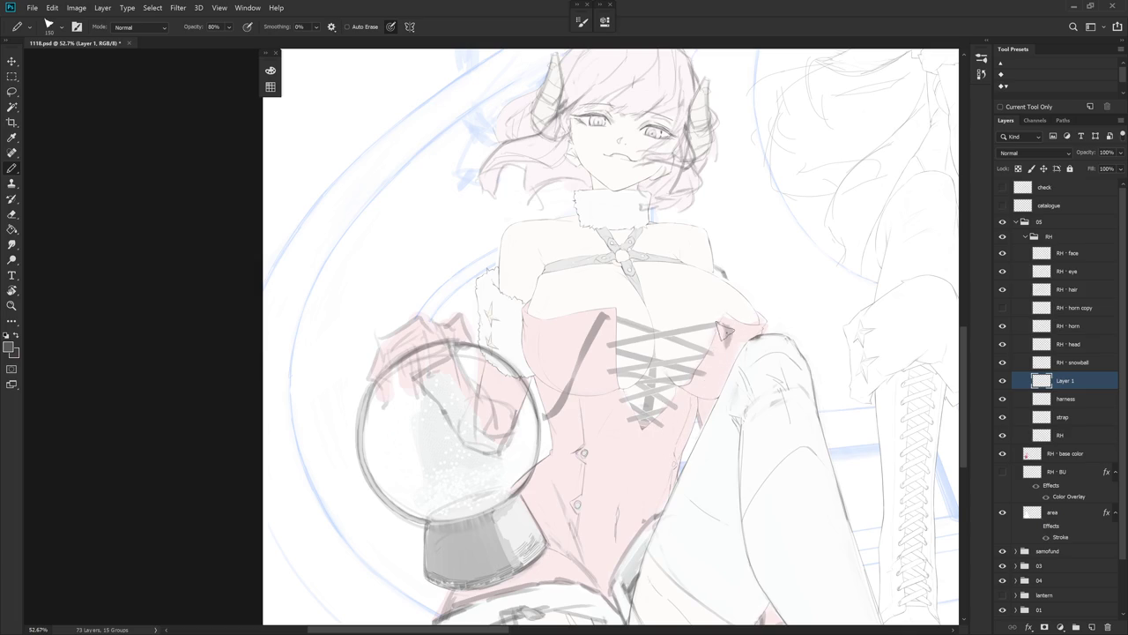
drag(727, 324, 716, 369)
key(ctrl+z)
drag(734, 328, 657, 447)
key(ctrl+z)
drag(731, 339, 663, 451)
key(ctrl+z)
drag(728, 332, 674, 418)
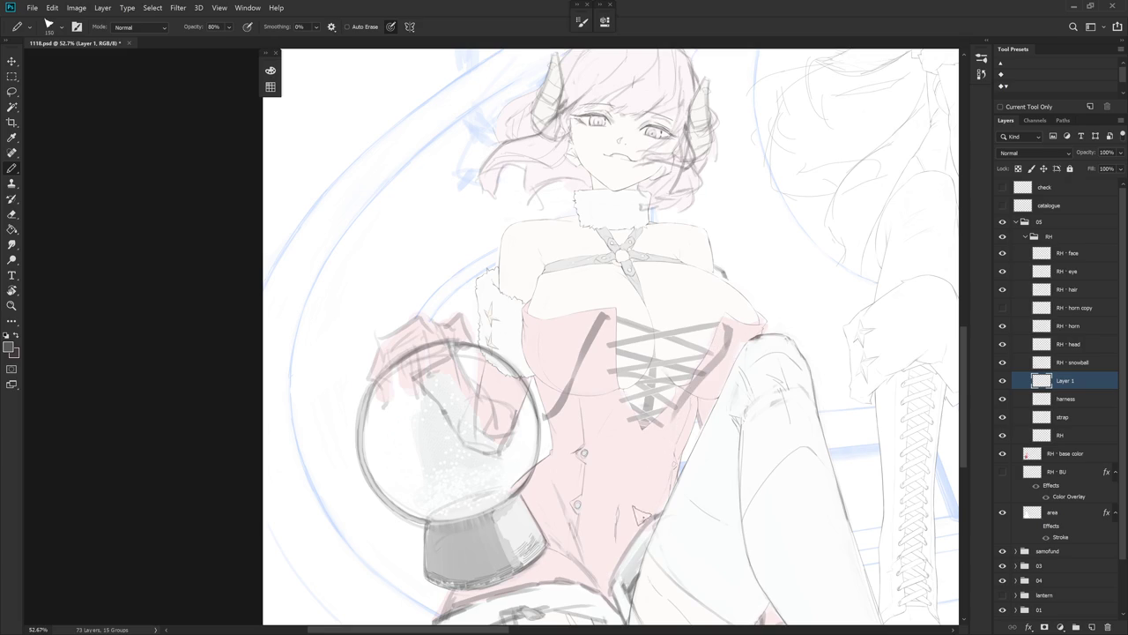
key(ctrl+z)
drag(733, 327, 686, 404)
key(ctrl+z)
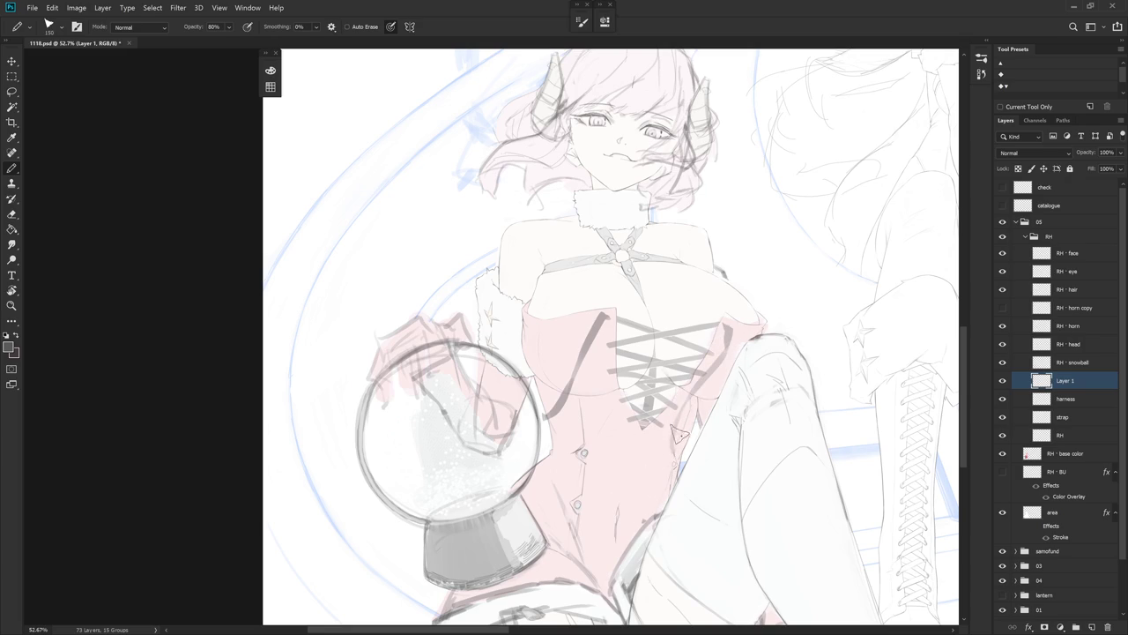
drag(684, 407, 688, 443)
- Draw a diagonal grey line across the corset's left side after several retries
key(l)
drag(621, 299, 537, 415)
key(Delete)
key(ctrl+d)
key(b)
key(ctrl+z)
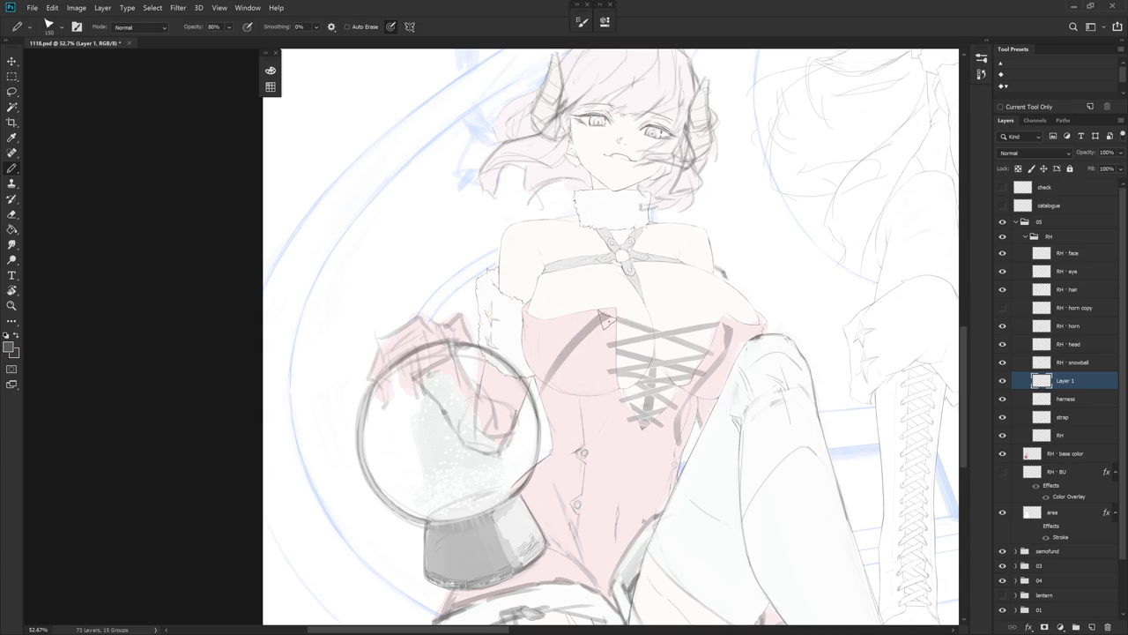
key(ctrl+z)
drag(604, 315, 548, 370)
key(ctrl+z)
drag(605, 316, 529, 388)
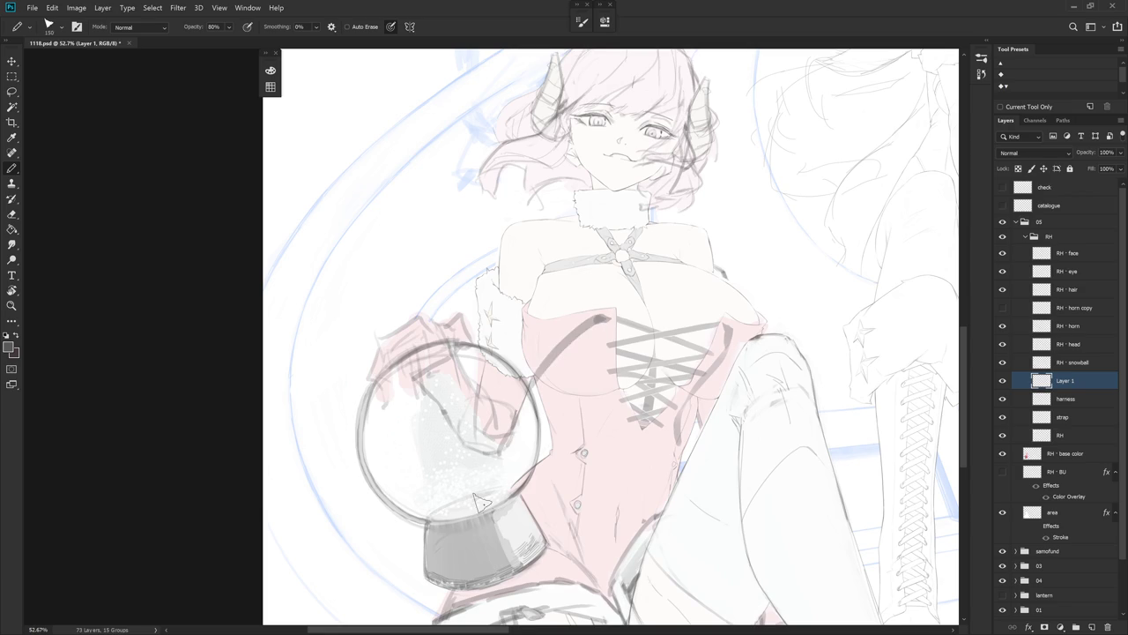
key(ctrl+z)
drag(606, 313, 534, 386)
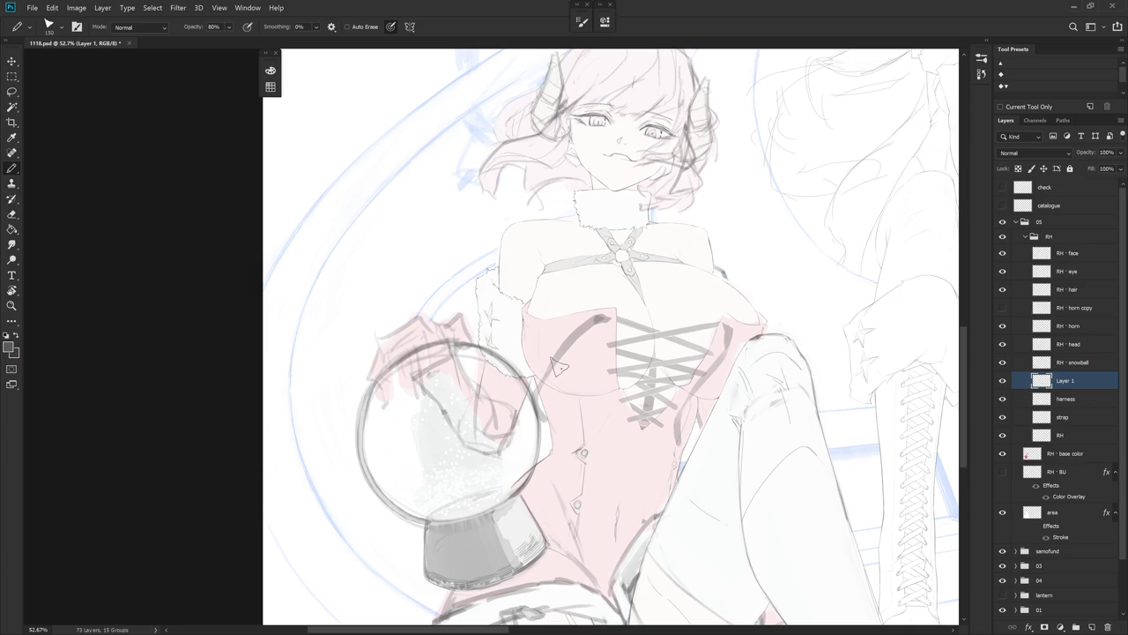
key(shift+b)
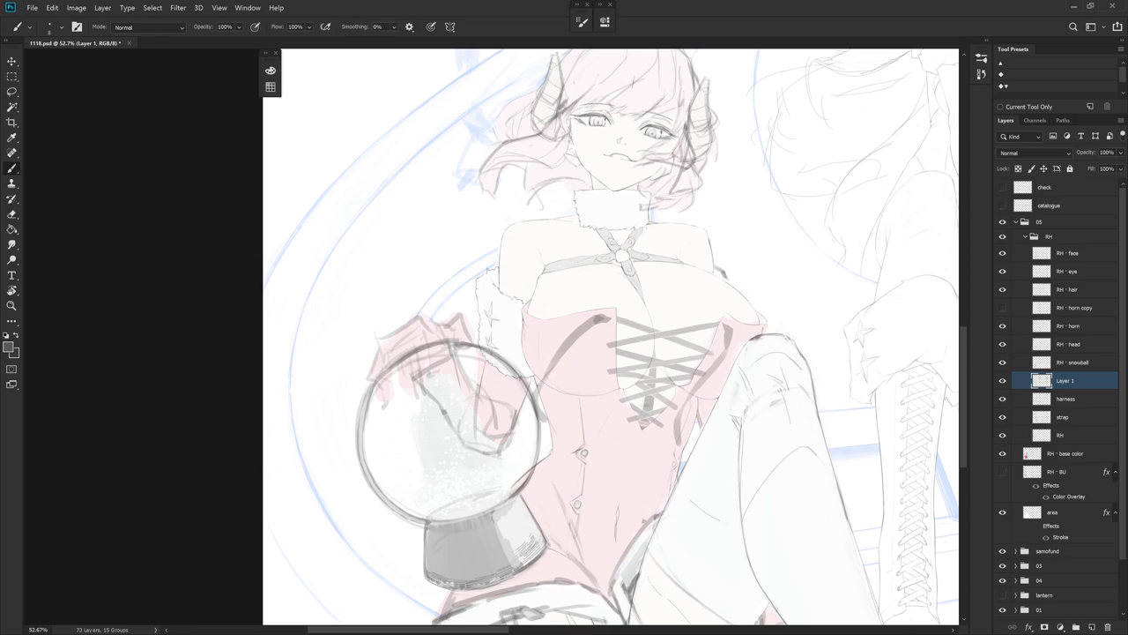
- Paint two short dark brush strokes along the corset's upper left edge
key(e)
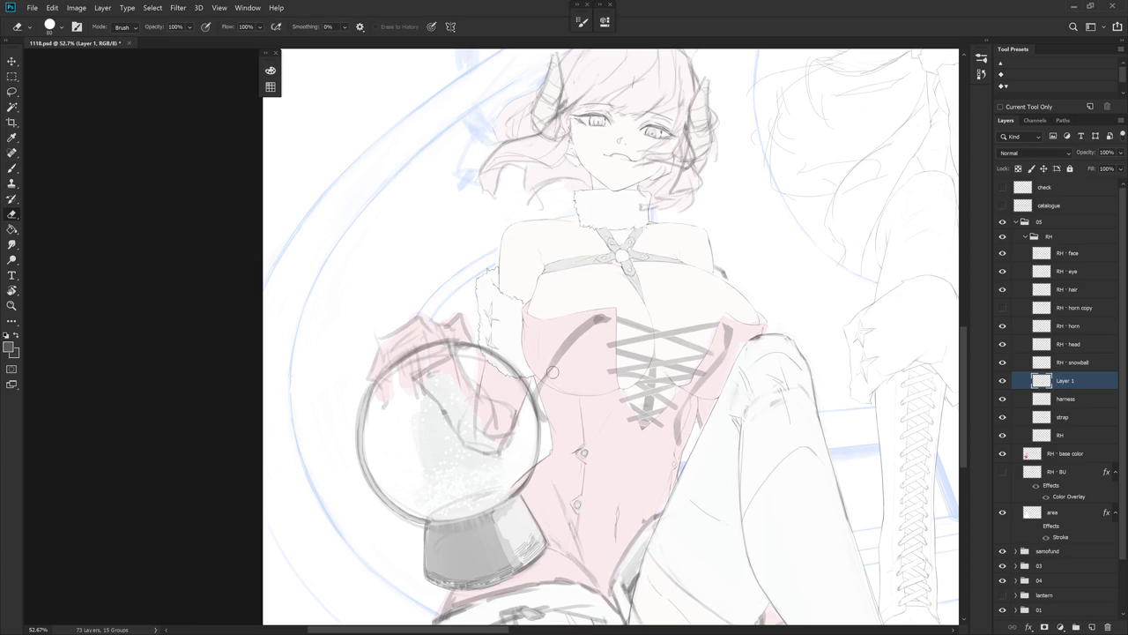
key(b)
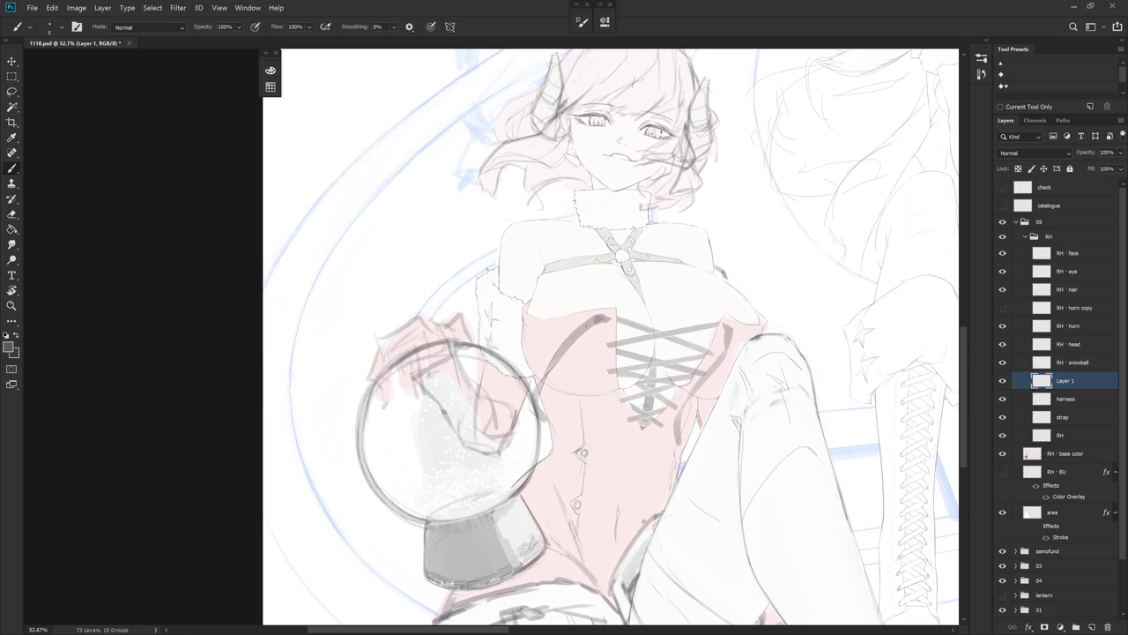
mouse_move(592, 315)
mouse_down()
mouse_move(575, 329)
mouse_move(597, 314)
mouse_up()
drag(582, 337, 603, 321)
scroll(679, 433, down, 2)
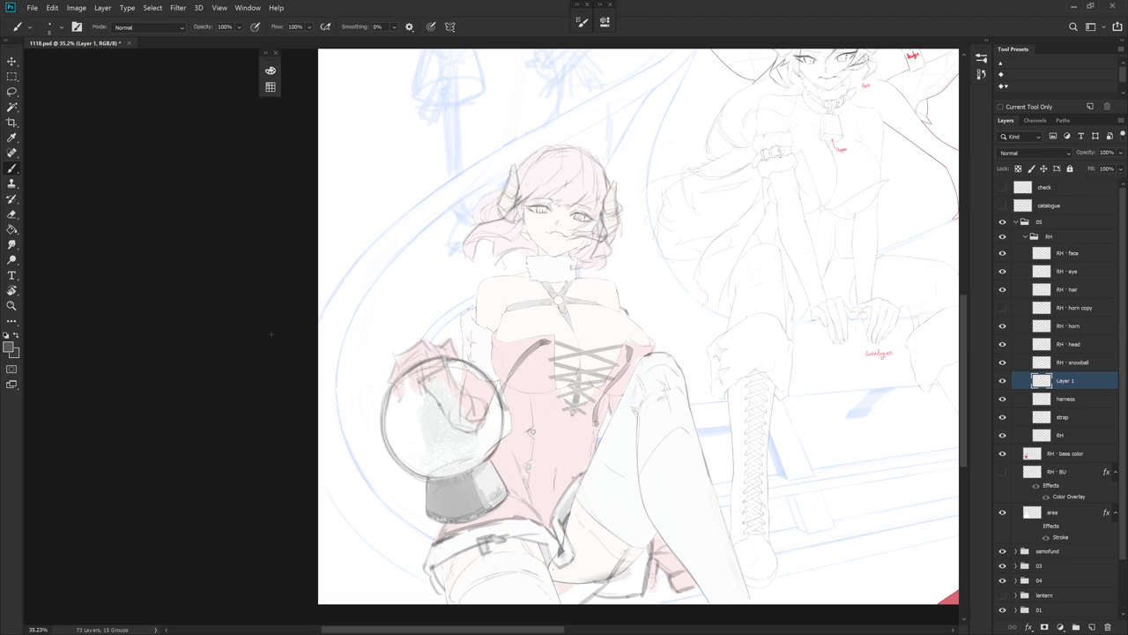
- Switch to the RH layer and erase the stray sketch line above the top button
drag(669, 473, 709, 461)
click(1077, 403)
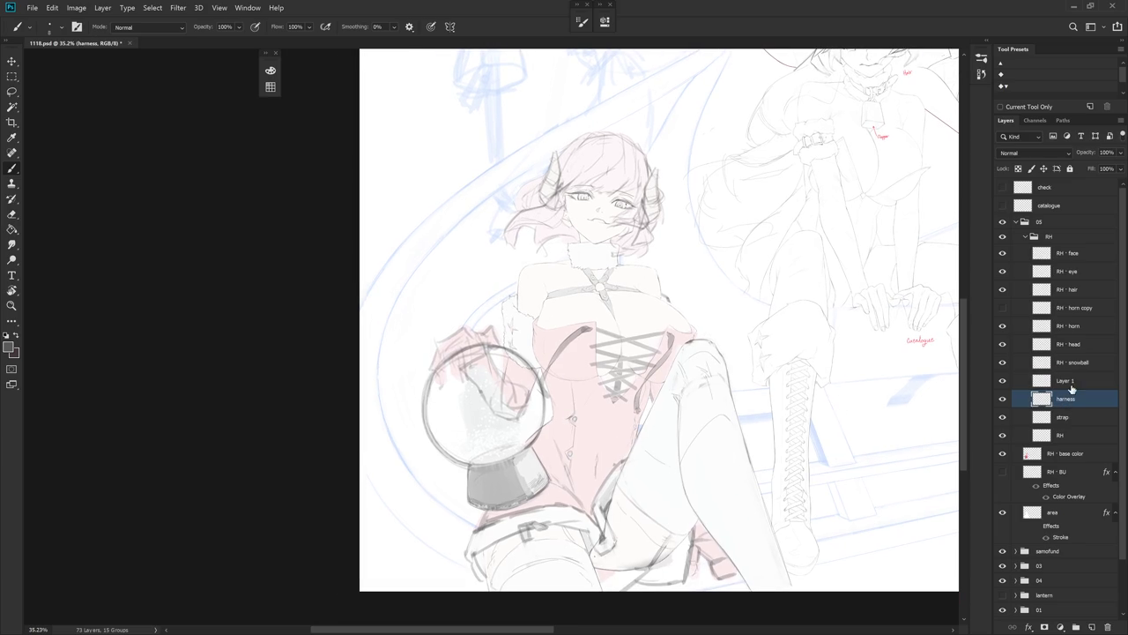
click(1002, 388)
click(1005, 418)
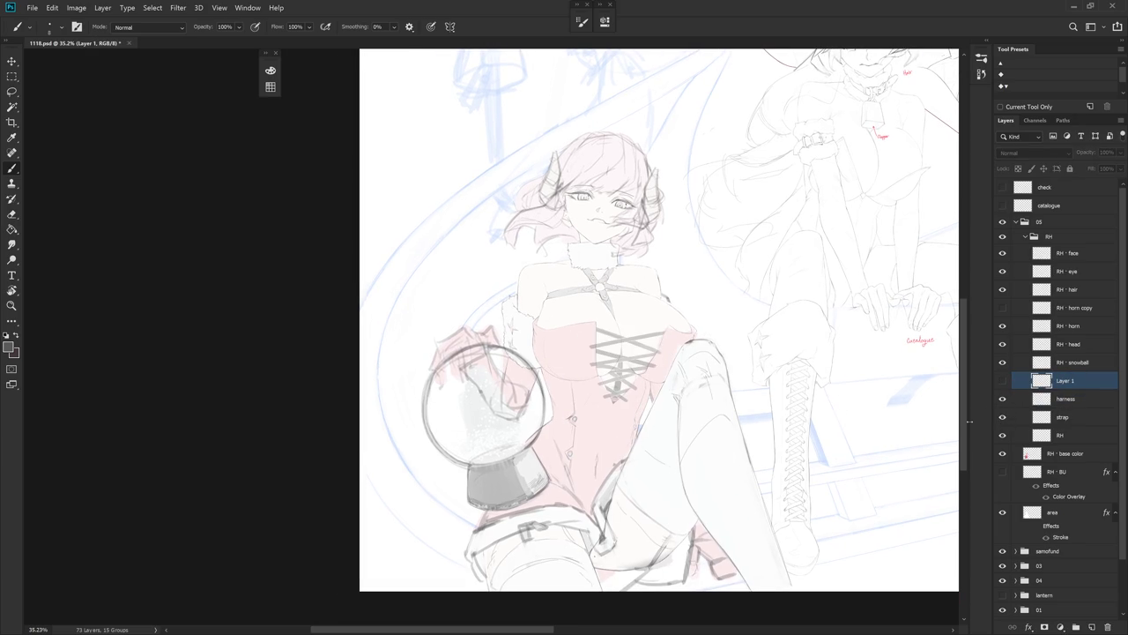
click(1074, 419)
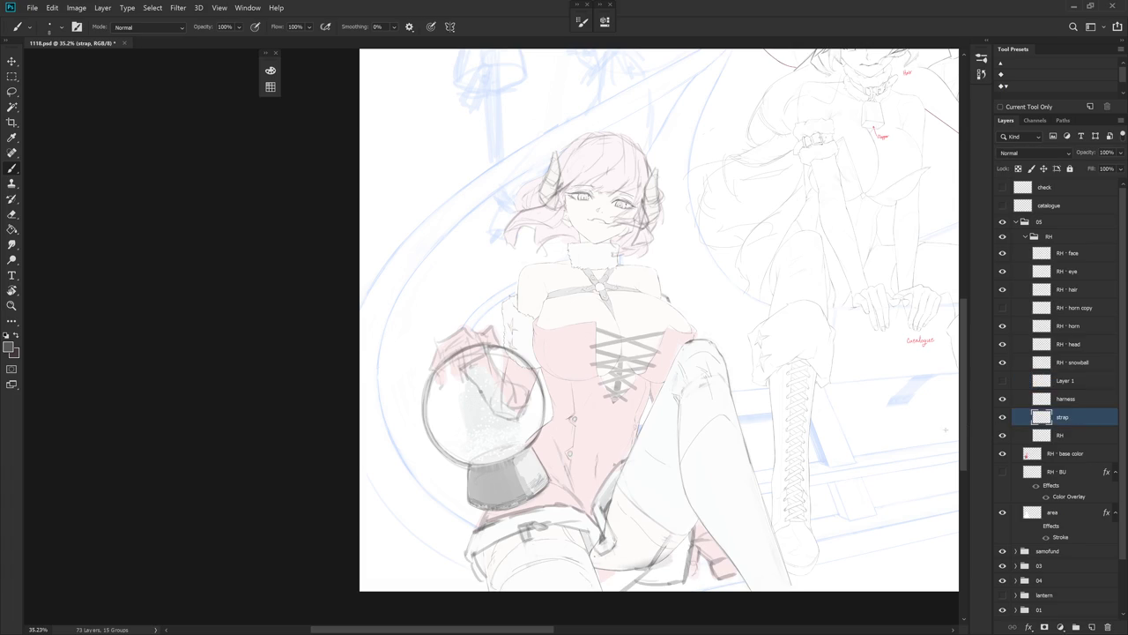
click(1078, 440)
scroll(584, 352, up, 3)
key(e)
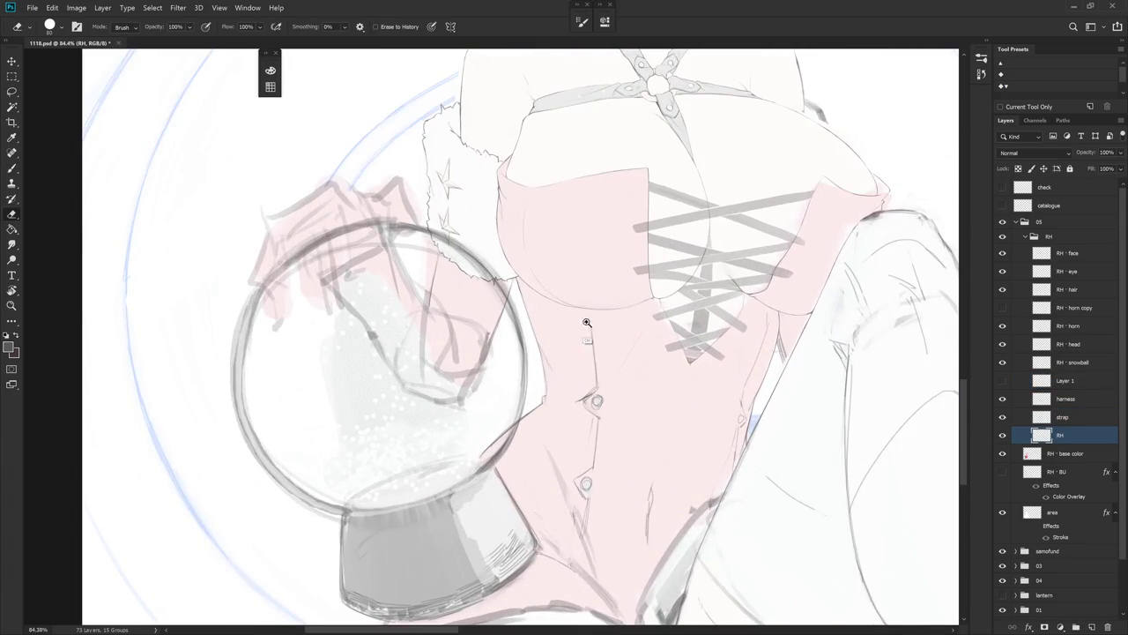
scroll(585, 322, up, 2)
drag(588, 306, 600, 405)
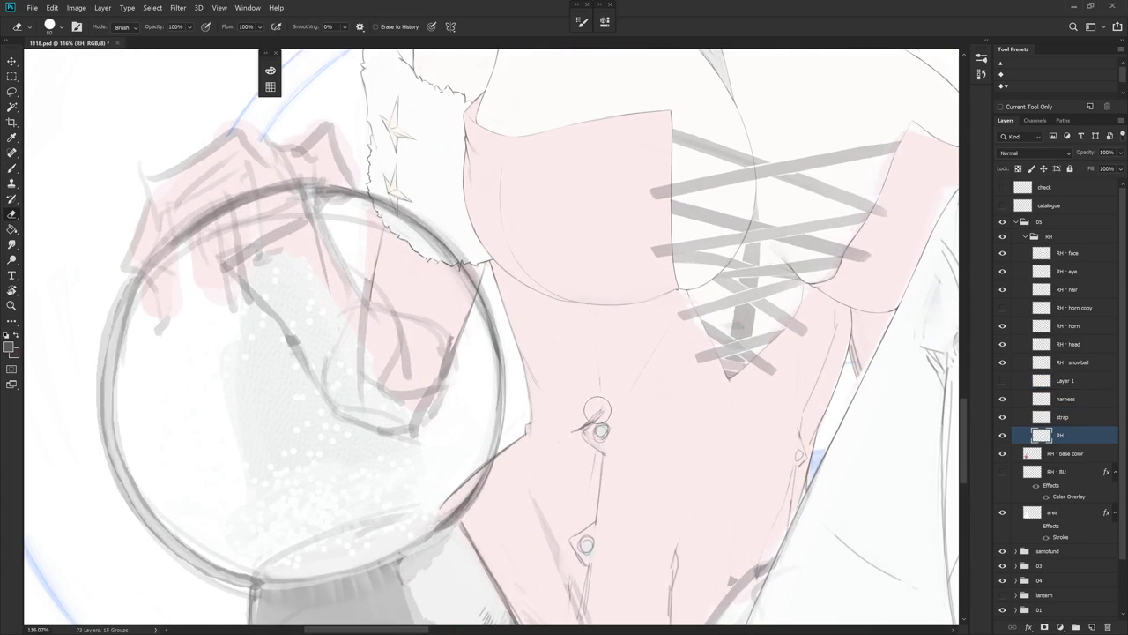
key(b)
drag(590, 310, 593, 337)
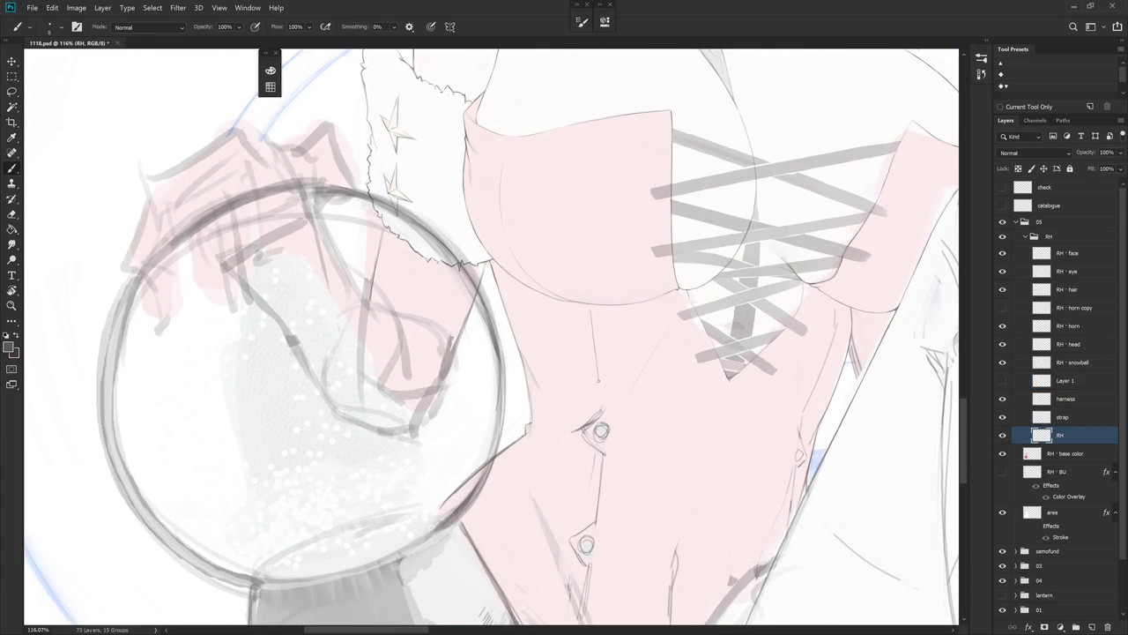
- Rotate the view and clean up the marks between the two corset buttons
key(r)
click(662, 374)
drag(662, 374, 606, 348)
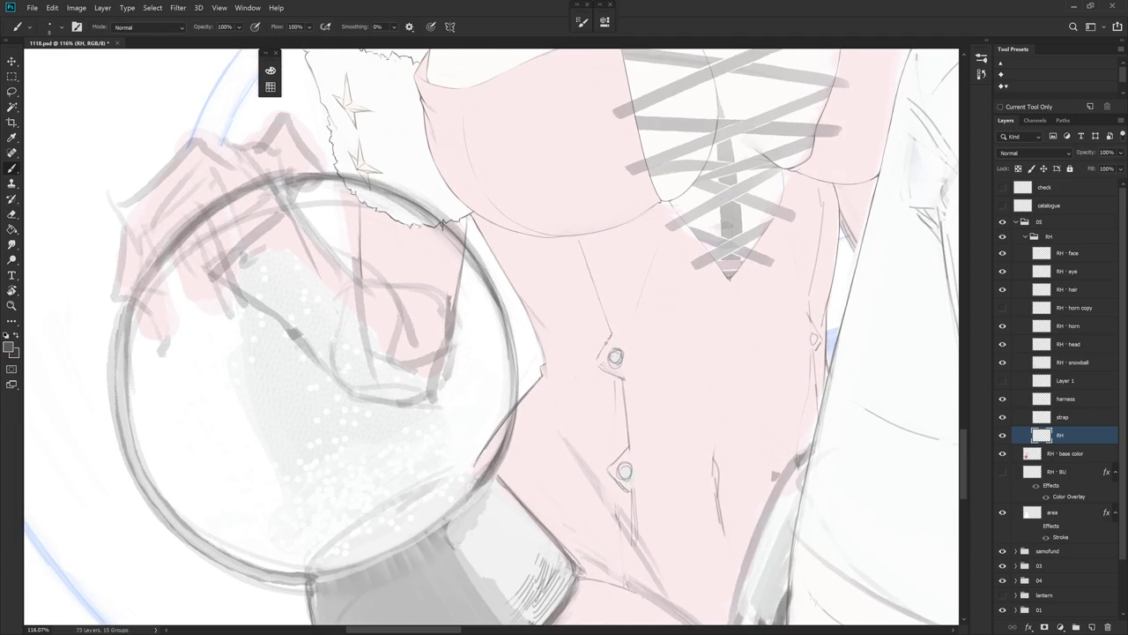
key(e)
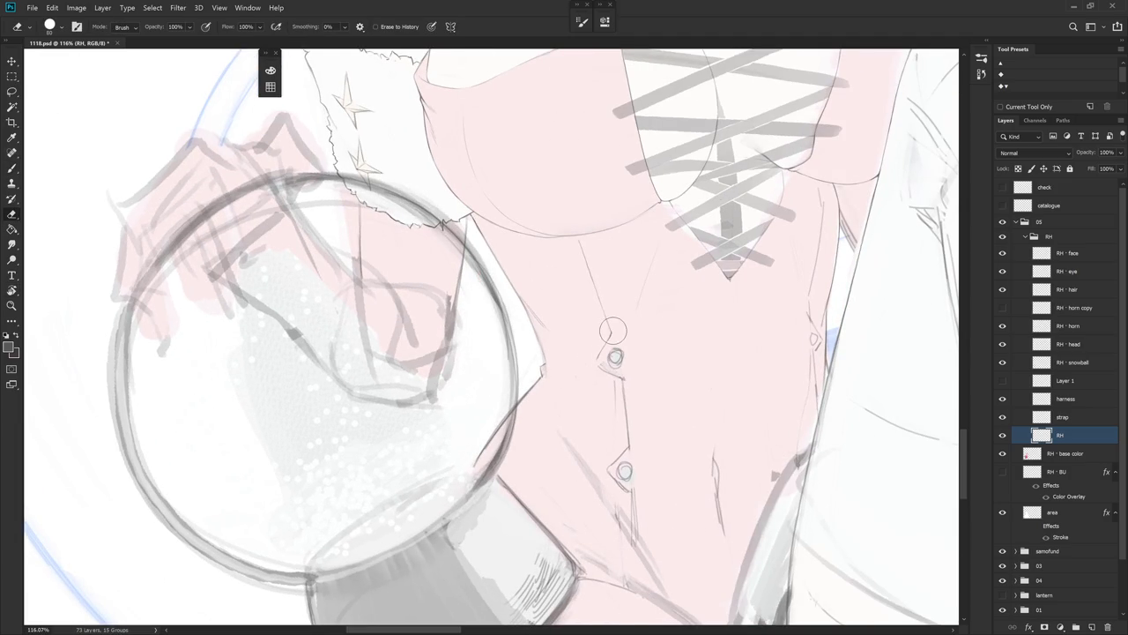
key(b)
drag(595, 361, 600, 366)
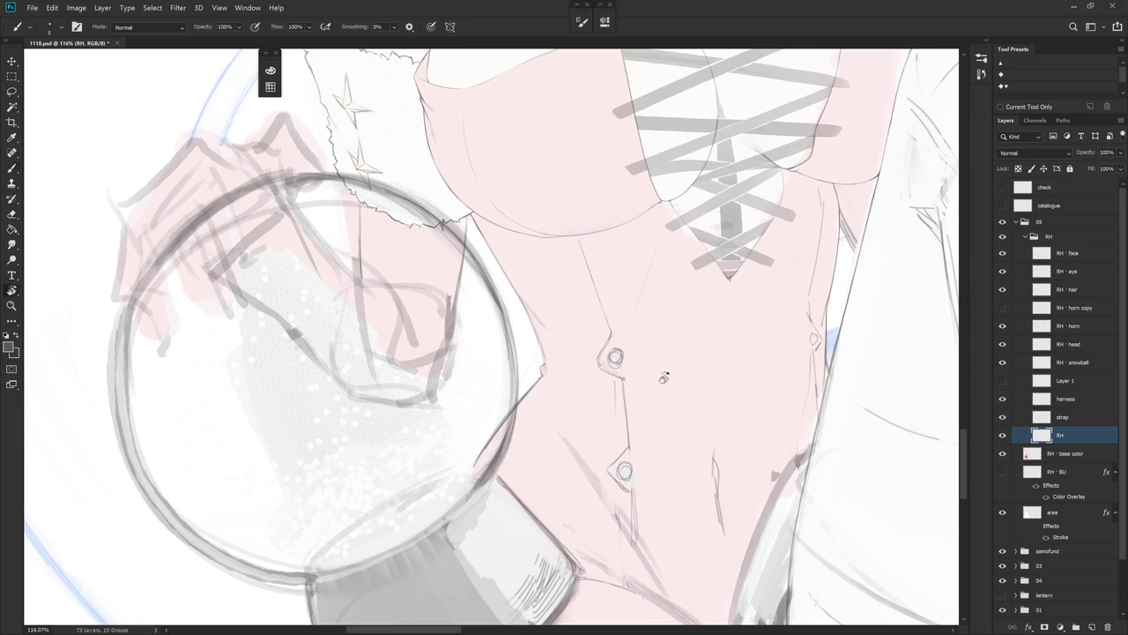
key(e)
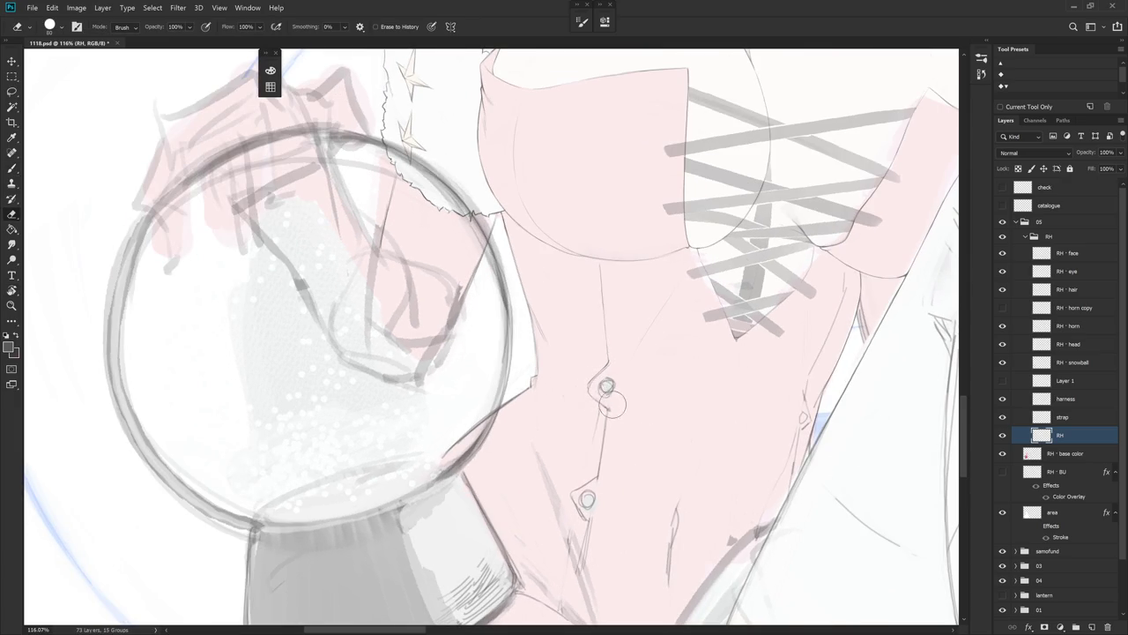
key(b)
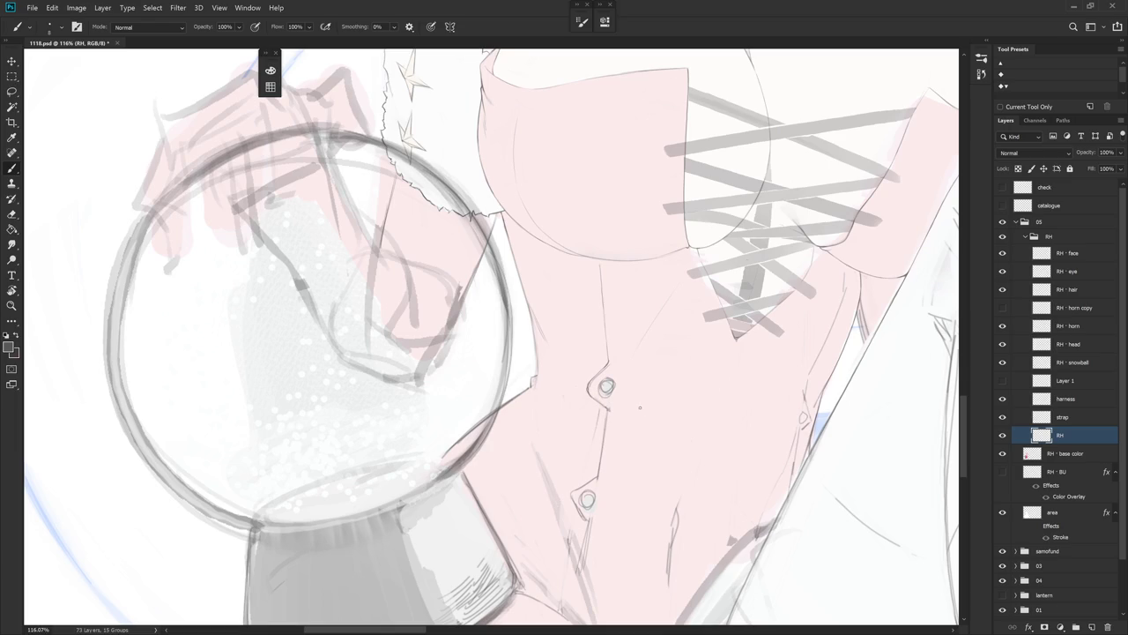
key(e)
key(b)
mouse_move(608, 388)
mouse_down()
mouse_move(582, 429)
mouse_move(625, 363)
mouse_up()
key(e)
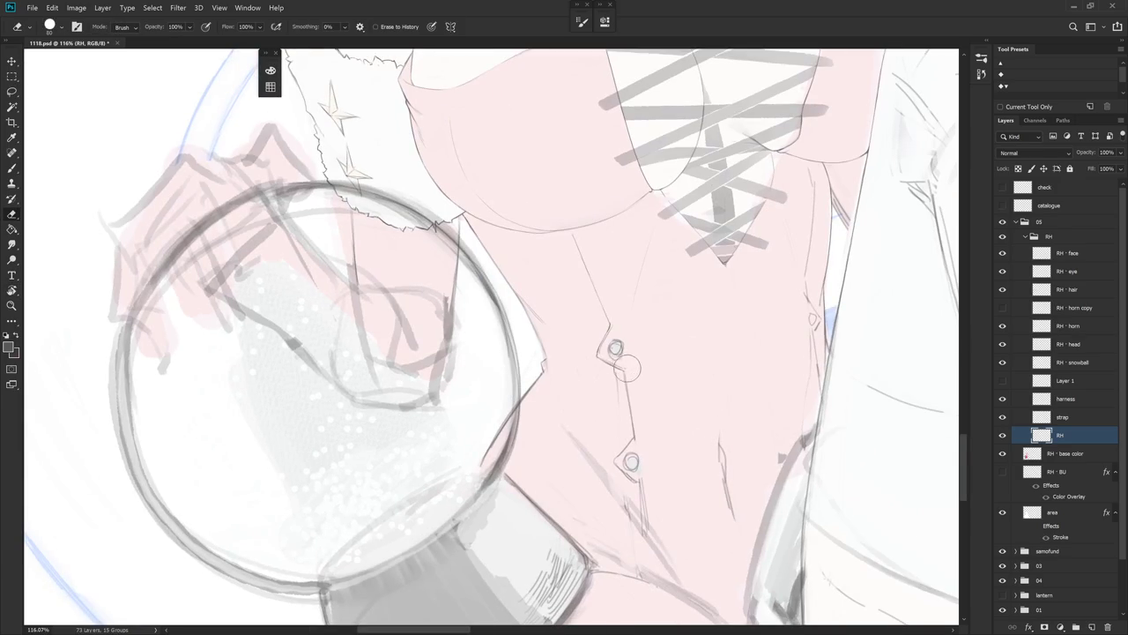
key(b)
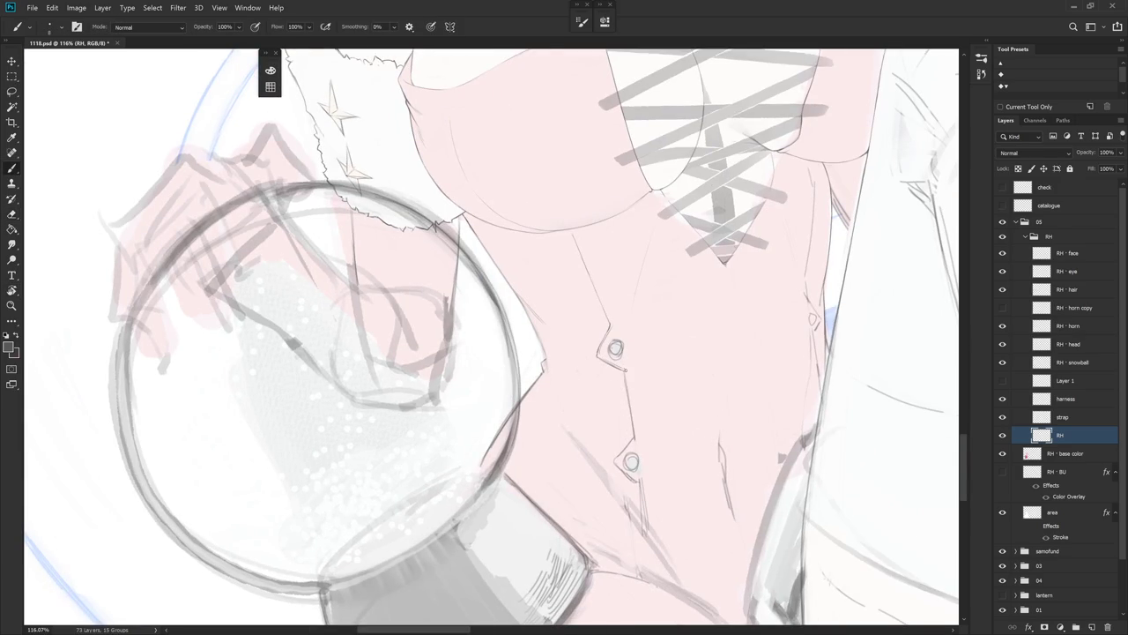
key(e)
drag(619, 363, 635, 441)
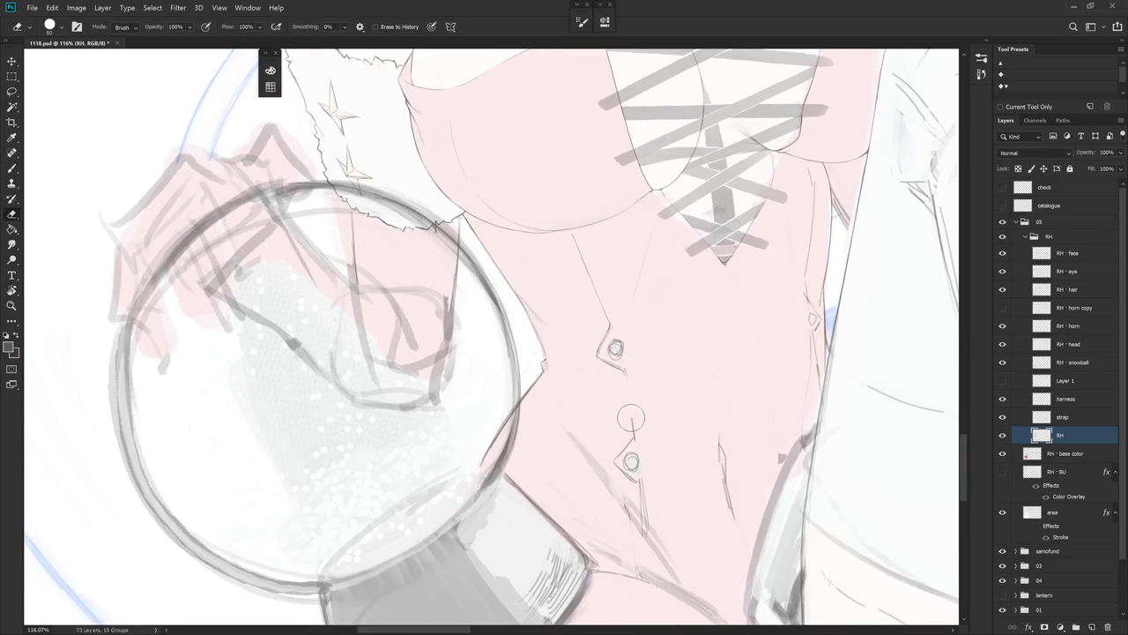
key(b)
drag(625, 383, 630, 400)
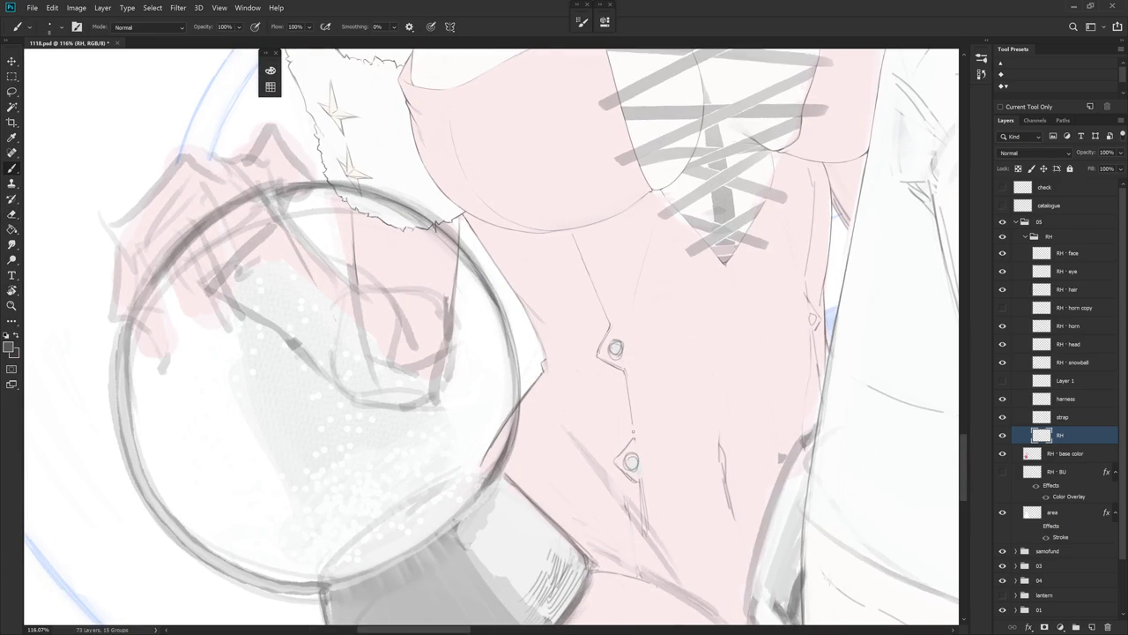
- Redraw the upper button's outline as a clean circle with the view rotated upright
key(e)
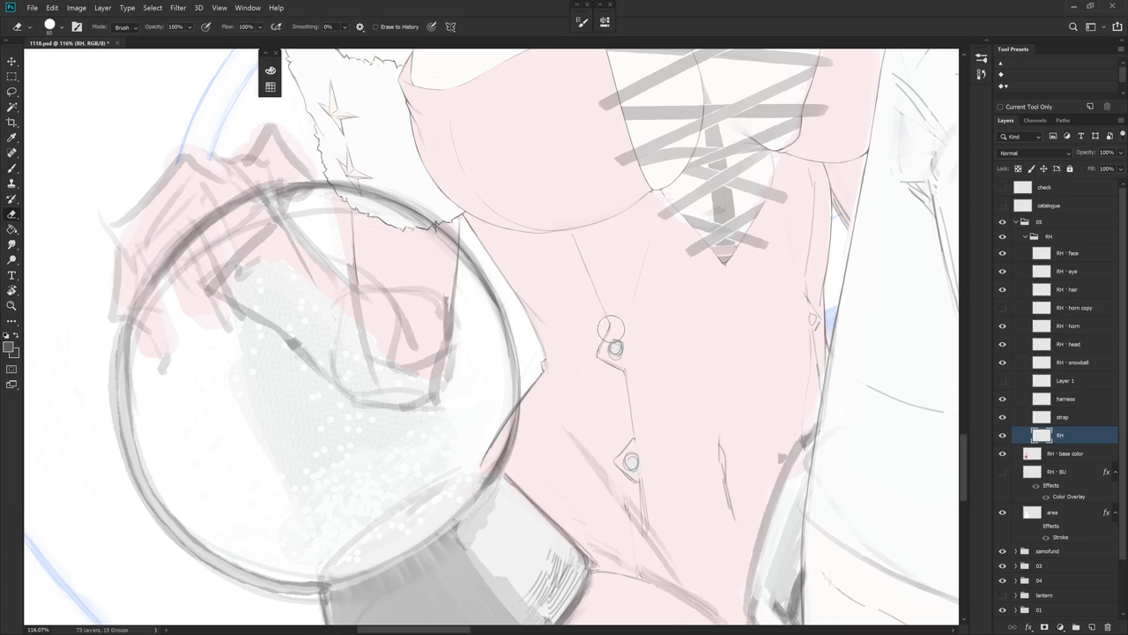
key(b)
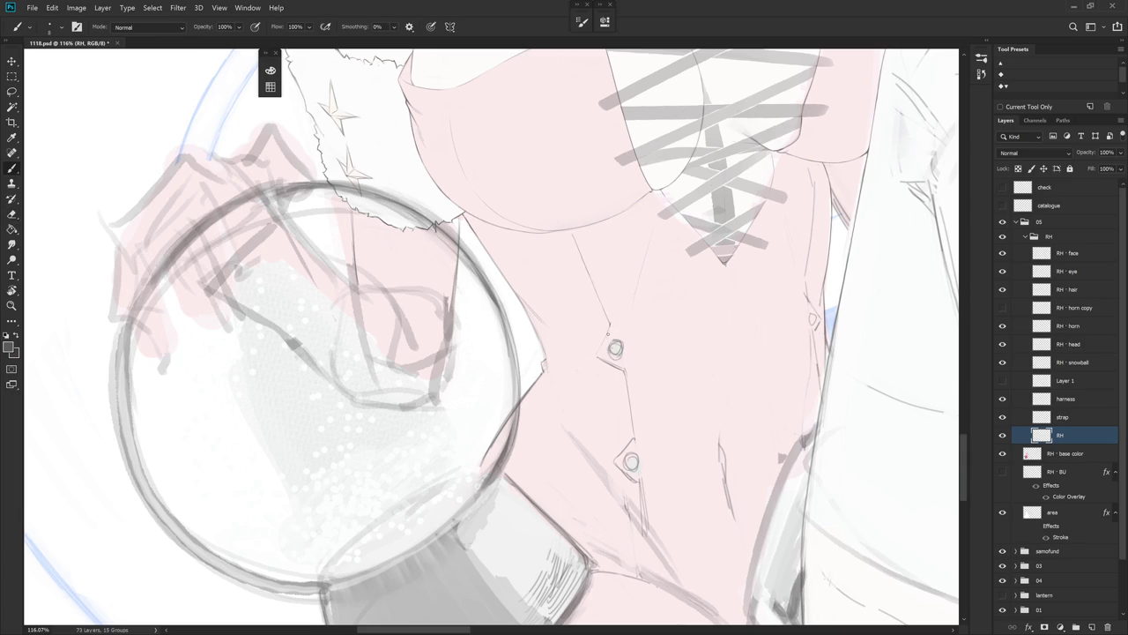
drag(607, 333, 598, 355)
key(e)
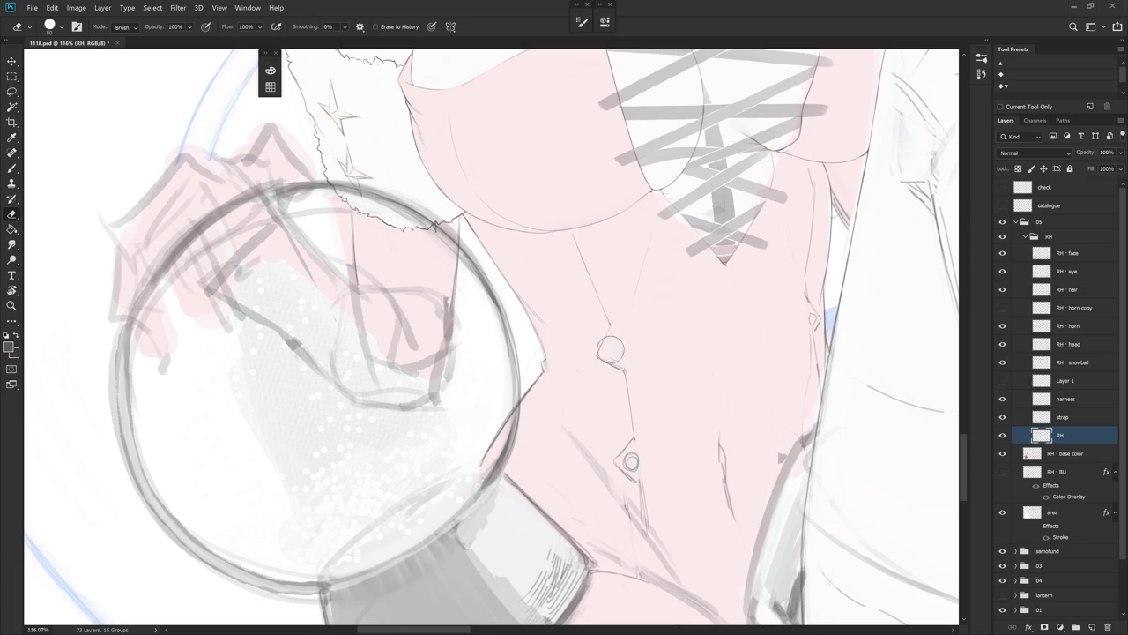
drag(616, 356, 621, 335)
key(b)
key(e)
key(b)
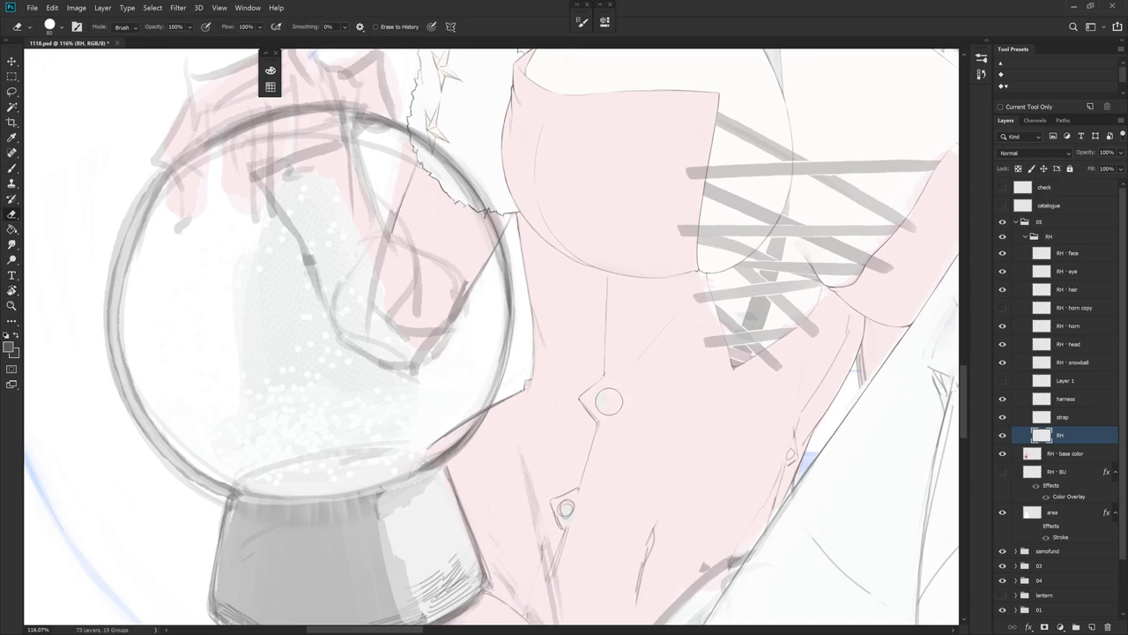
drag(602, 399, 576, 386)
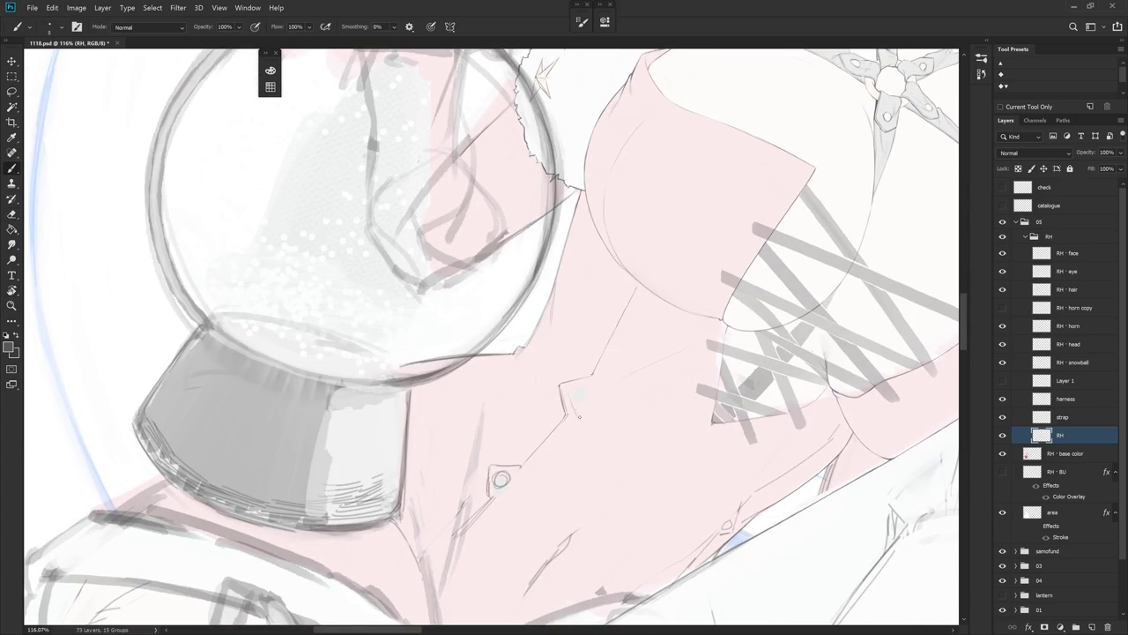
key(r)
drag(580, 414, 592, 307)
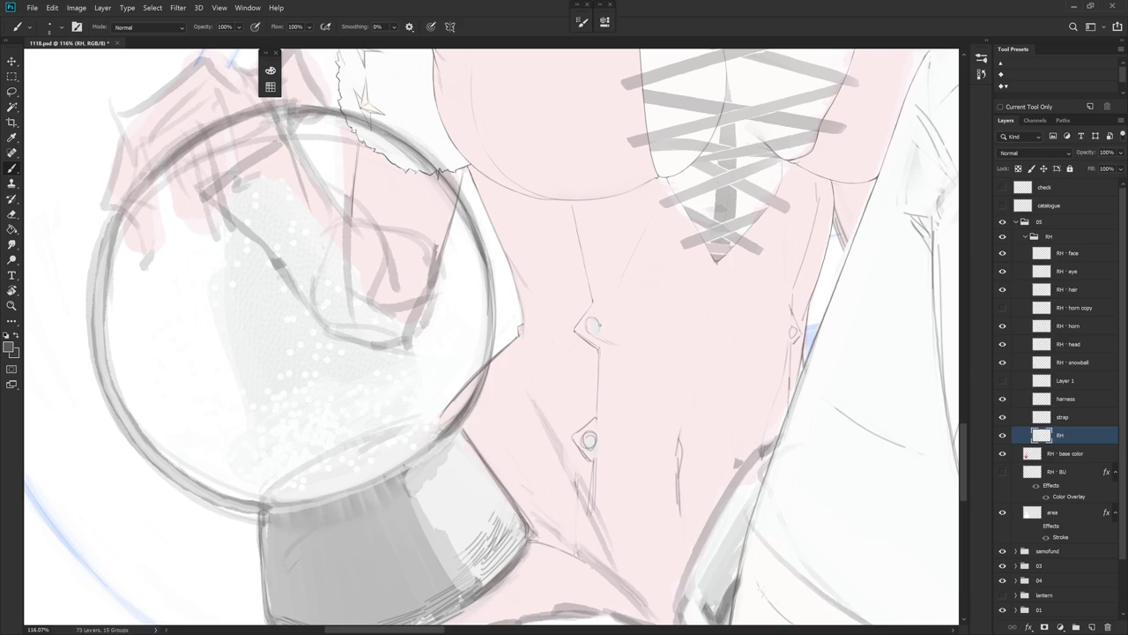
mouse_move(595, 322)
mouse_down()
mouse_move(564, 402)
mouse_move(636, 319)
mouse_up()
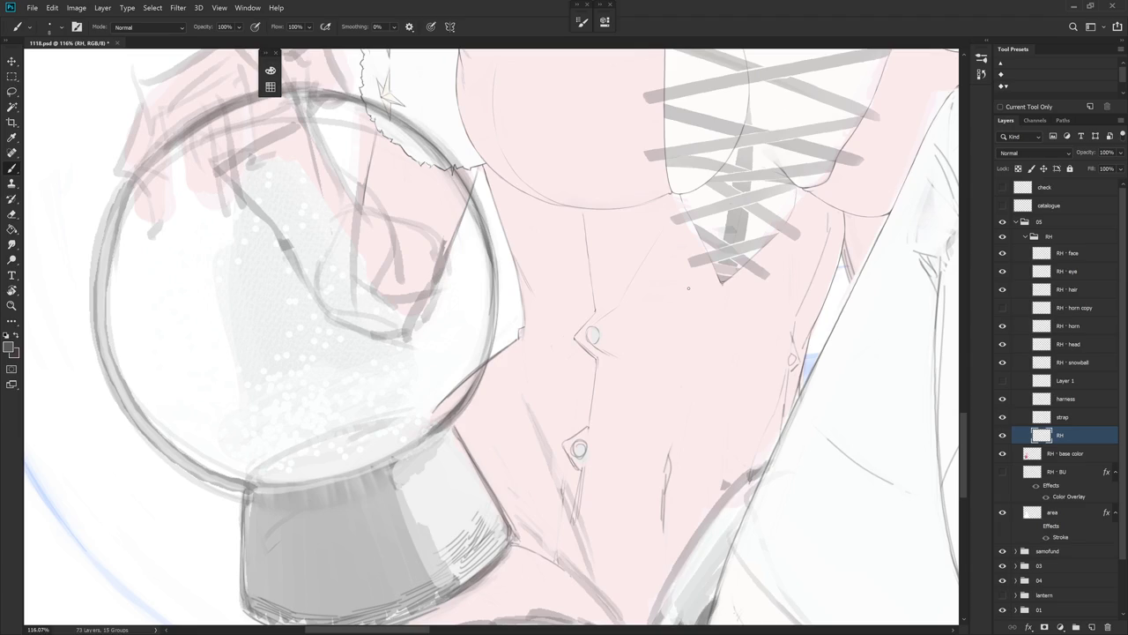
scroll(682, 447, down, 4)
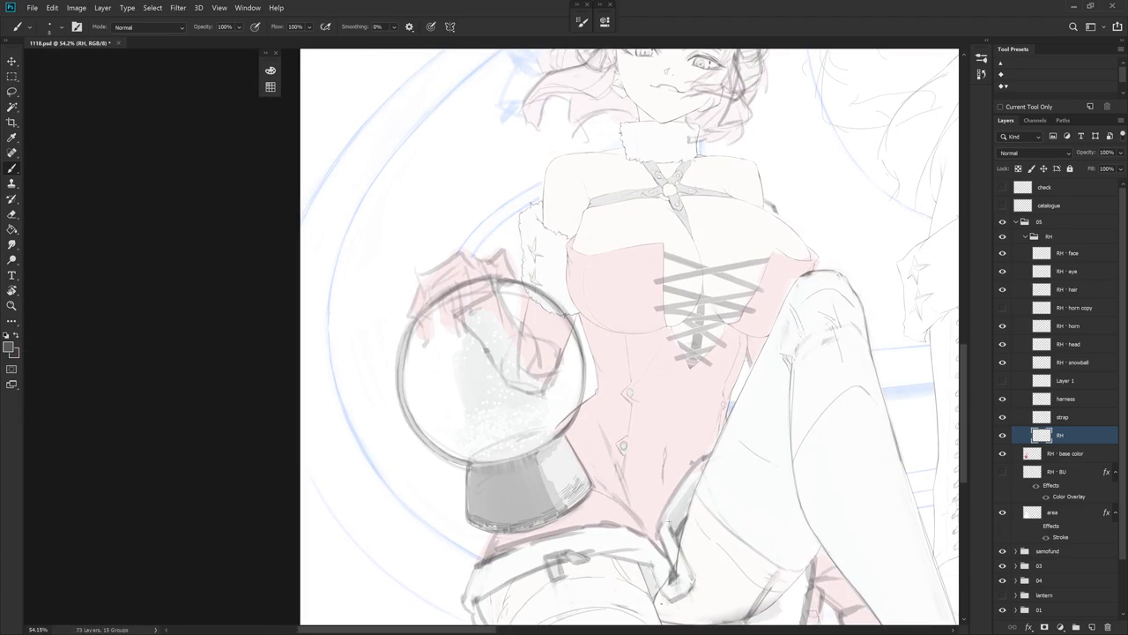
- Zoom in and out to inspect the recent corset brush strokes
scroll(575, 236, up, 4)
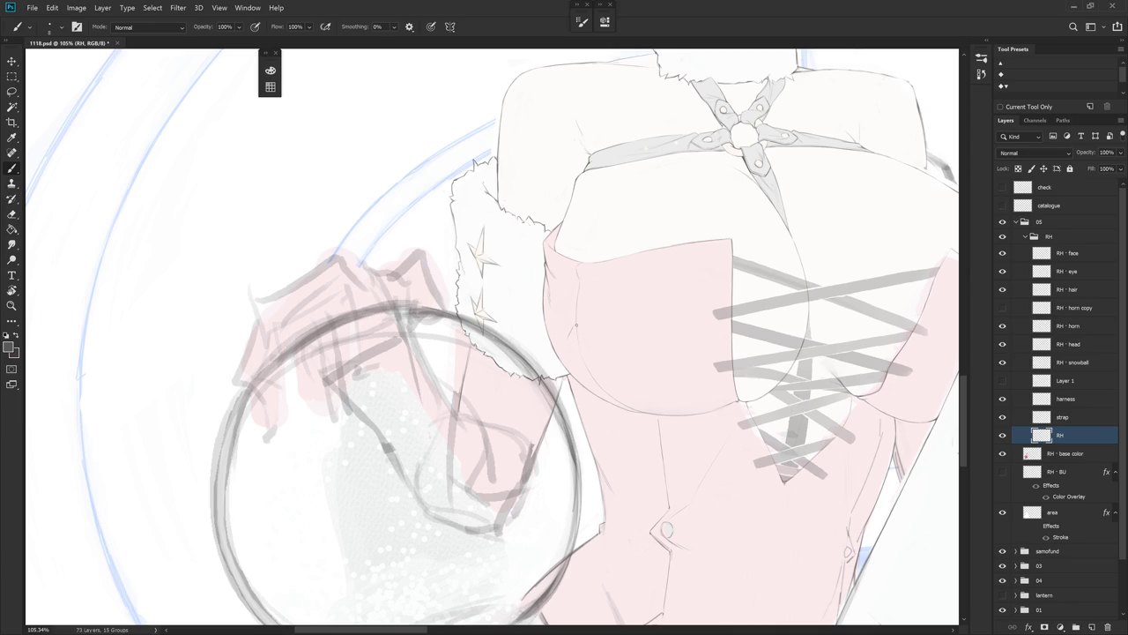
drag(577, 334, 578, 319)
scroll(624, 315, down, 3)
scroll(625, 316, up, 1)
scroll(635, 359, up, 2)
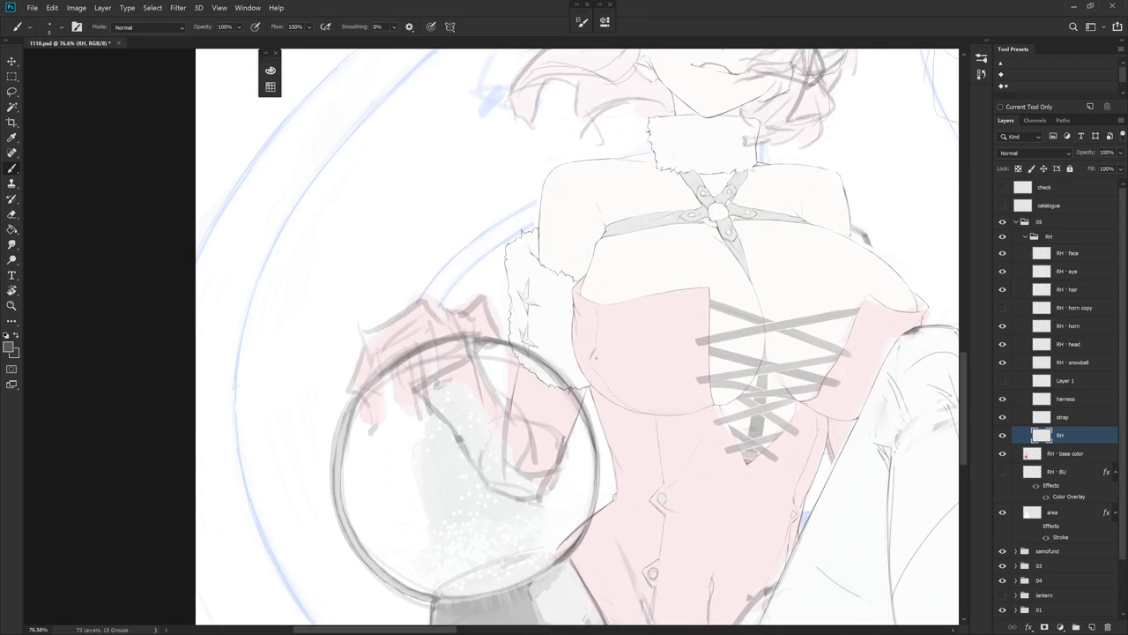
scroll(617, 340, down, 3)
scroll(618, 340, up, 1)
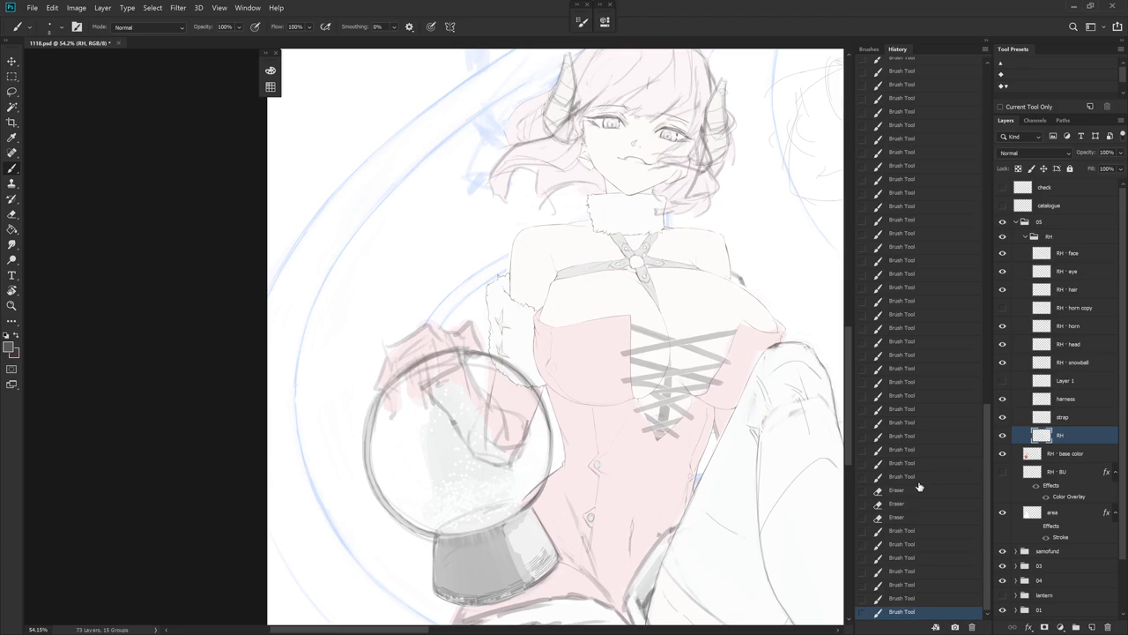
- Step back through the History panel to an earlier Brush Tool state
click(920, 480)
click(908, 435)
click(914, 395)
click(911, 289)
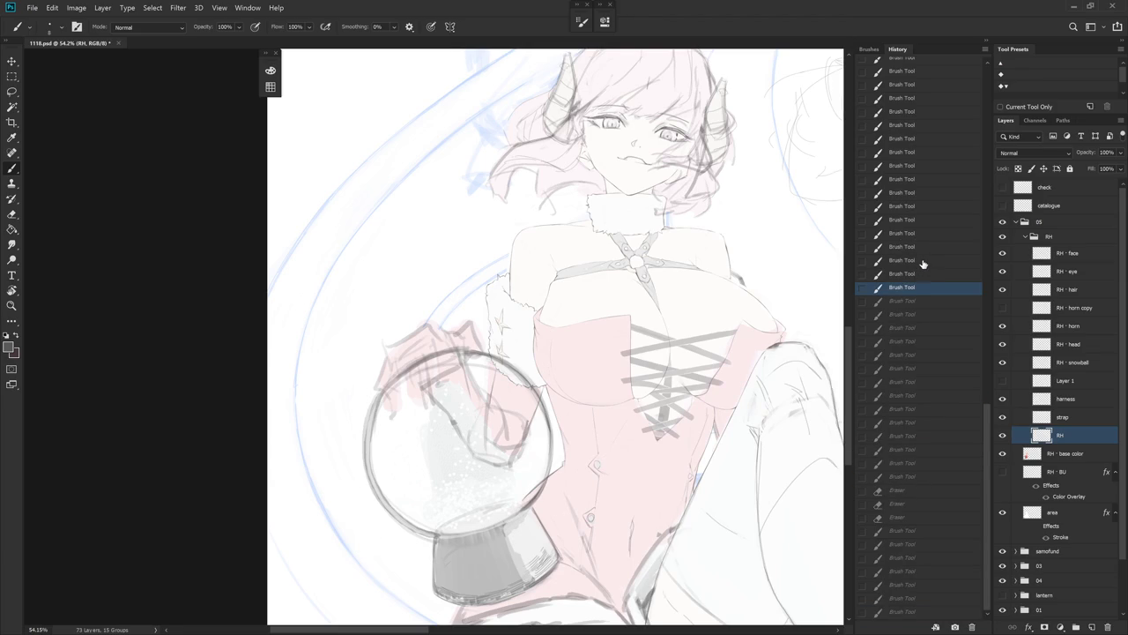
click(920, 266)
click(922, 303)
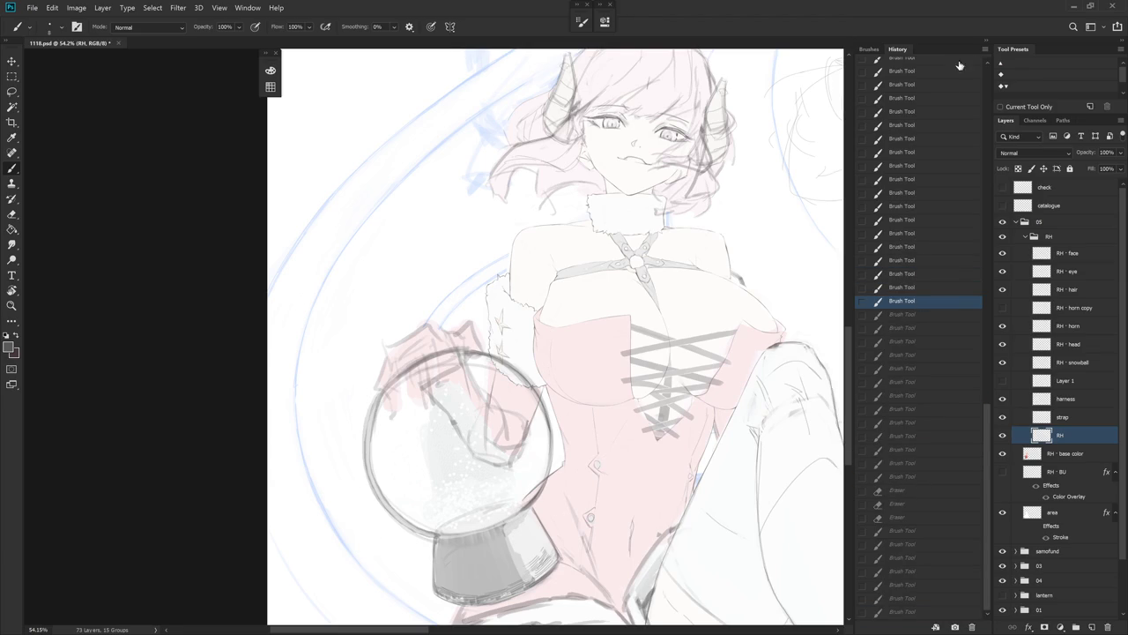
click(917, 342)
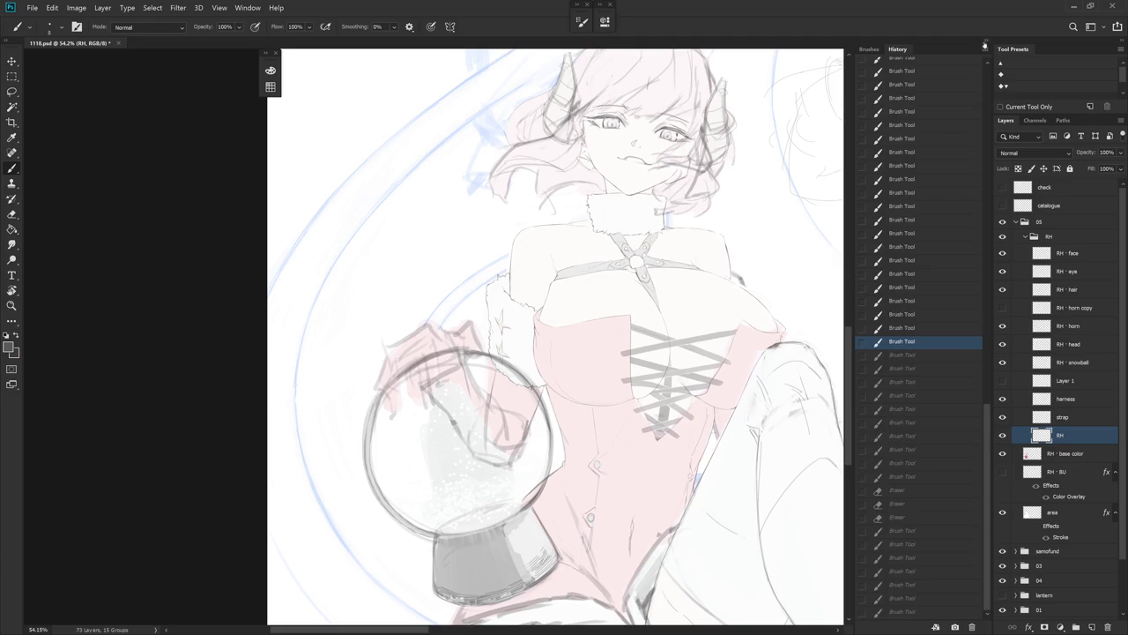
scroll(683, 571, down, 1)
scroll(682, 570, right, 2)
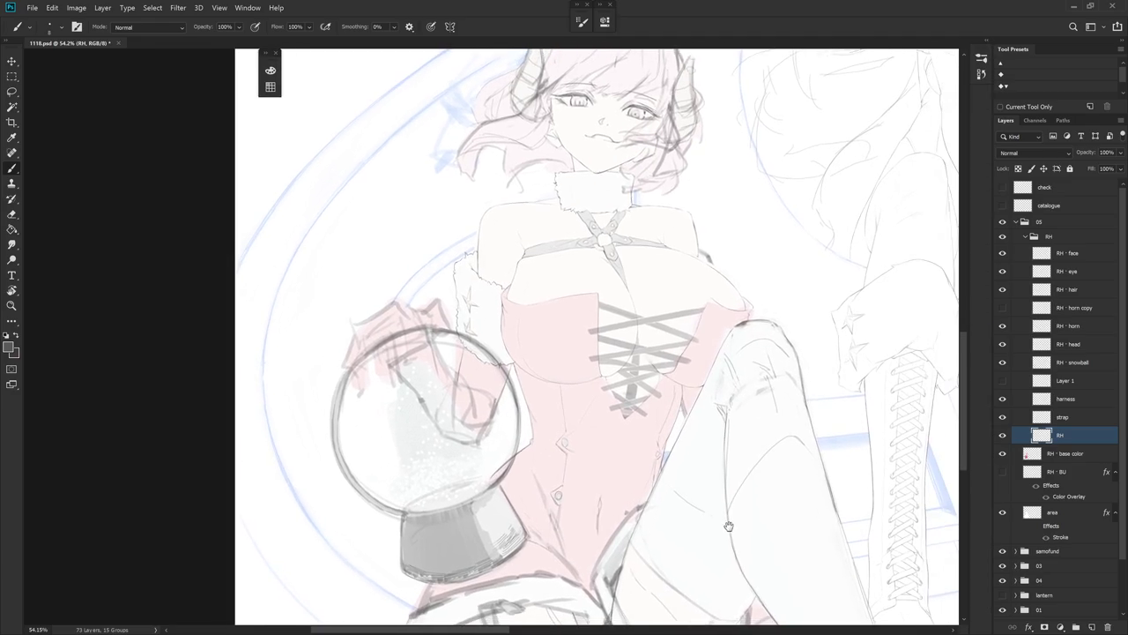
- Save the document and pan the view up and right
key(ctrl+s)
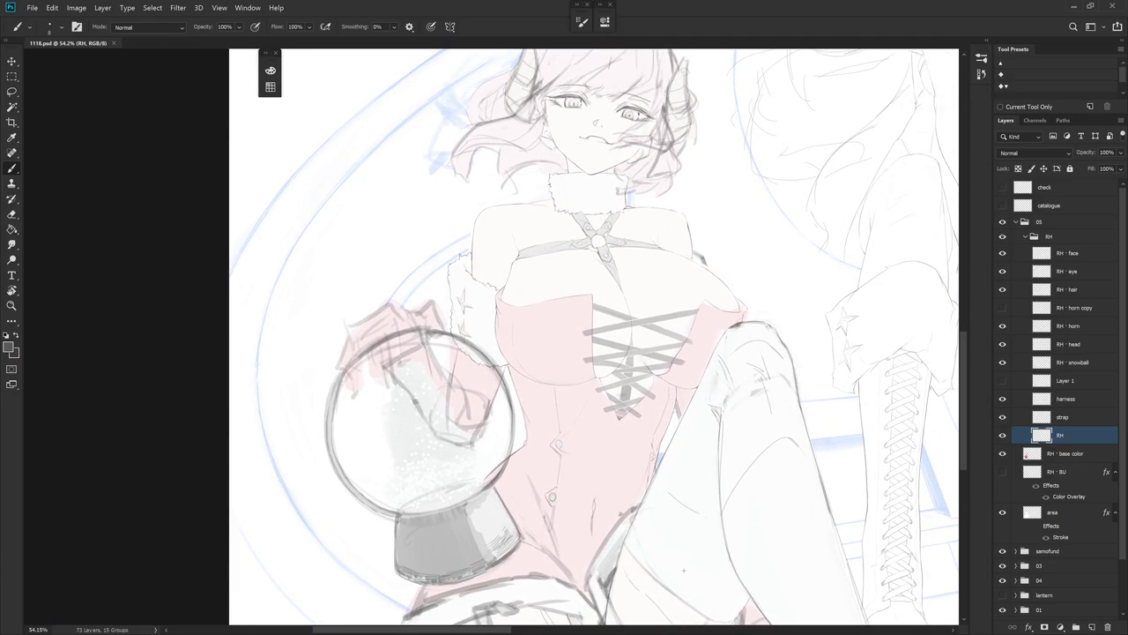
drag(683, 570, 708, 495)
key(e)
key(b)
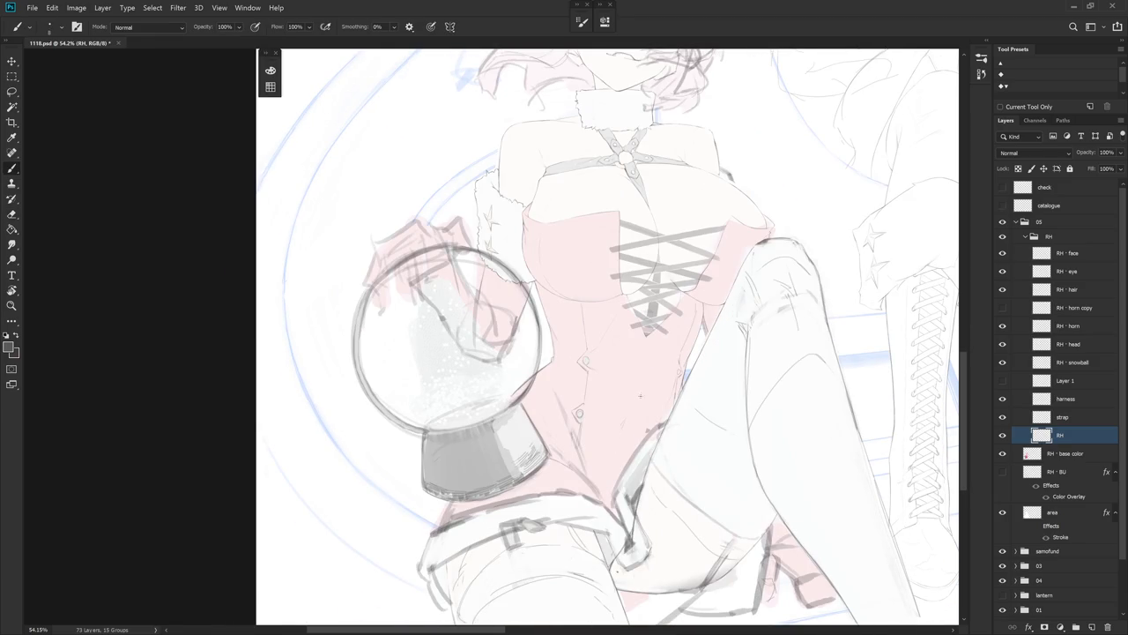
- Reset the canvas rotation to upright and centre the view on the globe and corset
drag(604, 467, 647, 353)
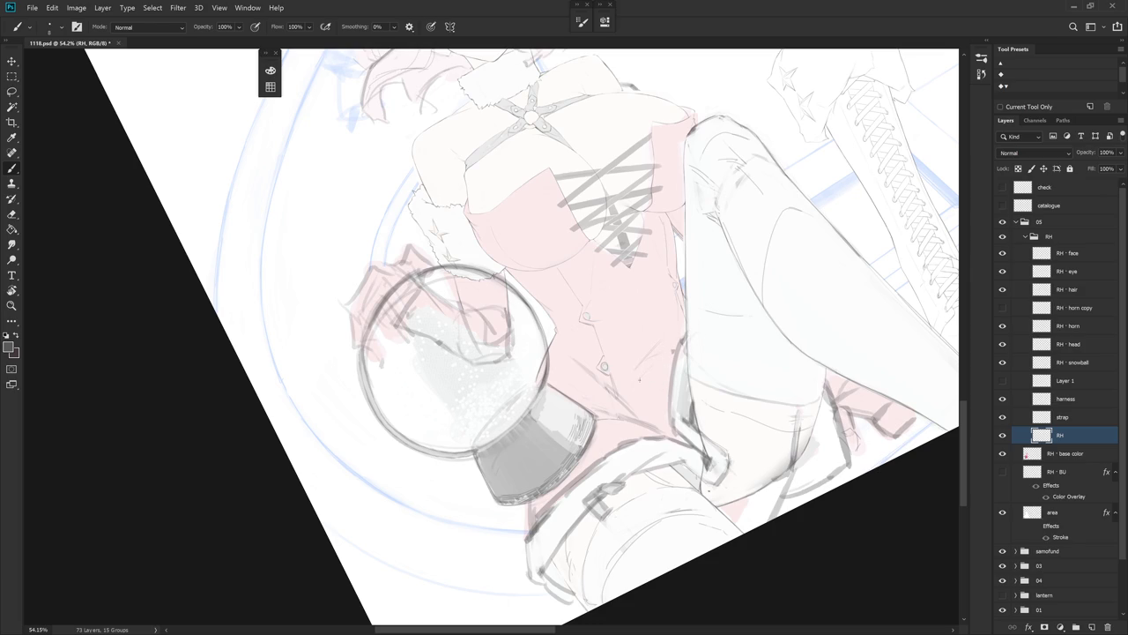
key(r)
key(Escape)
key(e)
key(b)
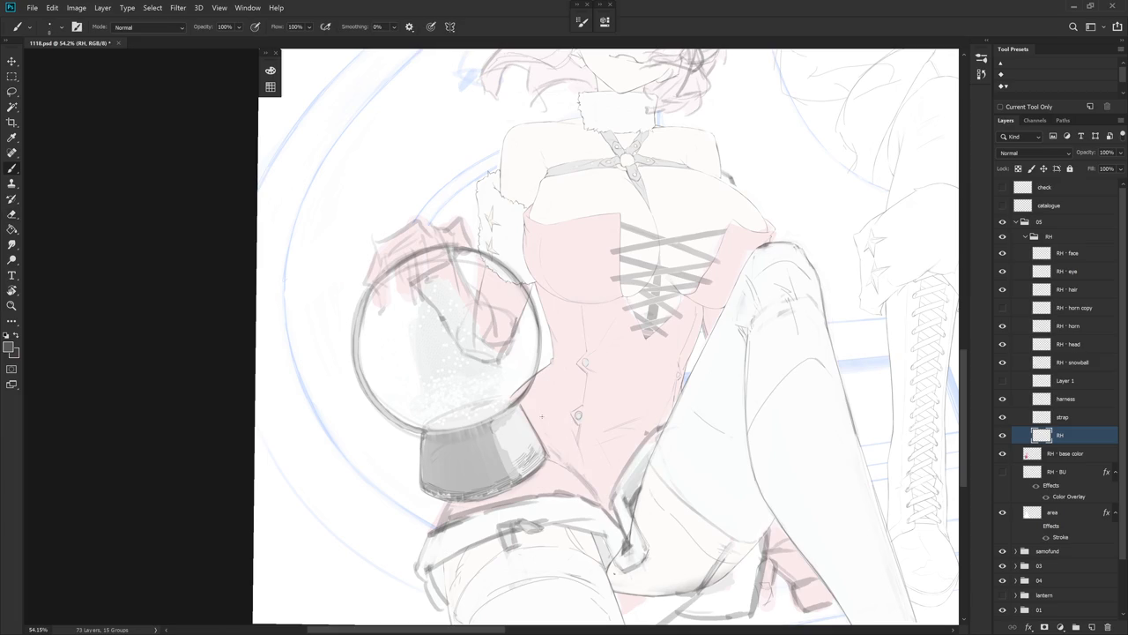
key(e)
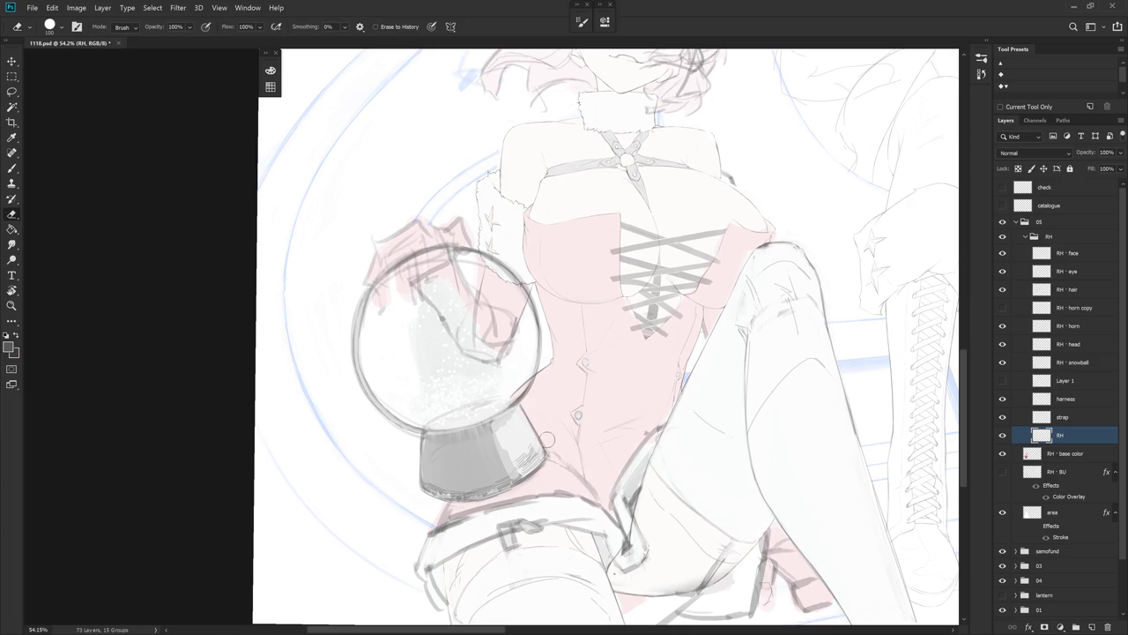
drag(635, 485, 696, 458)
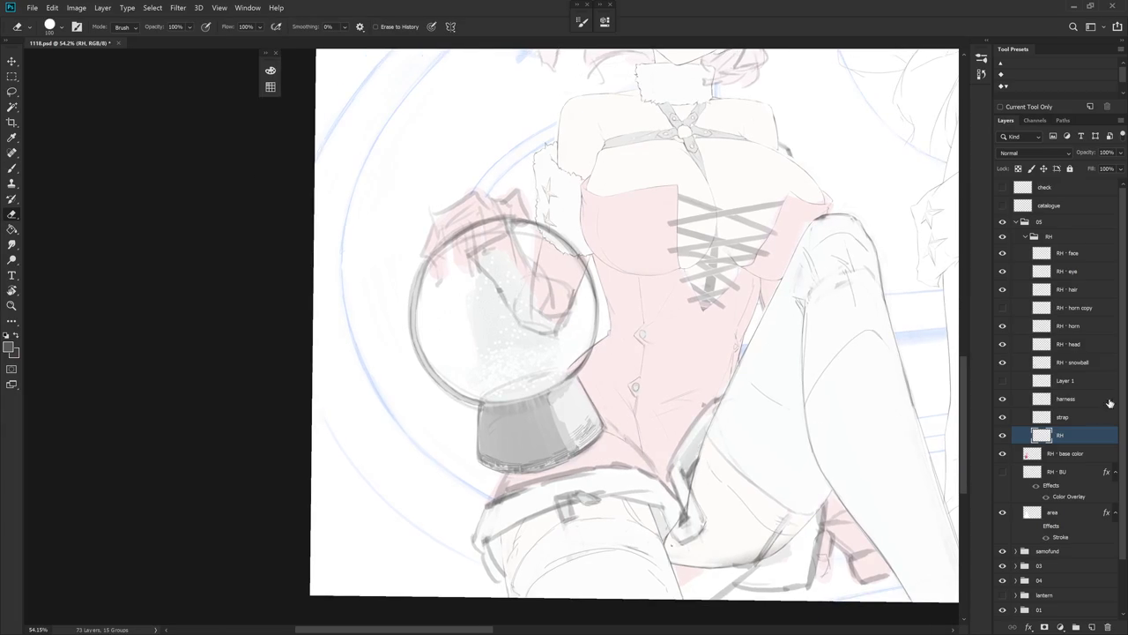
click(1002, 363)
- Show and select the RH · snowball layer, then draw an elliptical selection around the snow globe
click(1002, 363)
click(1073, 362)
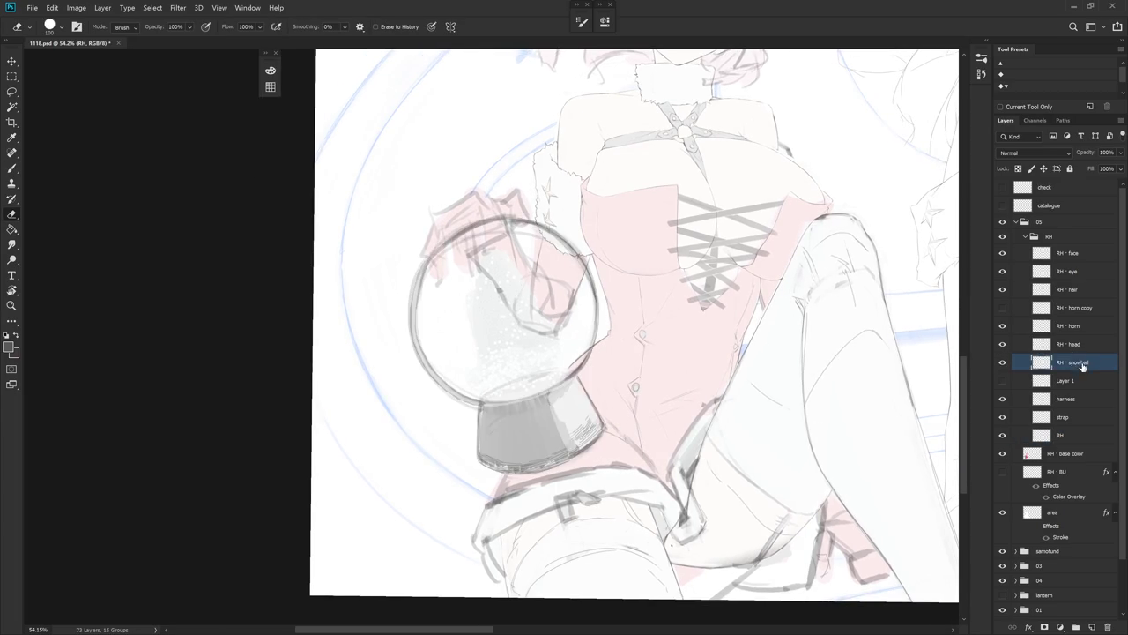
drag(666, 460, 681, 512)
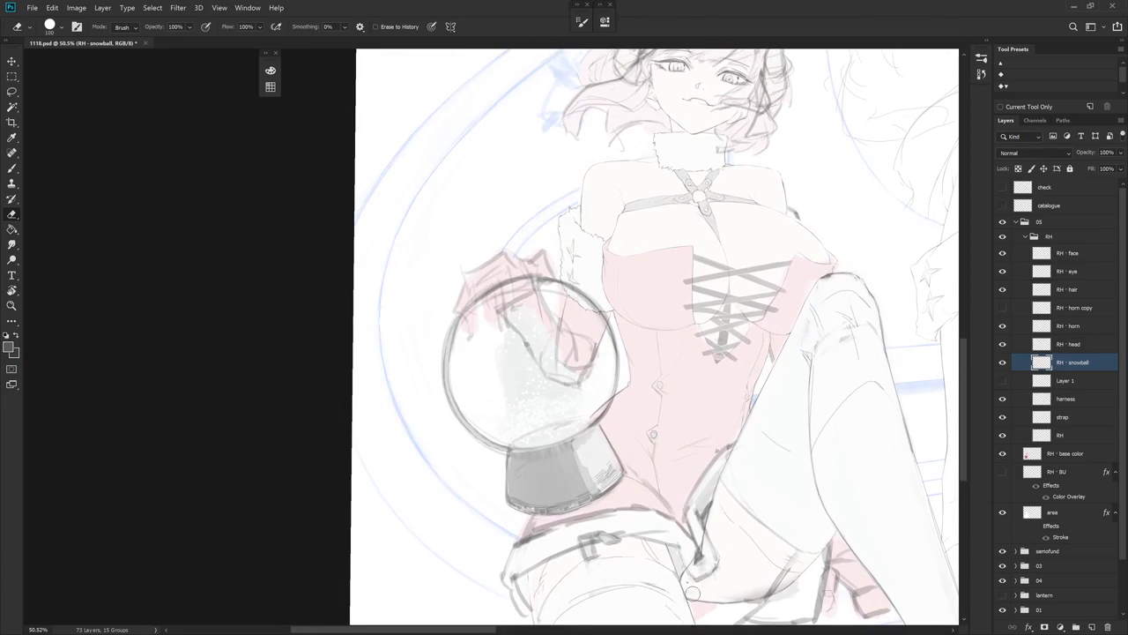
key(shift+m)
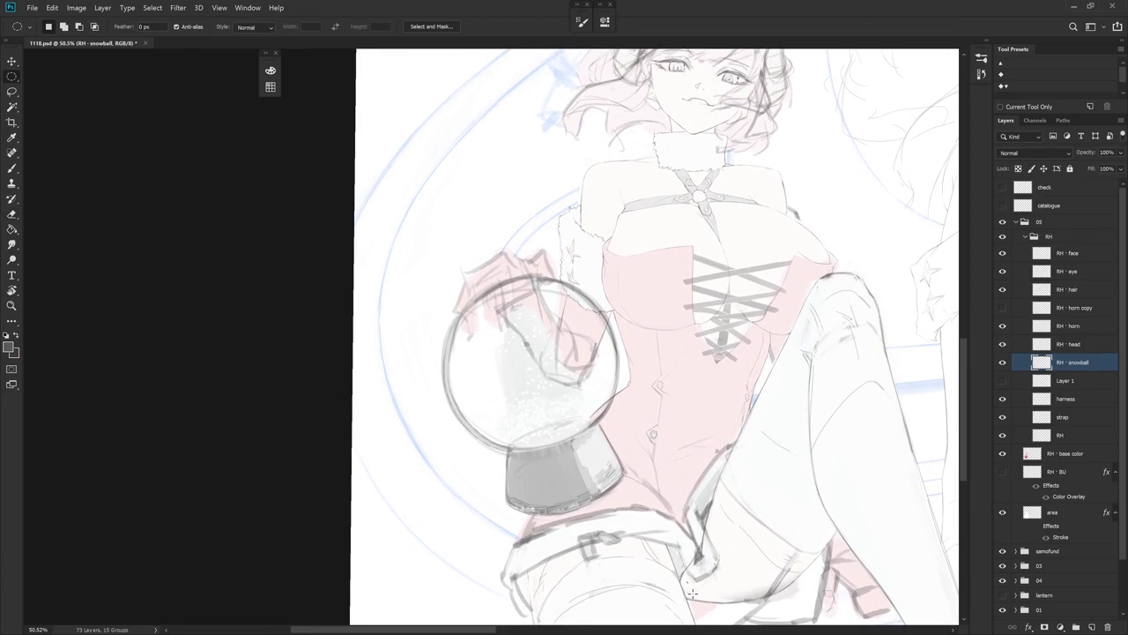
drag(533, 359, 647, 451)
drag(572, 352, 596, 374)
- Smudge and erase the globe's dark outline inside the selection, then deselect
key(e)
key(r)
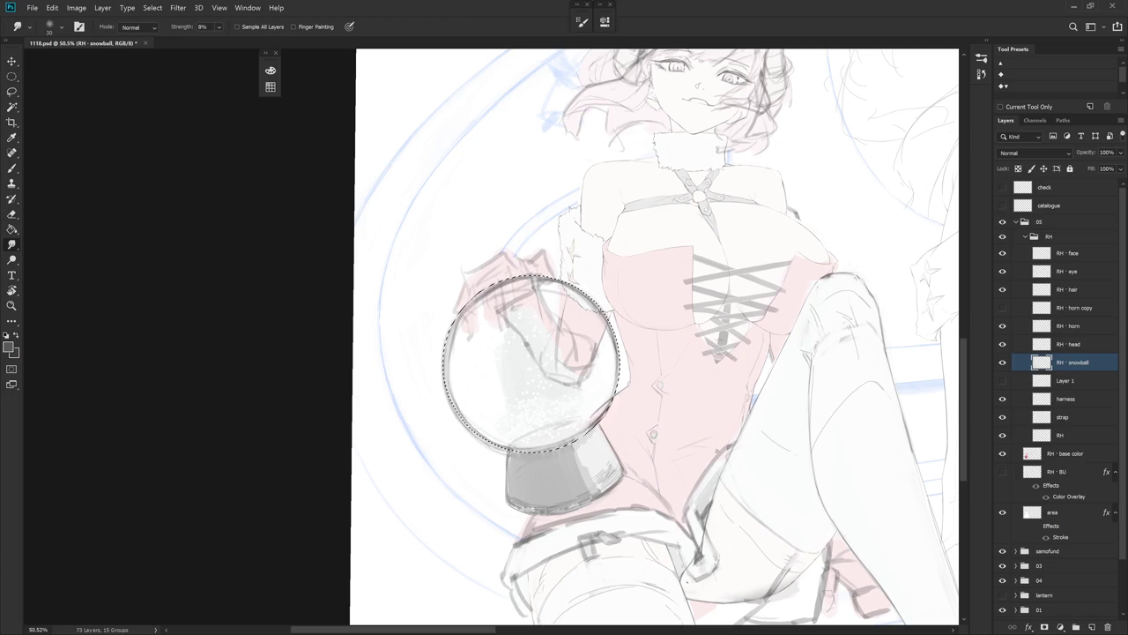
key(bracketright)
key(bracketright)
key(bracketright)
key(bracketright)
key(bracketright)
key(bracketright)
mouse_move(485, 323)
mouse_down()
mouse_move(614, 342)
mouse_move(457, 363)
mouse_move(456, 348)
mouse_up()
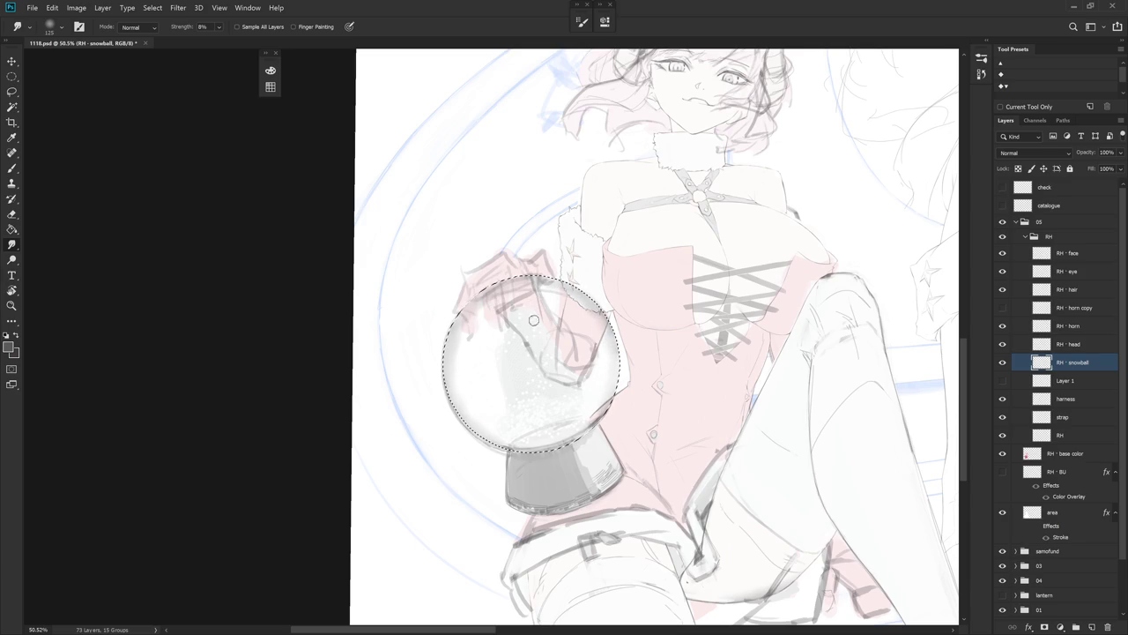
key(e)
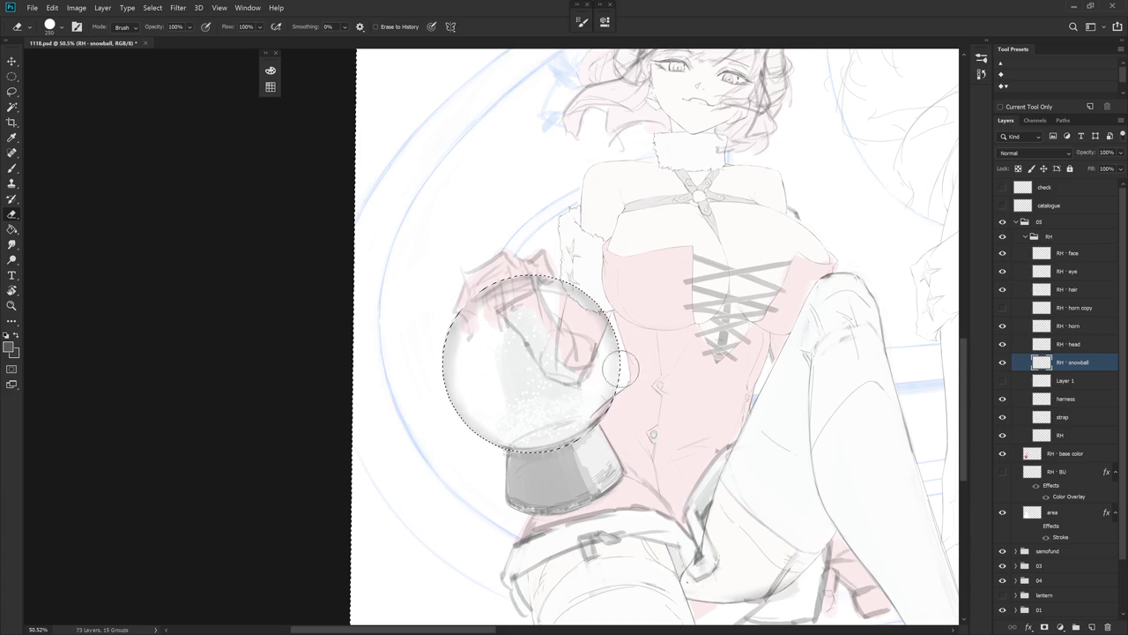
key(ctrl+d)
key(b)
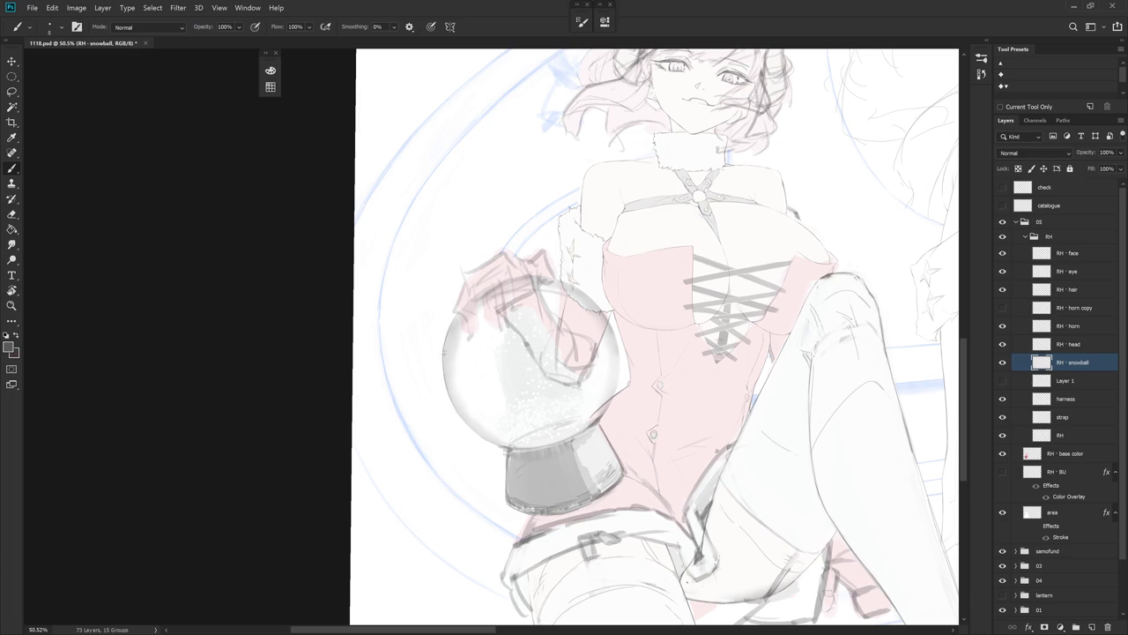
- Rotate, pan and zoom the canvas view to inspect the figure from several angles
key(space)
drag(482, 464, 441, 371)
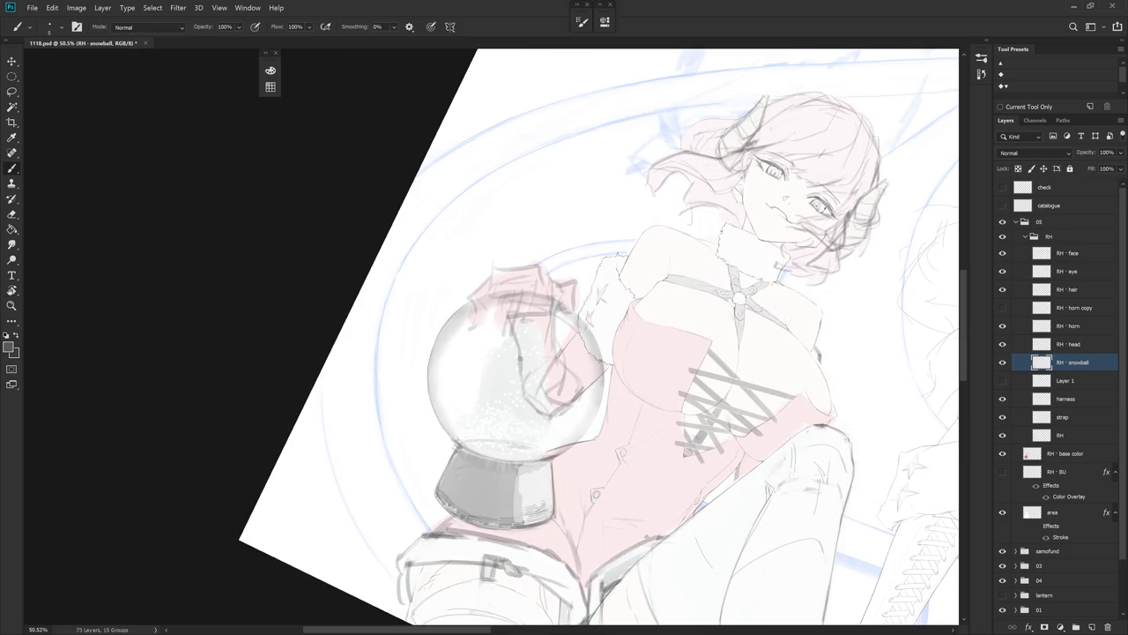
drag(587, 485, 637, 452)
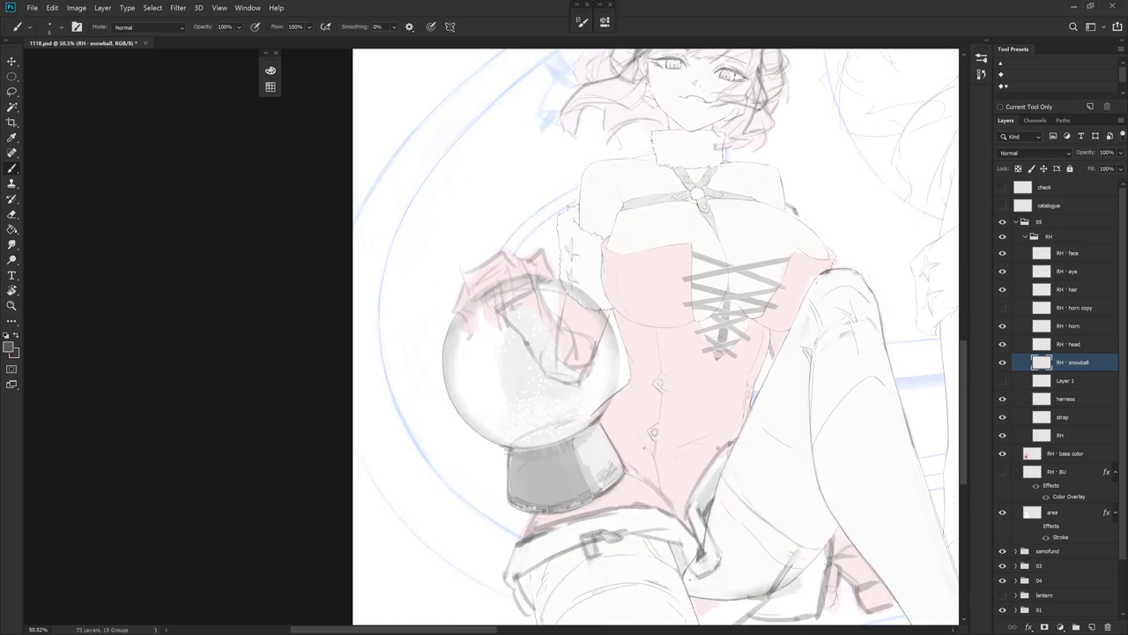
key(e)
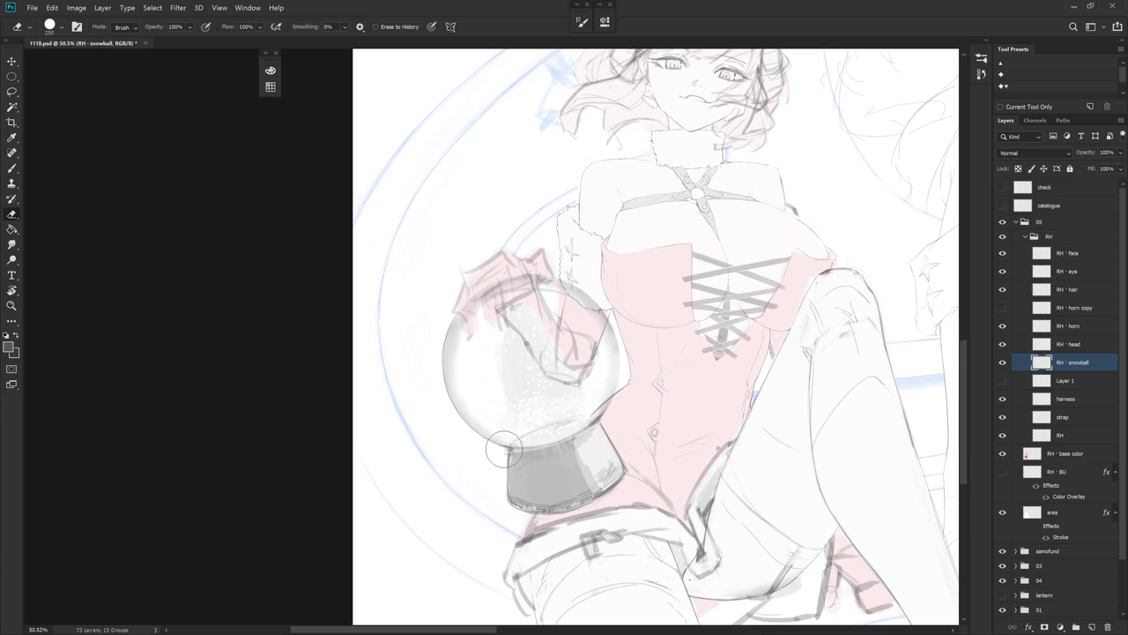
drag(506, 487, 533, 443)
key(b)
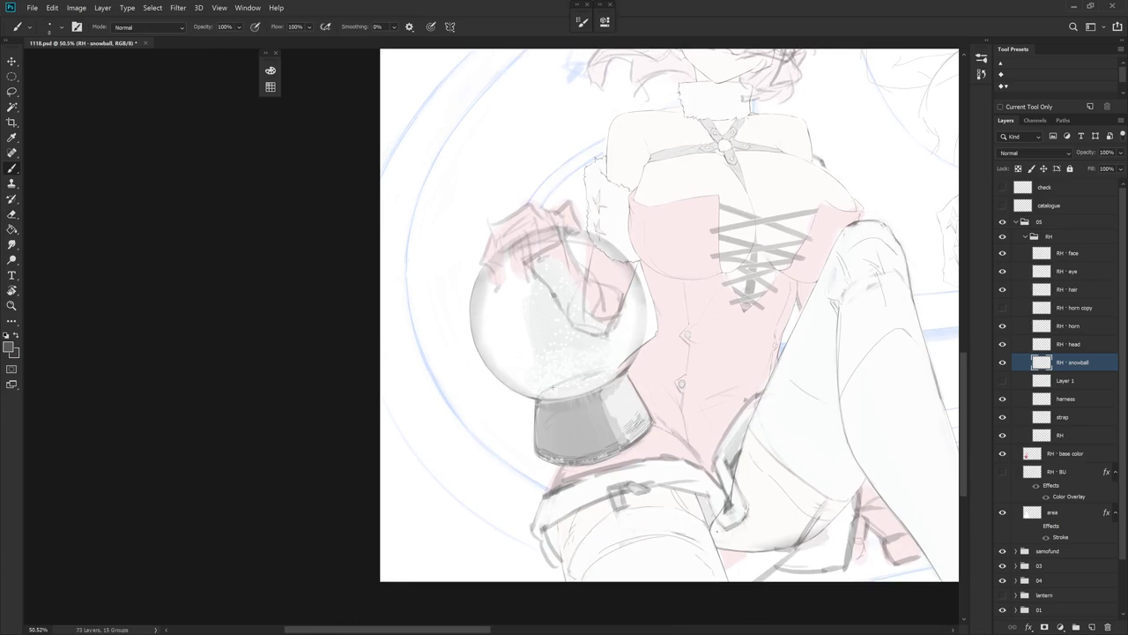
scroll(652, 432, down, 2)
scroll(652, 432, up, 2)
scroll(652, 432, up, 1)
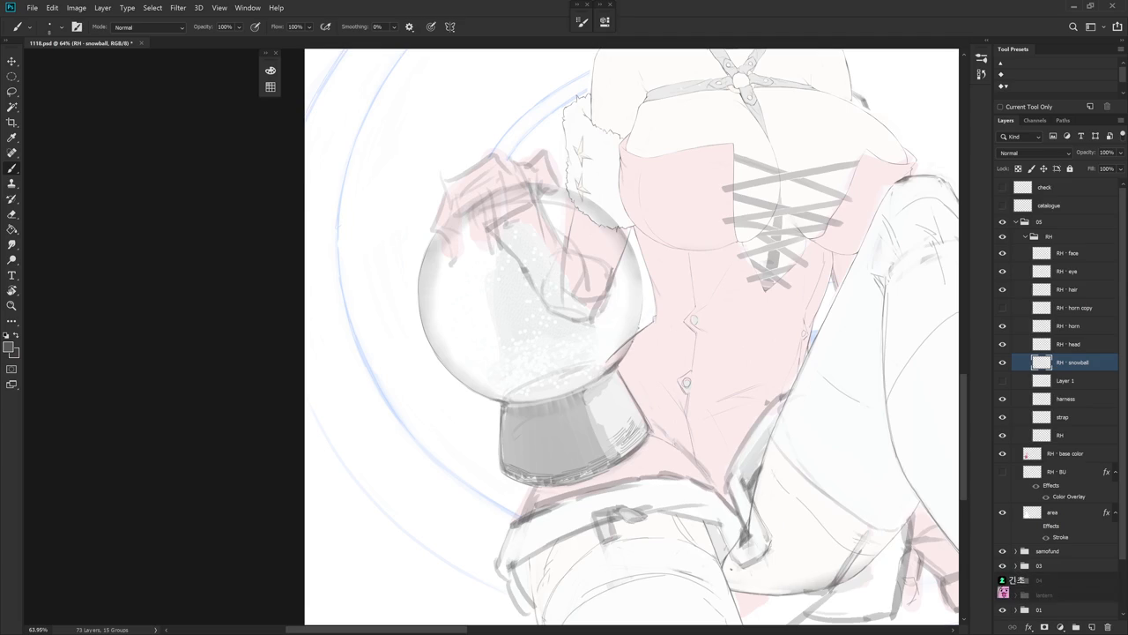
mouse_move(644, 376)
mouse_down()
mouse_move(679, 429)
mouse_move(627, 379)
mouse_move(715, 397)
mouse_up()
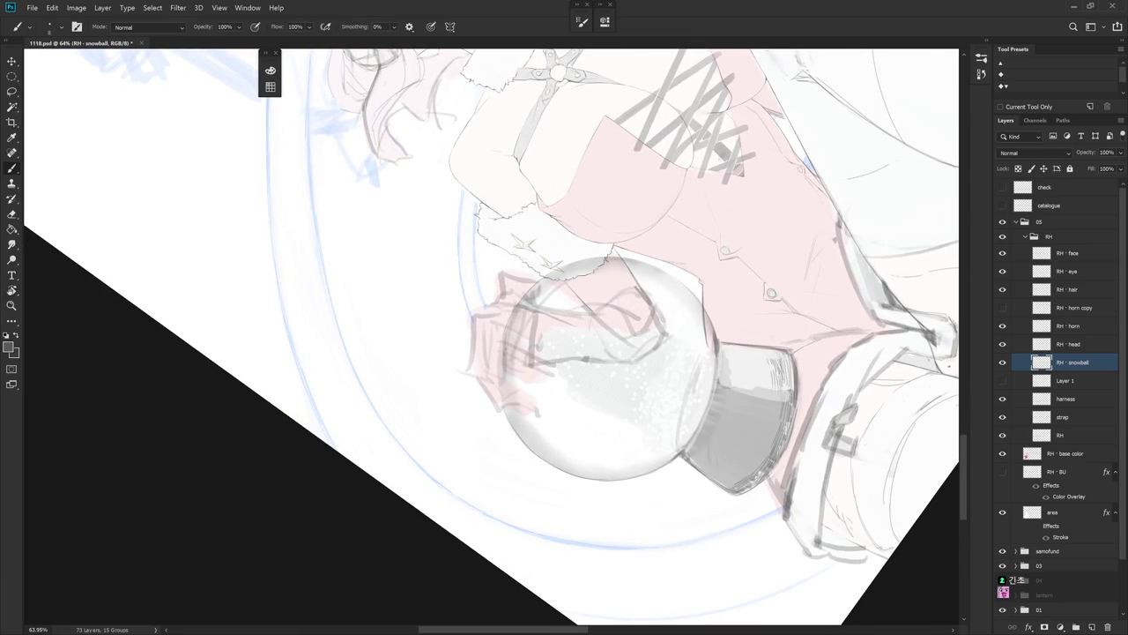
drag(600, 383, 608, 318)
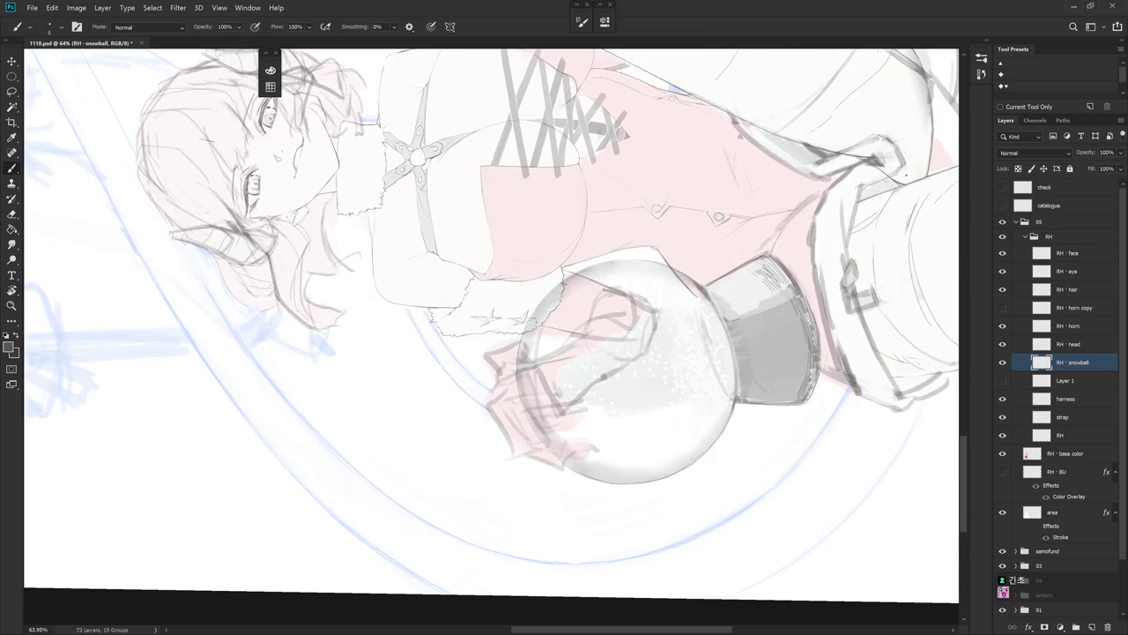
drag(580, 353, 564, 335)
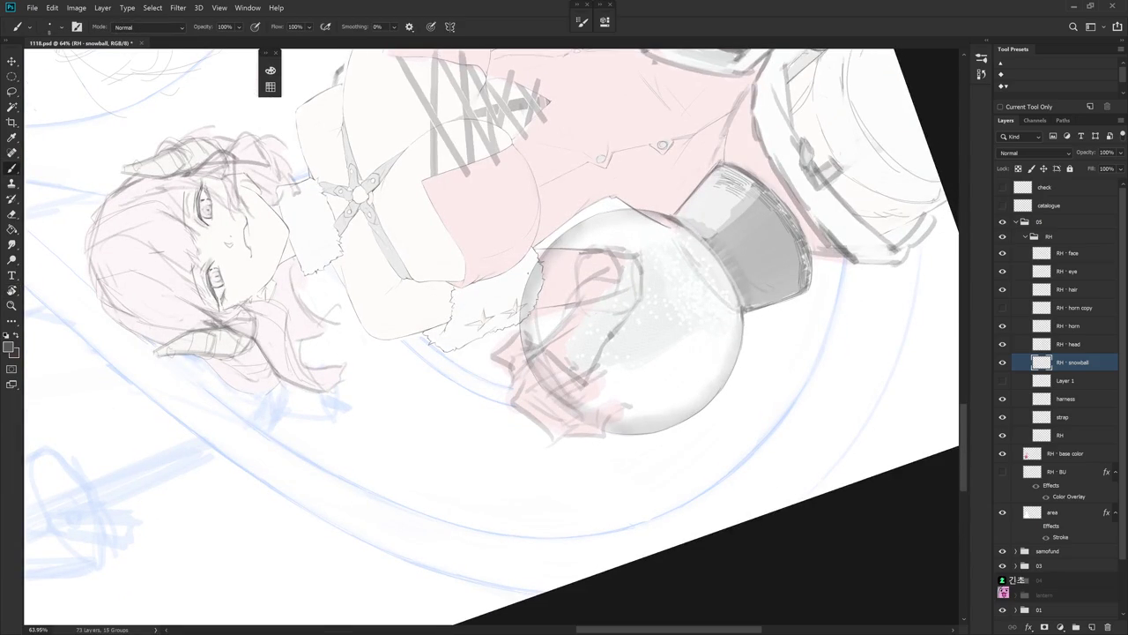
key(e)
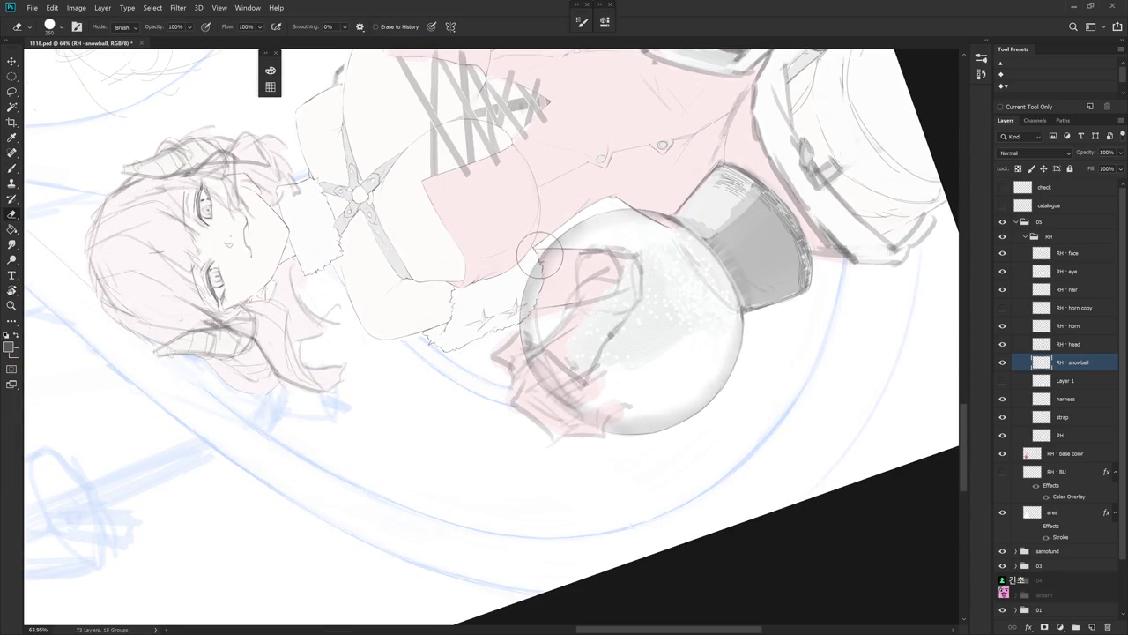
key(Escape)
drag(654, 405, 686, 405)
key(b)
scroll(518, 523, down, 5)
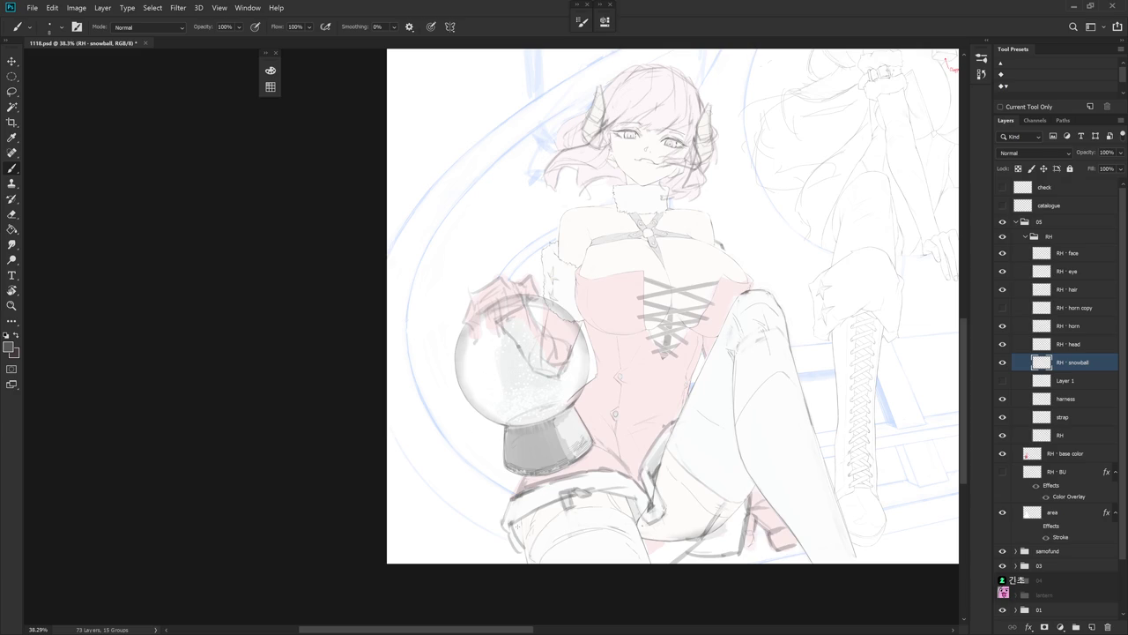
- Show Layer 1's corset lacing, rename it 'strap', and compare it with the lower strap layer
click(1002, 380)
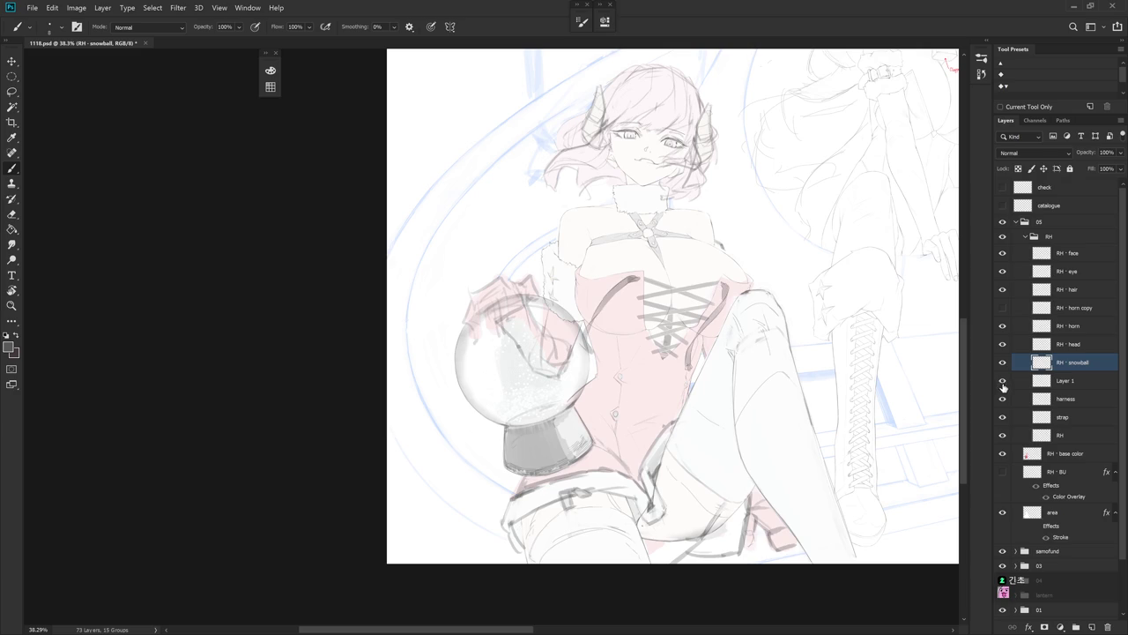
click(1065, 420)
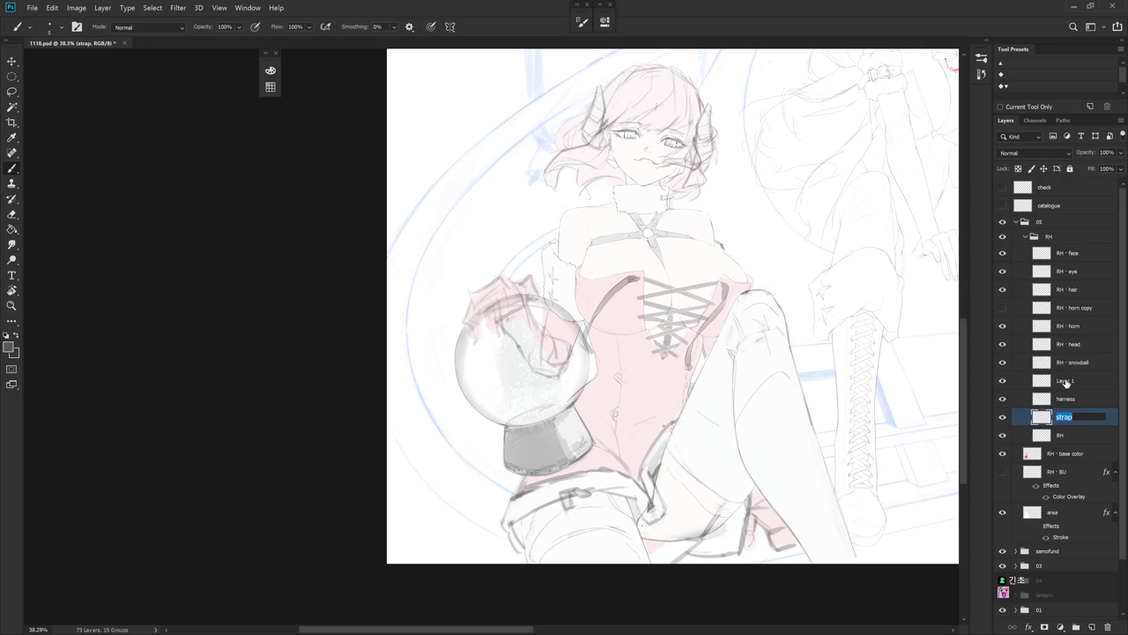
double_click(1068, 385)
text(strap)
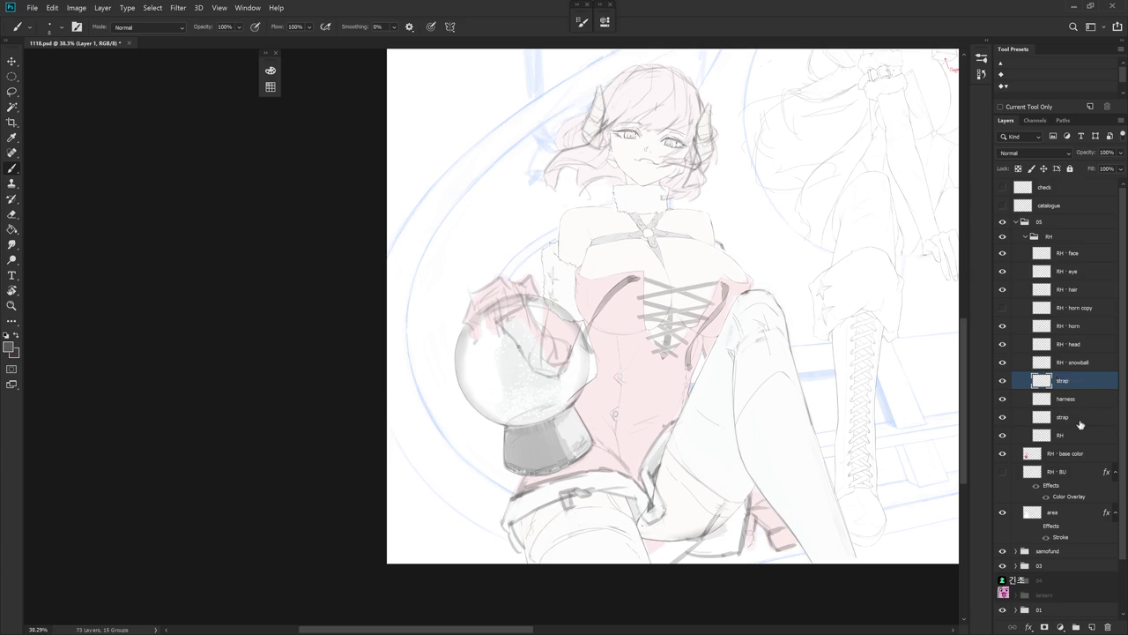
click(1079, 422)
click(1001, 380)
- Add a new Layer 1 above strap and brush a thin dark line along the lacing edge
click(1003, 419)
key(ctrl+shift+n)
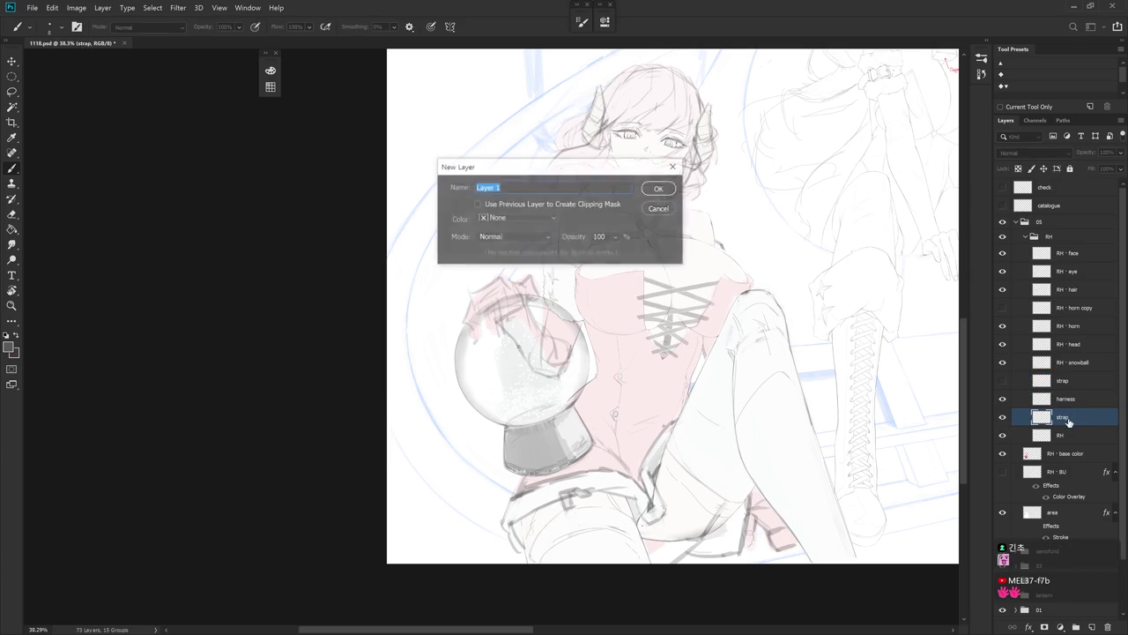
key(Return)
mouse_move(788, 420)
mouse_down()
mouse_move(613, 454)
mouse_move(622, 362)
mouse_up()
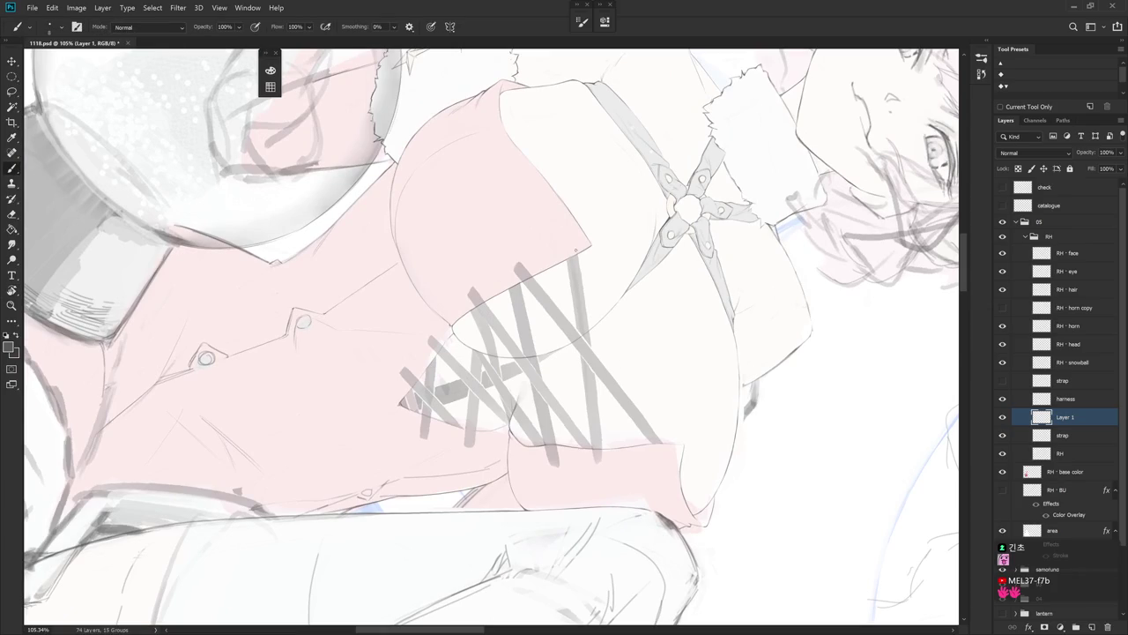
drag(580, 266, 585, 310)
drag(590, 352, 603, 436)
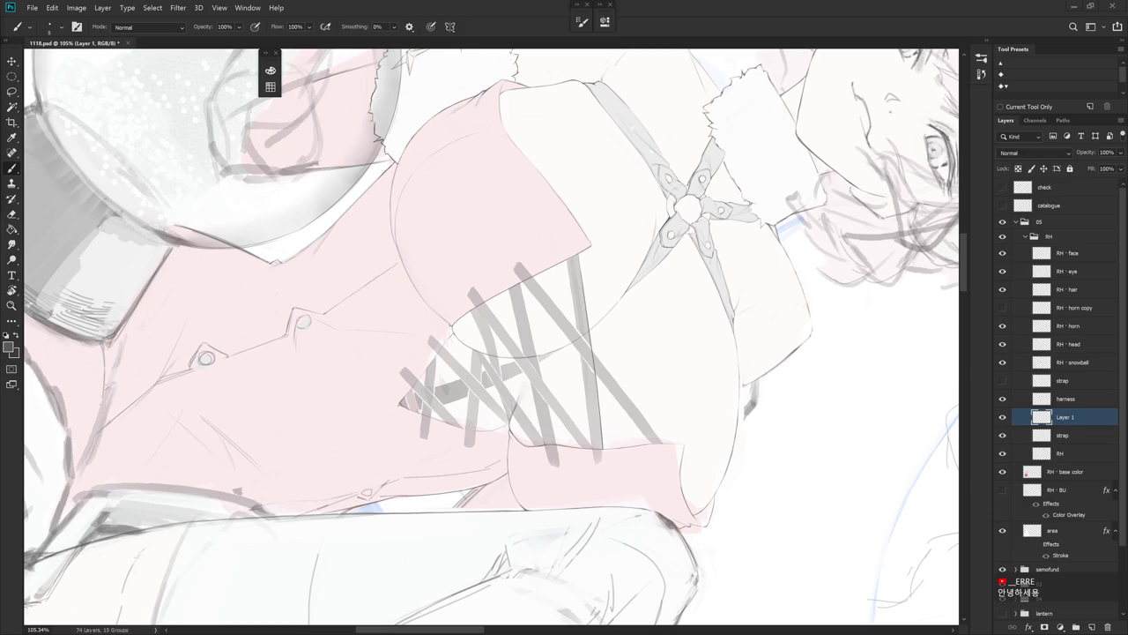
scroll(647, 461, up, 1)
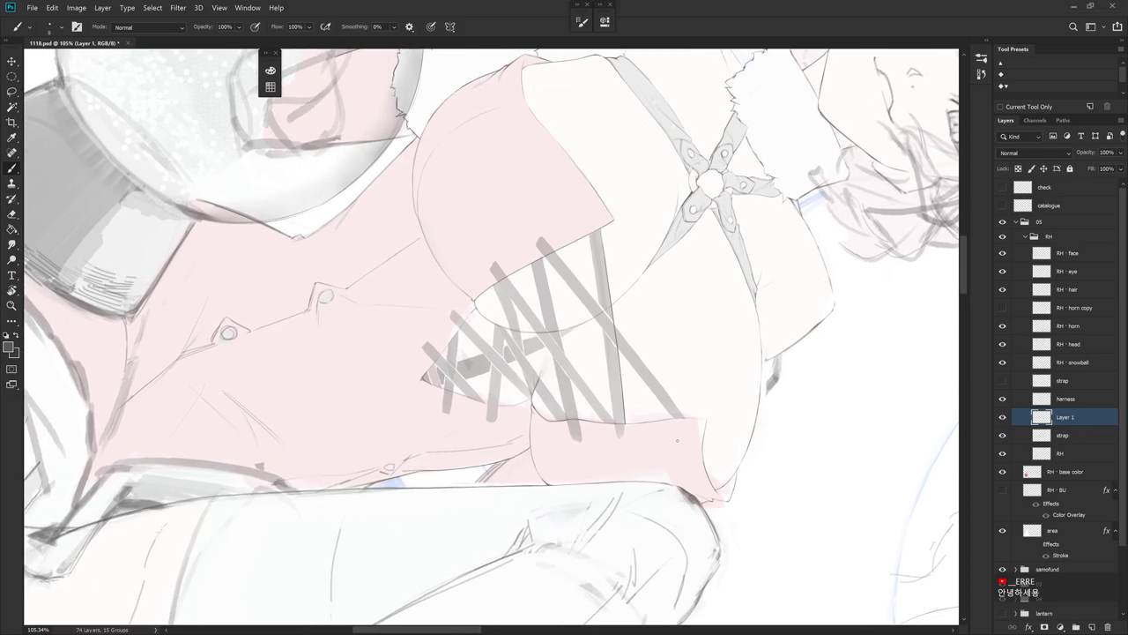
- Paint a grey strap stroke across the corset lacing
scroll(669, 424, up, 1)
scroll(674, 453, up, 1)
drag(678, 441, 636, 349)
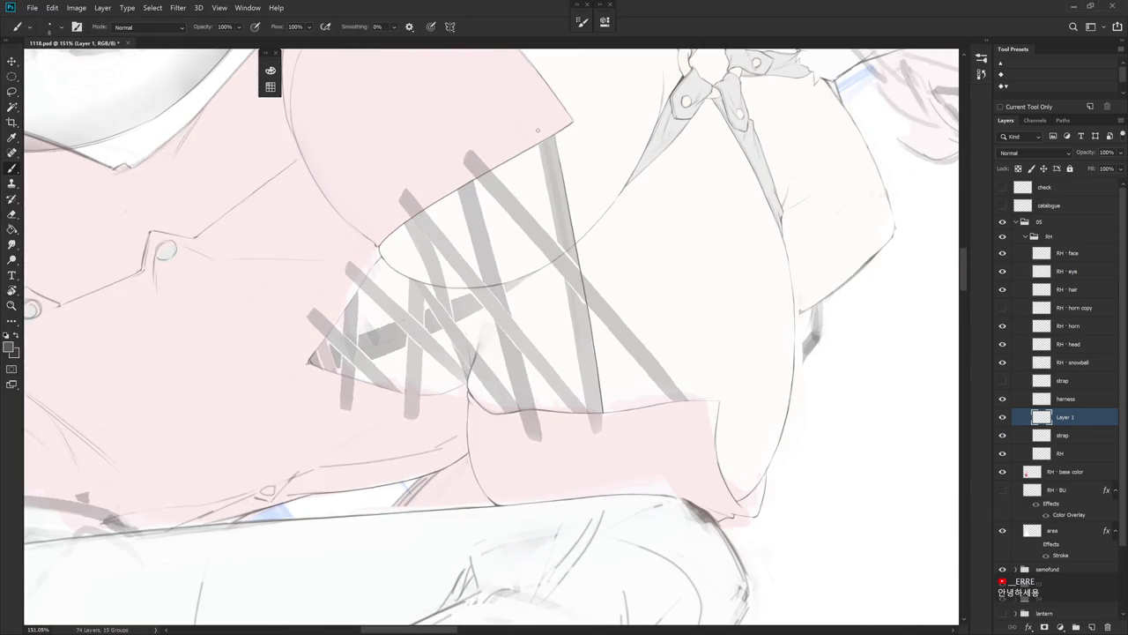
drag(536, 137, 585, 398)
- Outline the left edge of the leftmost side strap with a dark line
key(Escape)
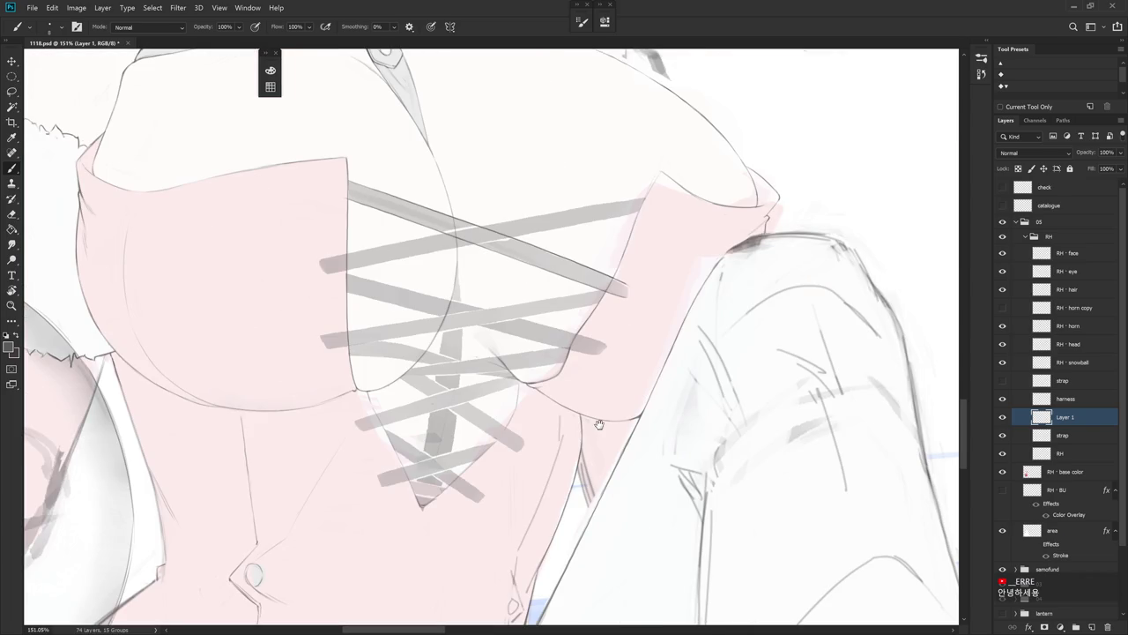
drag(599, 424, 645, 489)
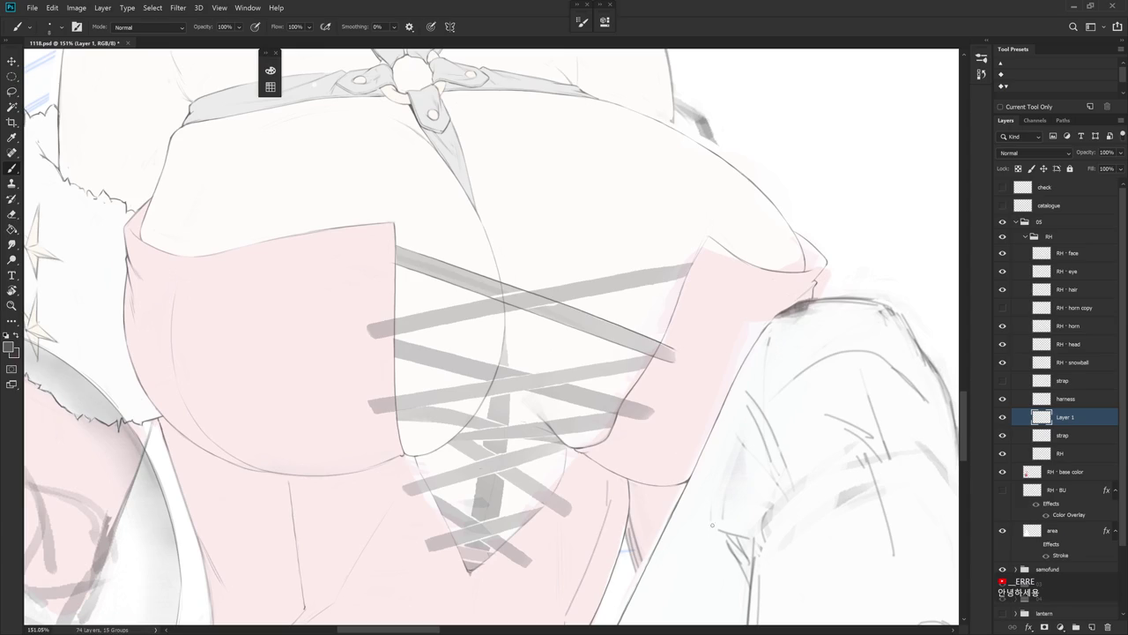
mouse_move(655, 447)
mouse_down()
mouse_move(685, 453)
mouse_move(623, 344)
mouse_move(658, 286)
mouse_up()
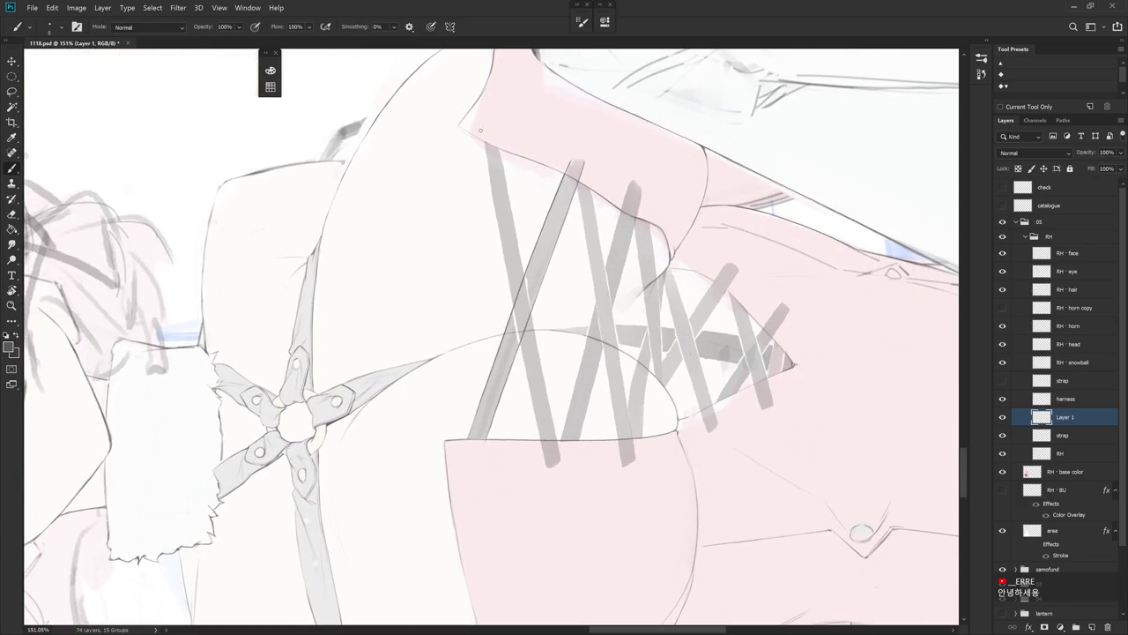
drag(483, 139, 545, 463)
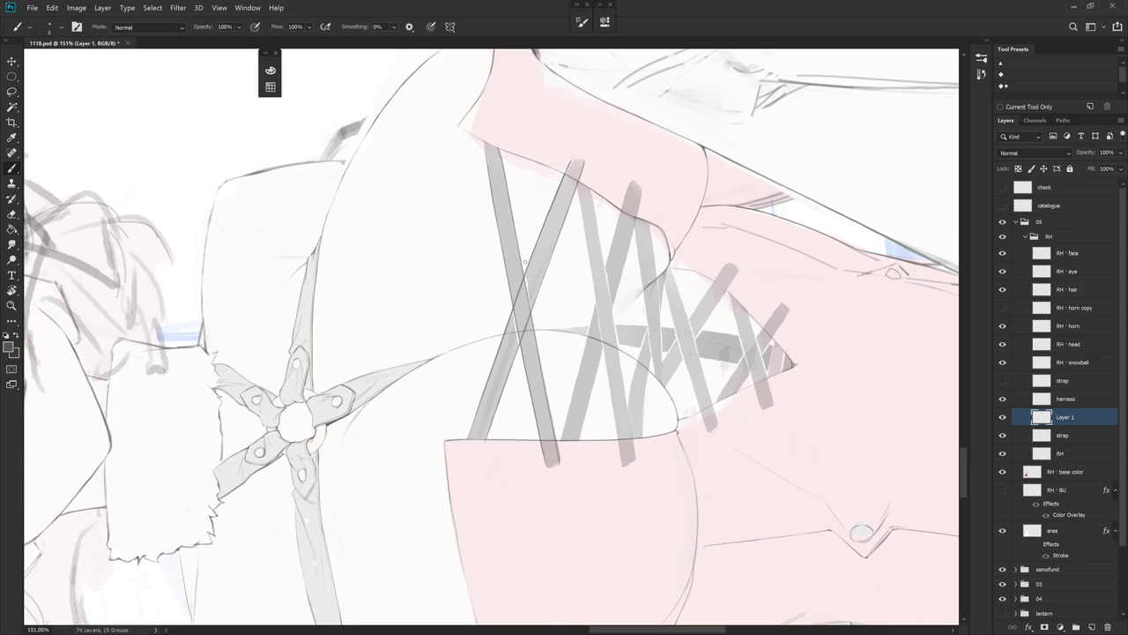
key(e)
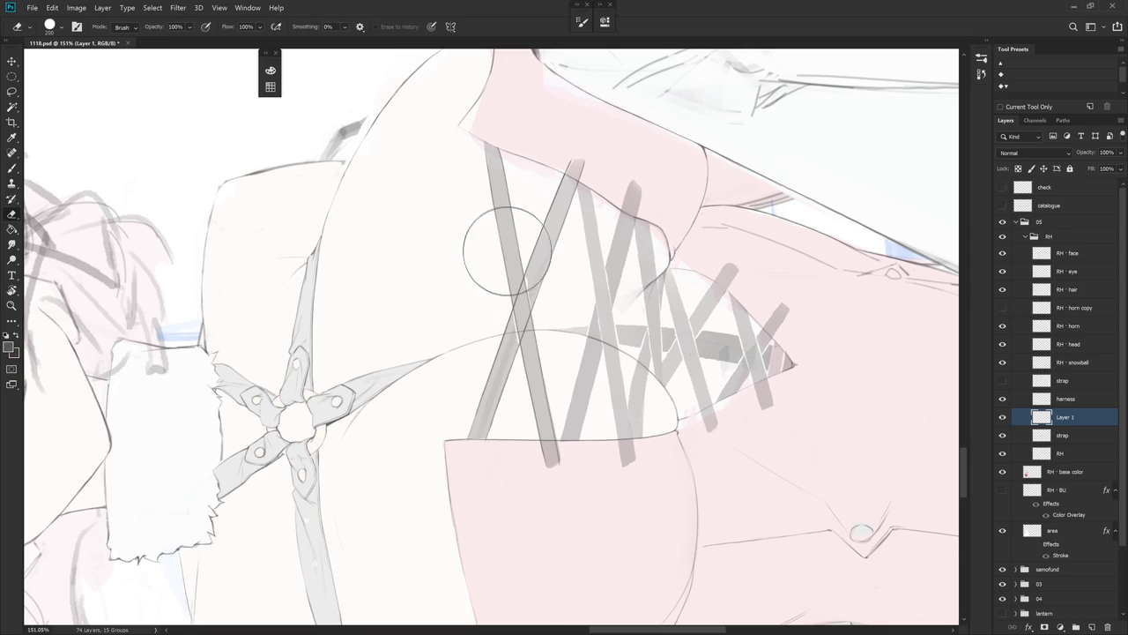
key(bracketleft)
key(bracketleft)
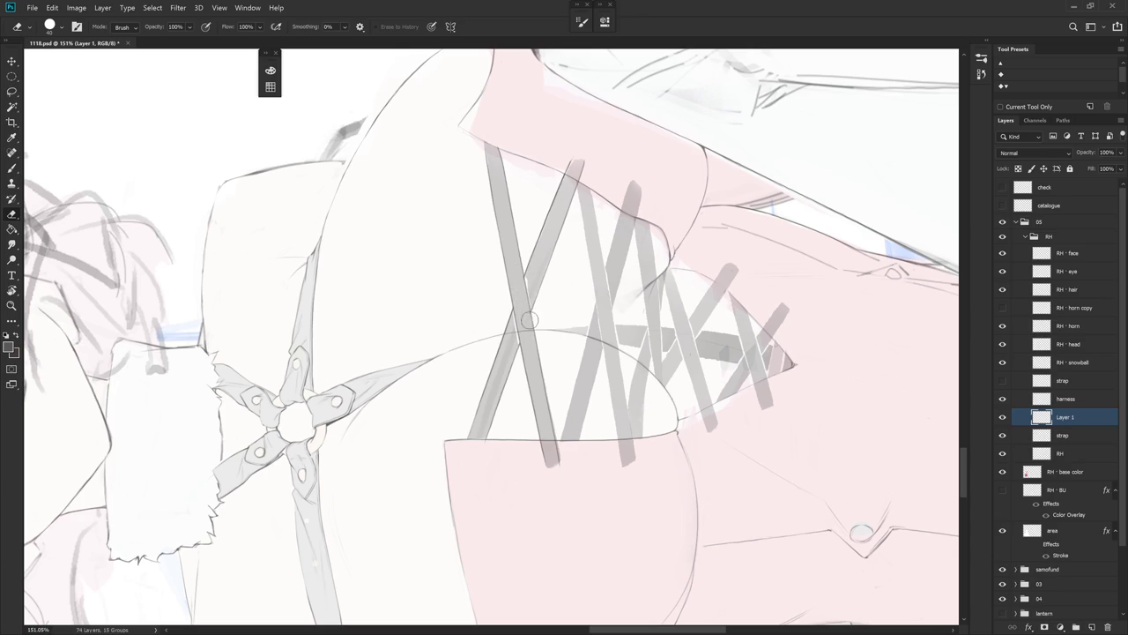
- Set the strap layer to Multiply and fill the lassoed leftmost side straps with white
click(1094, 440)
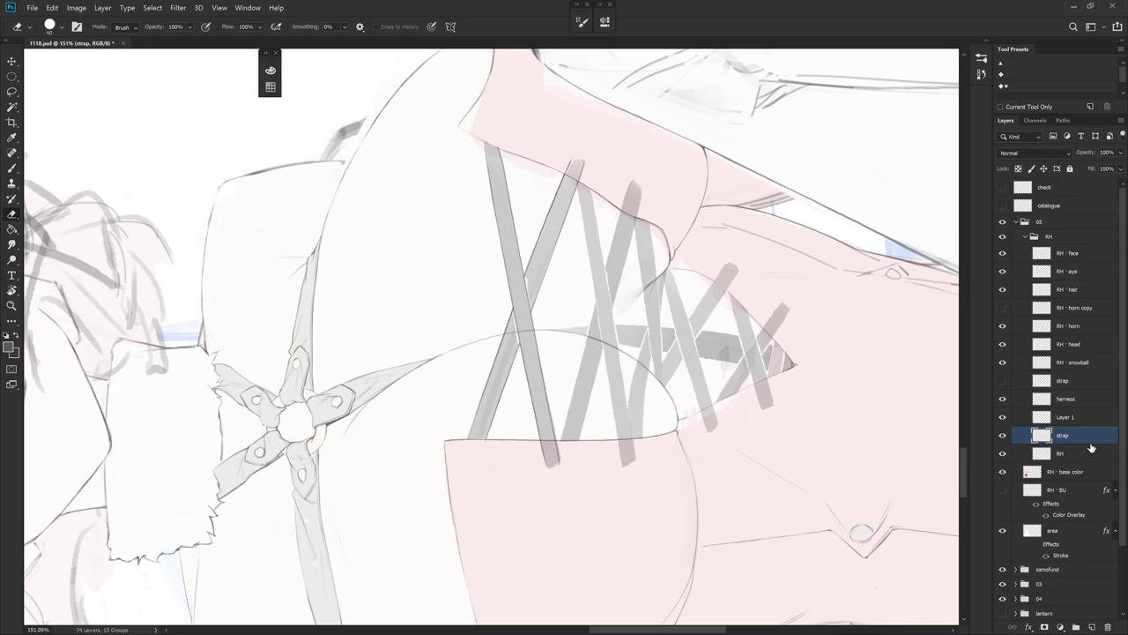
click(1028, 155)
click(1027, 202)
key(l)
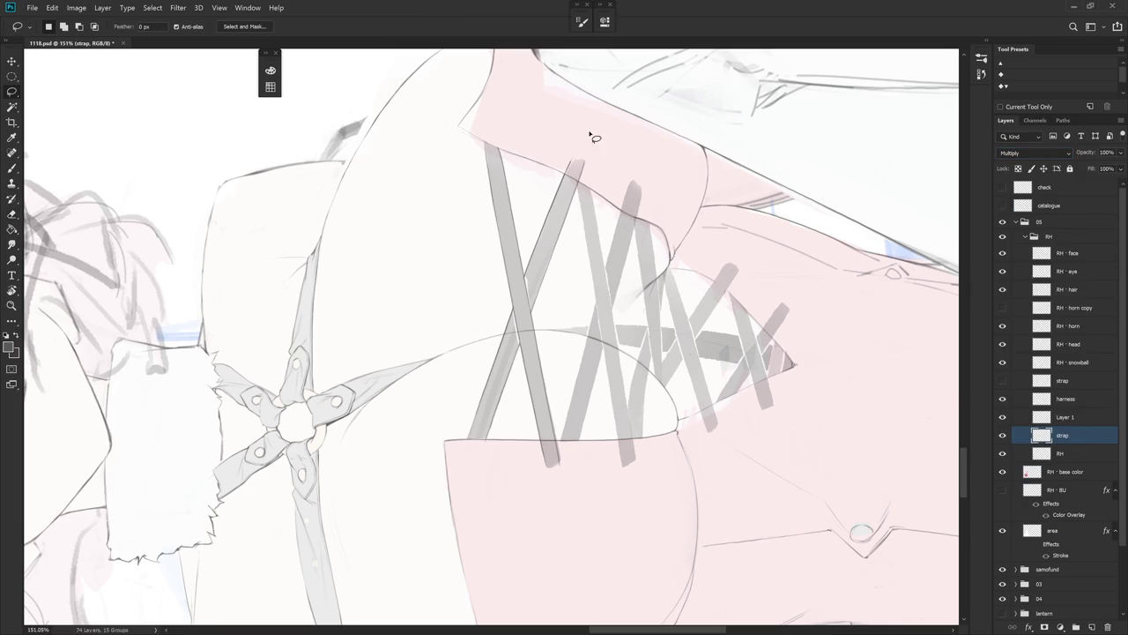
mouse_move(586, 156)
mouse_down()
mouse_move(479, 505)
mouse_move(577, 148)
mouse_up()
click(270, 70)
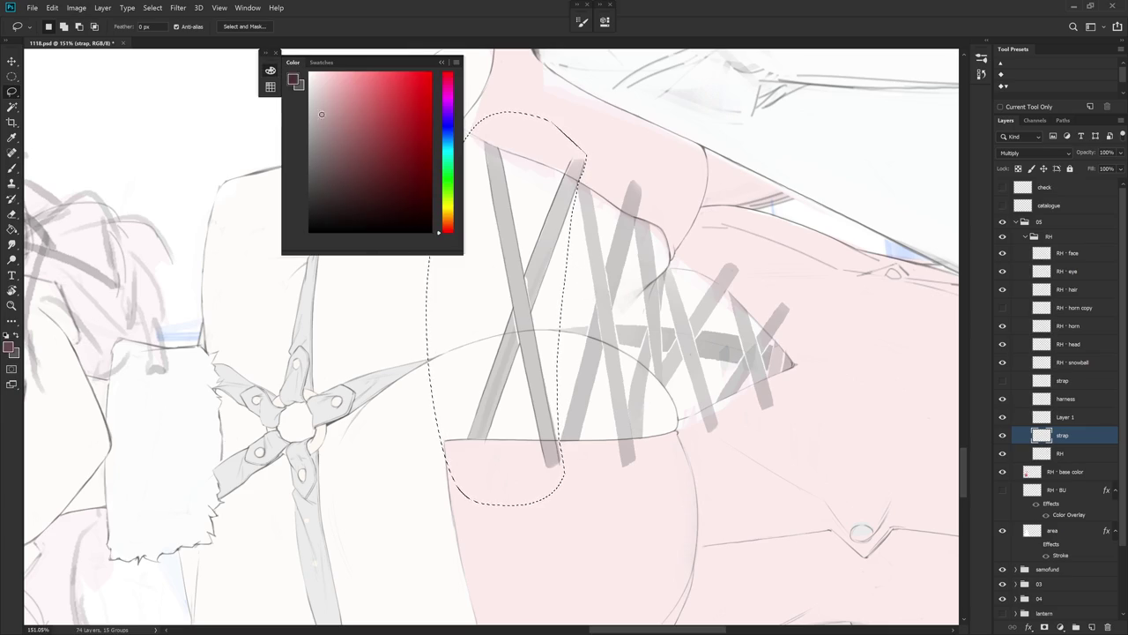
click(270, 70)
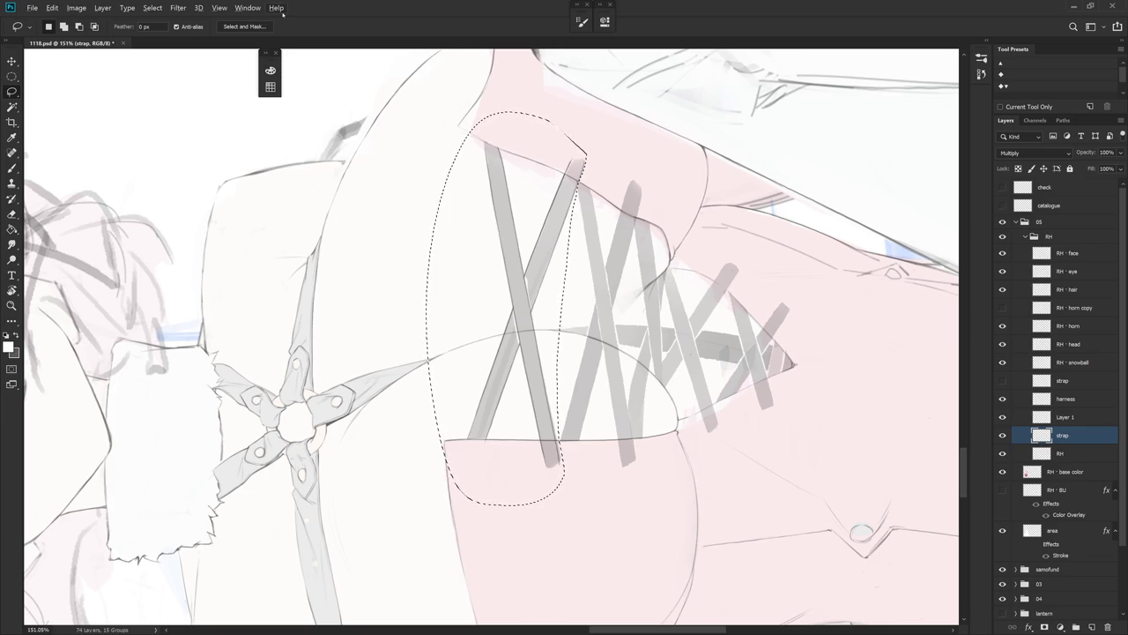
key(alt+BackSpace)
key(ctrl+d)
- Try a grey fill on the front crossing straps, undo it, and return to Layer 1
drag(353, 484, 512, 146)
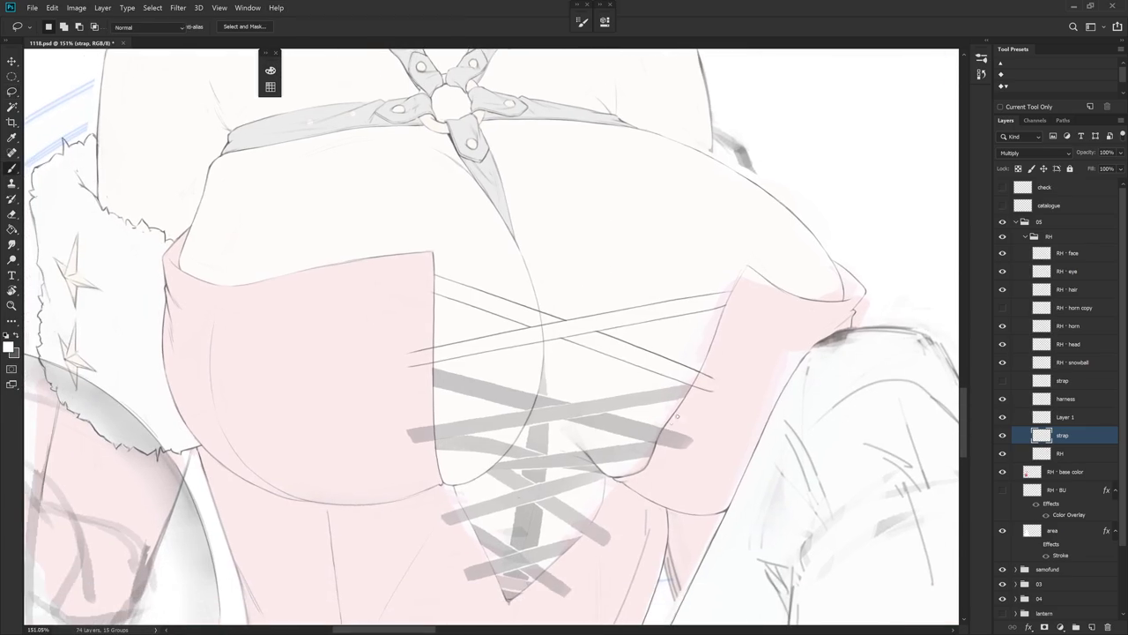
key(b)
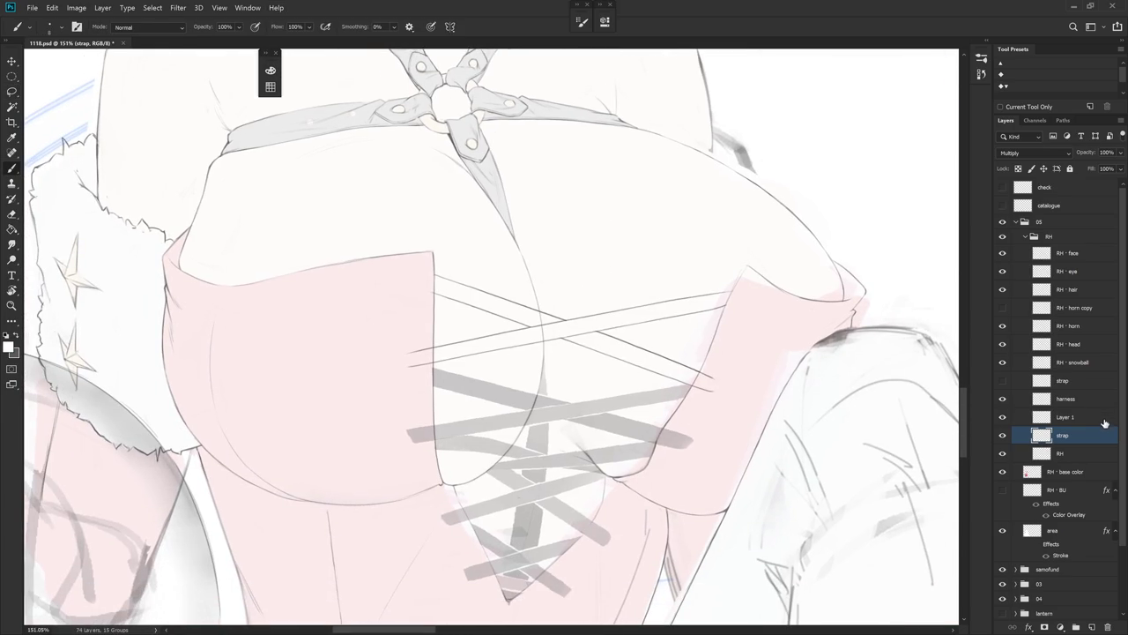
key(ctrl+shift+d)
key(ctrl+BackSpace)
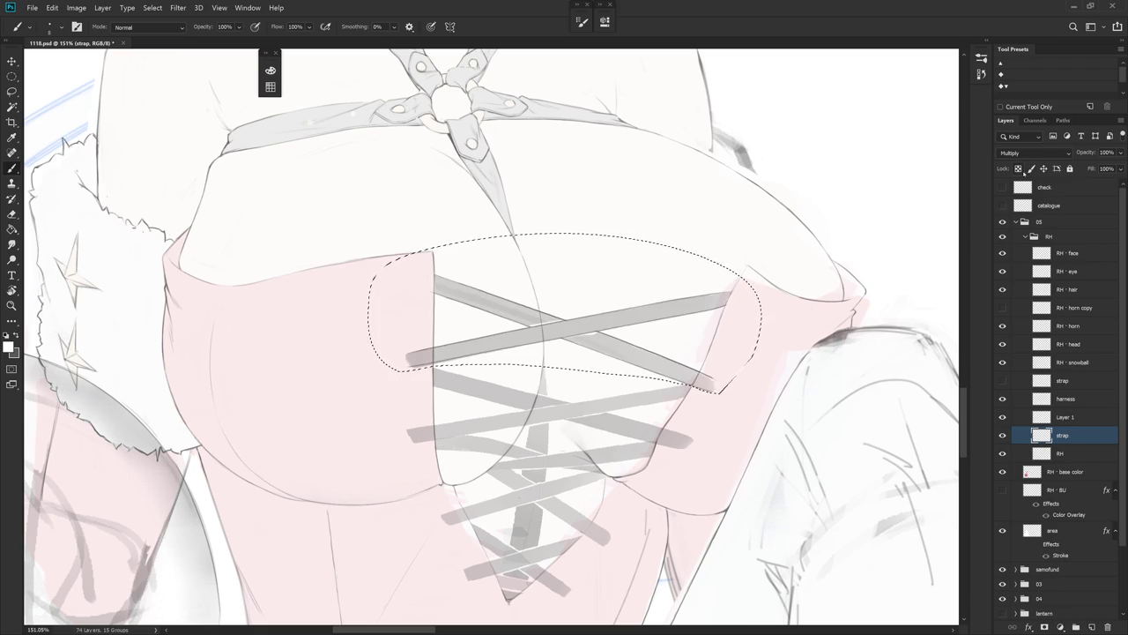
key(ctrl+z)
key(ctrl+d)
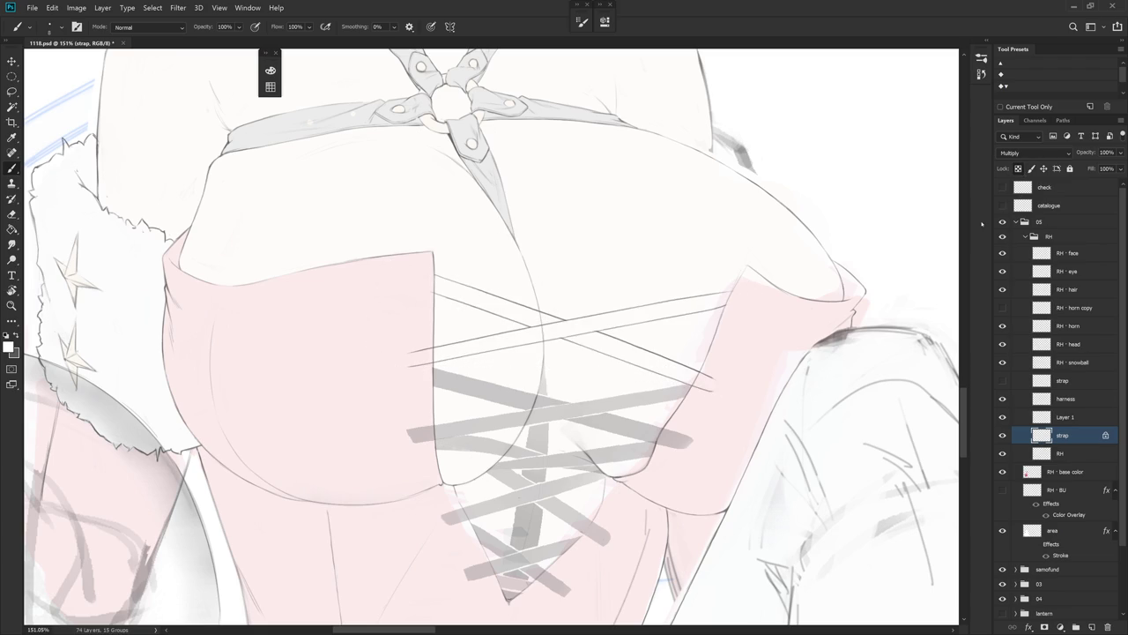
click(1066, 417)
mouse_move(749, 220)
mouse_down()
mouse_move(650, 294)
mouse_move(542, 166)
mouse_up()
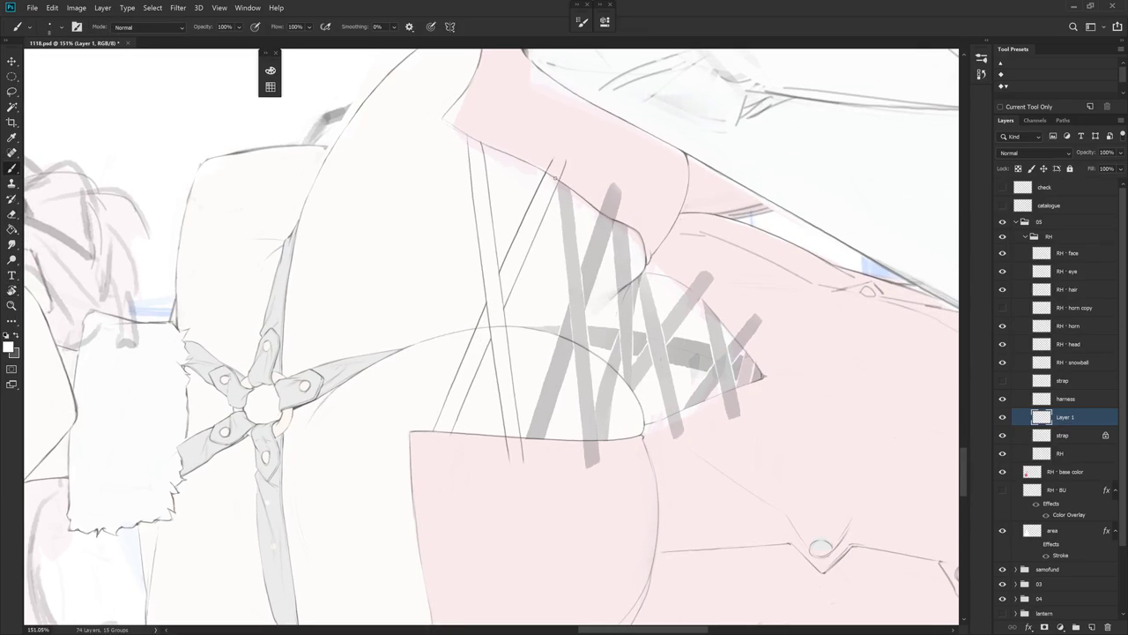
- Paint a grey side strap on Layer 1 with dark lines along its edges
key(x)
drag(565, 250, 593, 207)
drag(606, 167, 553, 156)
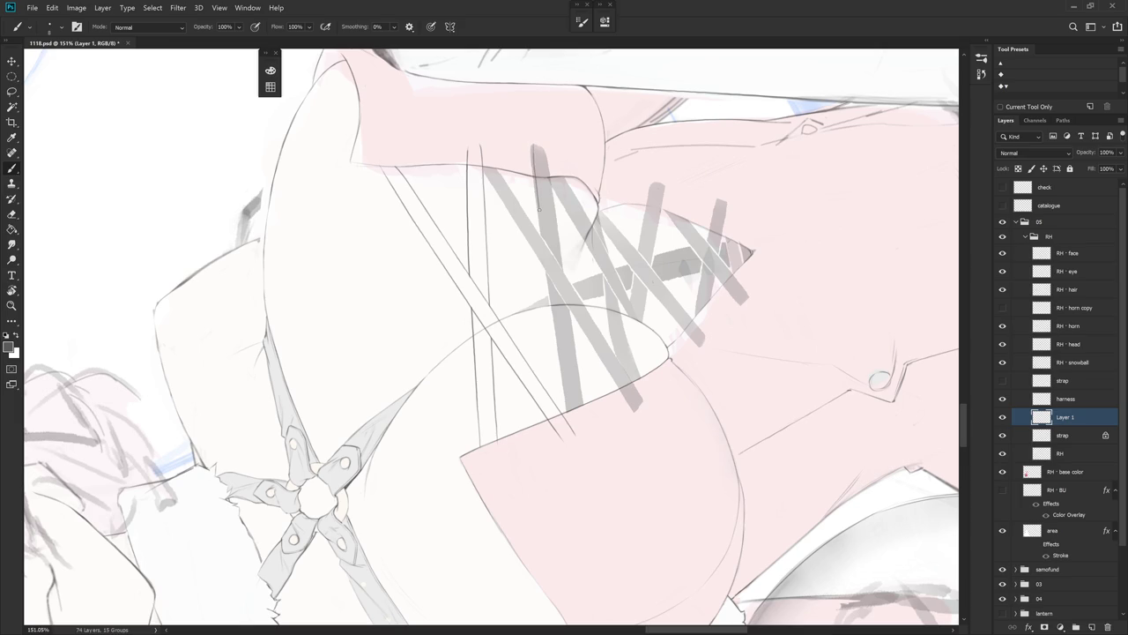
drag(550, 296, 562, 387)
drag(550, 184, 557, 240)
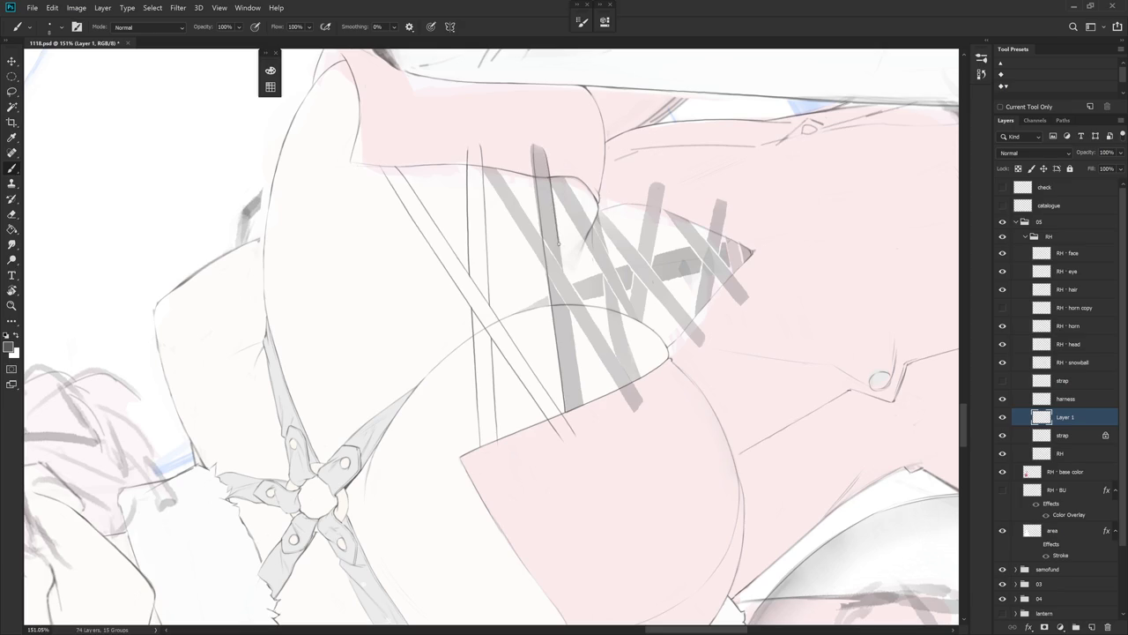
mouse_move(569, 321)
mouse_down()
mouse_move(576, 374)
mouse_move(624, 374)
mouse_up()
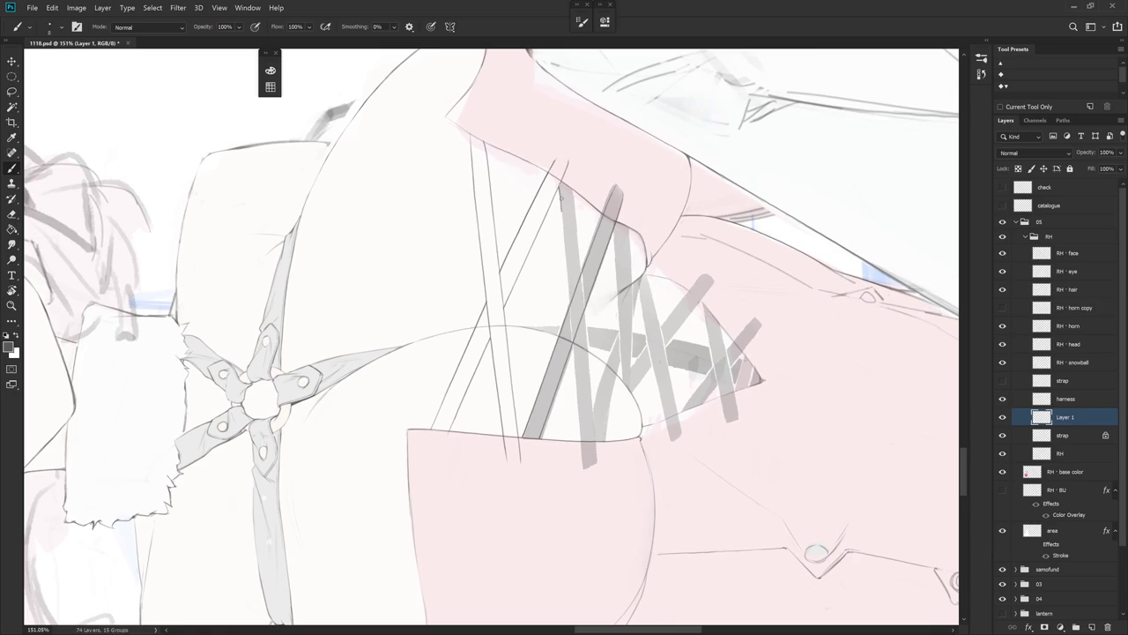
drag(560, 195, 580, 438)
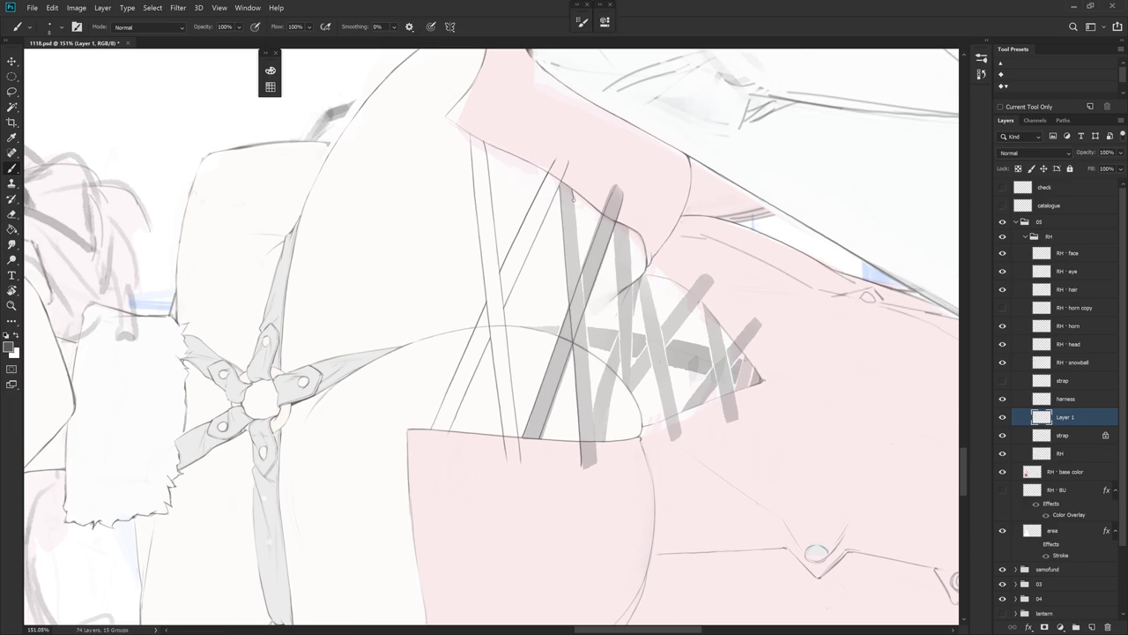
drag(578, 245, 594, 417)
- Lasso the grey side strap's fill on the strap layer
key(Escape)
key(r)
mouse_move(570, 514)
mouse_down()
mouse_move(659, 432)
mouse_move(568, 250)
mouse_up()
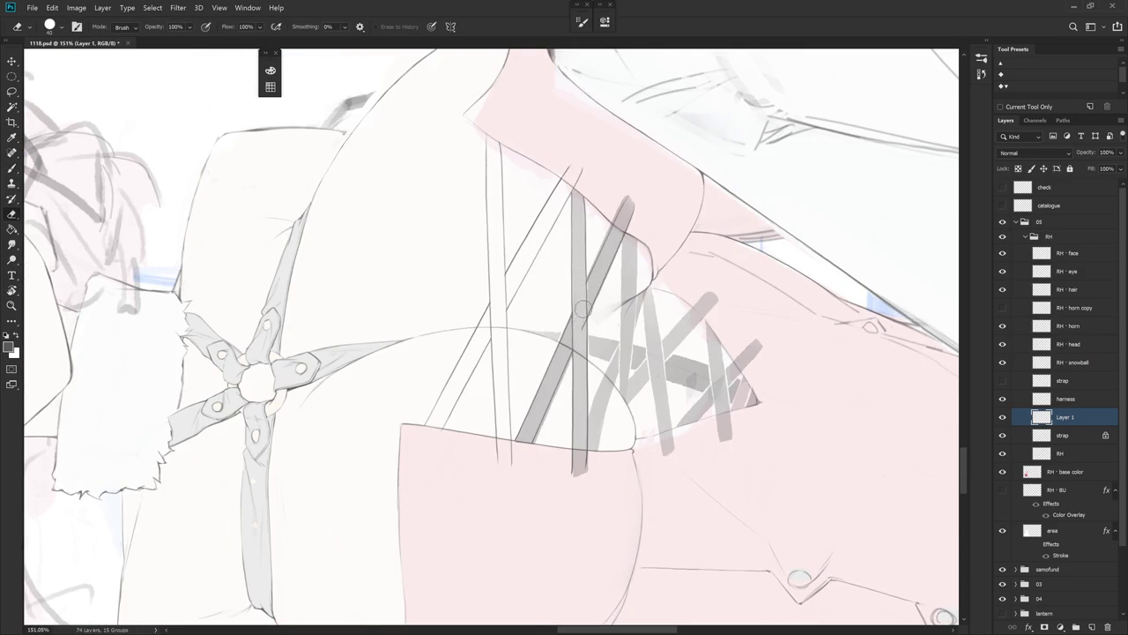
key(shift+alt+m)
click(1084, 435)
key(l)
mouse_move(629, 238)
mouse_down()
mouse_move(593, 404)
mouse_move(593, 463)
mouse_move(527, 511)
mouse_move(656, 146)
mouse_move(556, 234)
mouse_up()
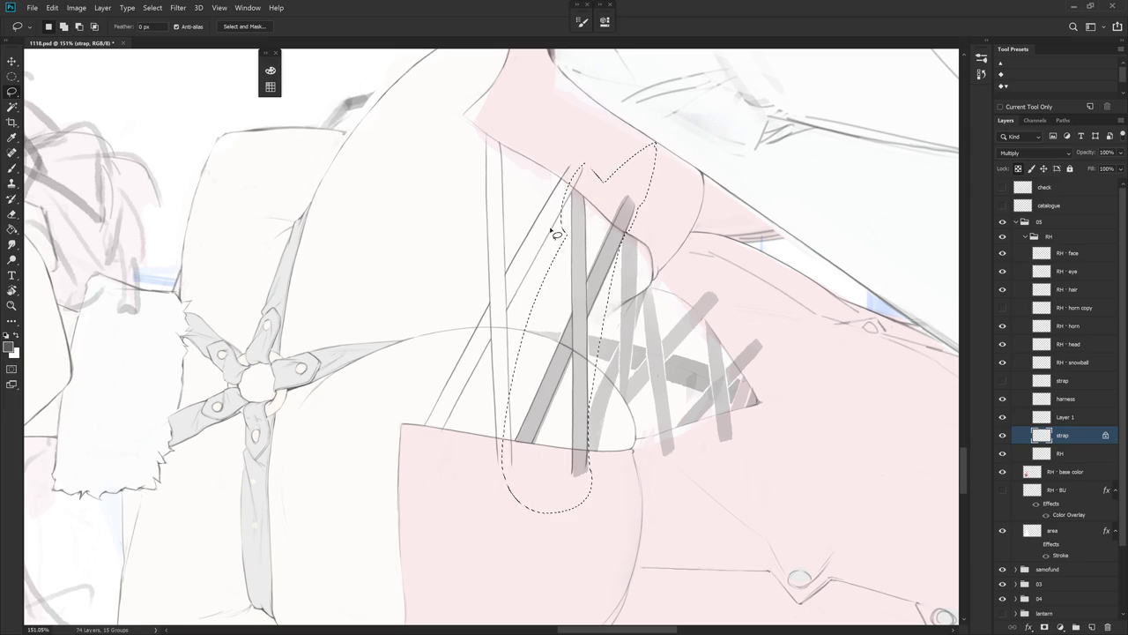
- Delete the selected grey fill from the strap layer, deselect, and return to Layer 1
key(Delete)
key(ctrl+d)
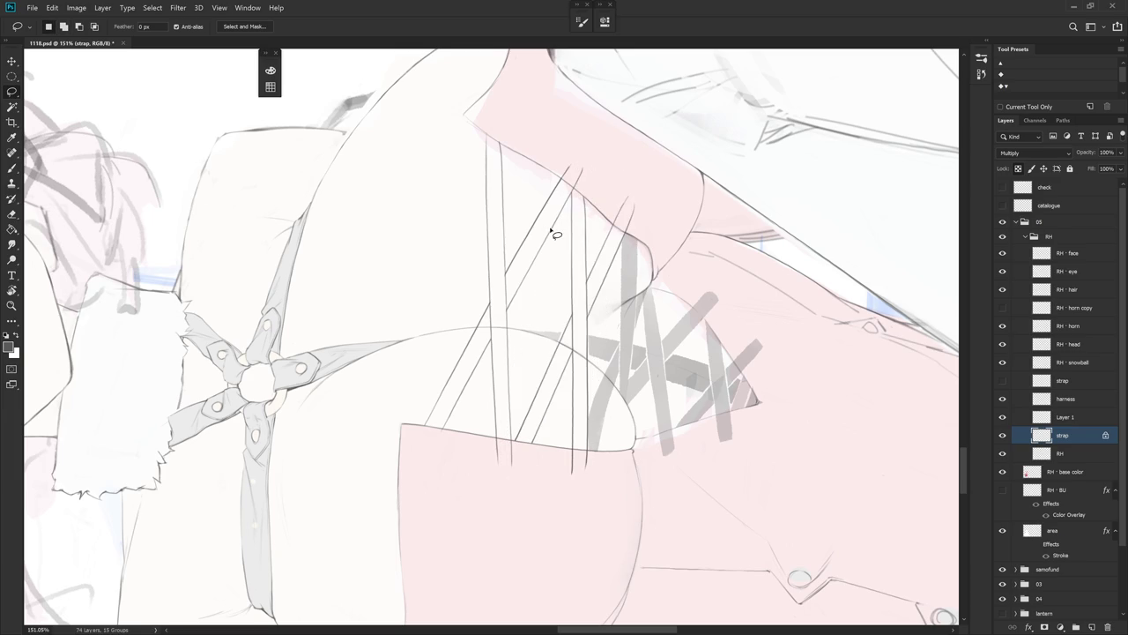
click(1077, 417)
mouse_move(687, 462)
mouse_down()
mouse_move(647, 441)
mouse_move(628, 470)
mouse_move(630, 380)
mouse_up()
key(b)
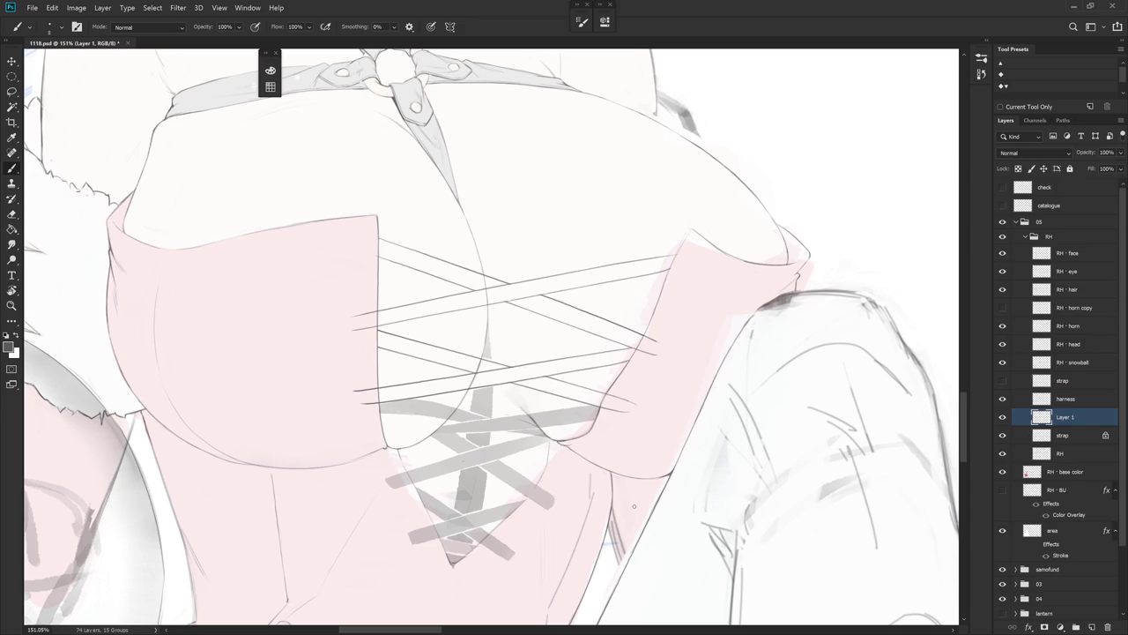
- Draw a dark line along the next grey strap's left edge, redoing it until clean
scroll(783, 471, down, 2)
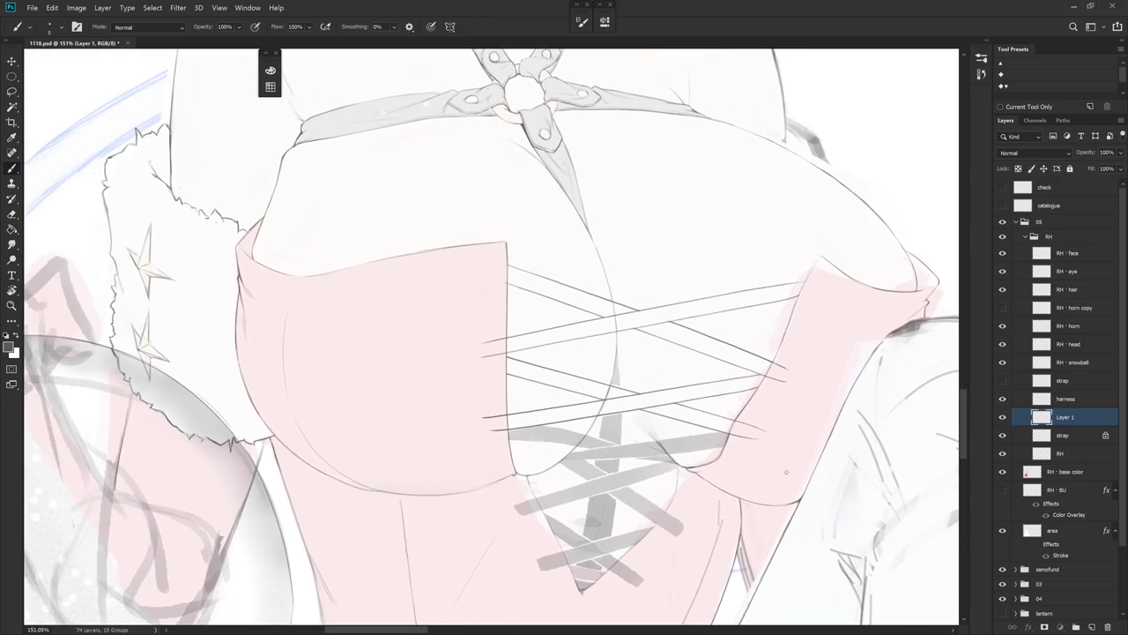
scroll(781, 473, down, 2)
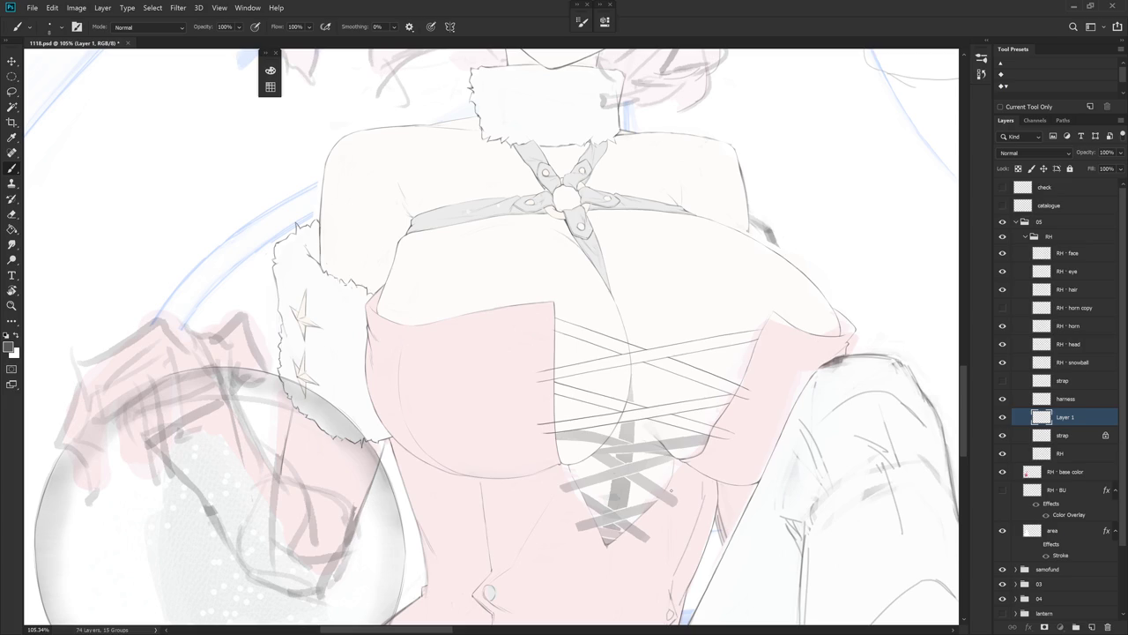
key(r)
mouse_move(670, 490)
mouse_down()
mouse_move(719, 360)
mouse_move(696, 387)
mouse_up()
scroll(696, 370, up, 5)
drag(608, 180, 622, 316)
key(ctrl+z)
drag(608, 182, 637, 384)
key(ctrl+z)
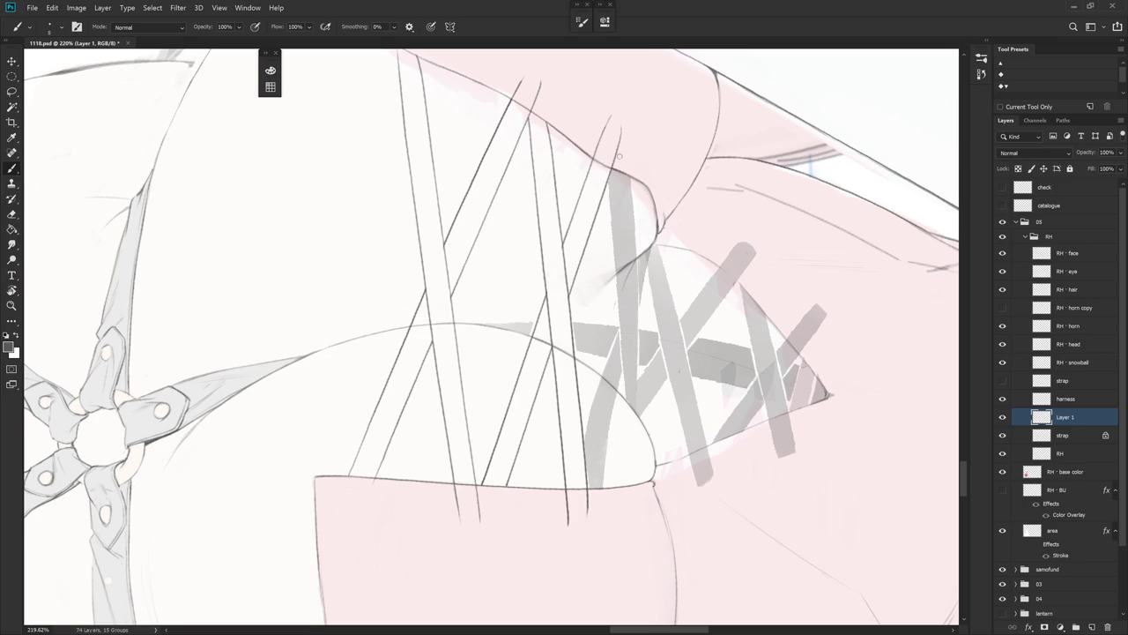
drag(607, 181, 636, 411)
- Draw a dark line along the strap's right edge, redoing it until it looks right
drag(629, 178, 637, 411)
key(ctrl+z)
drag(629, 168, 635, 394)
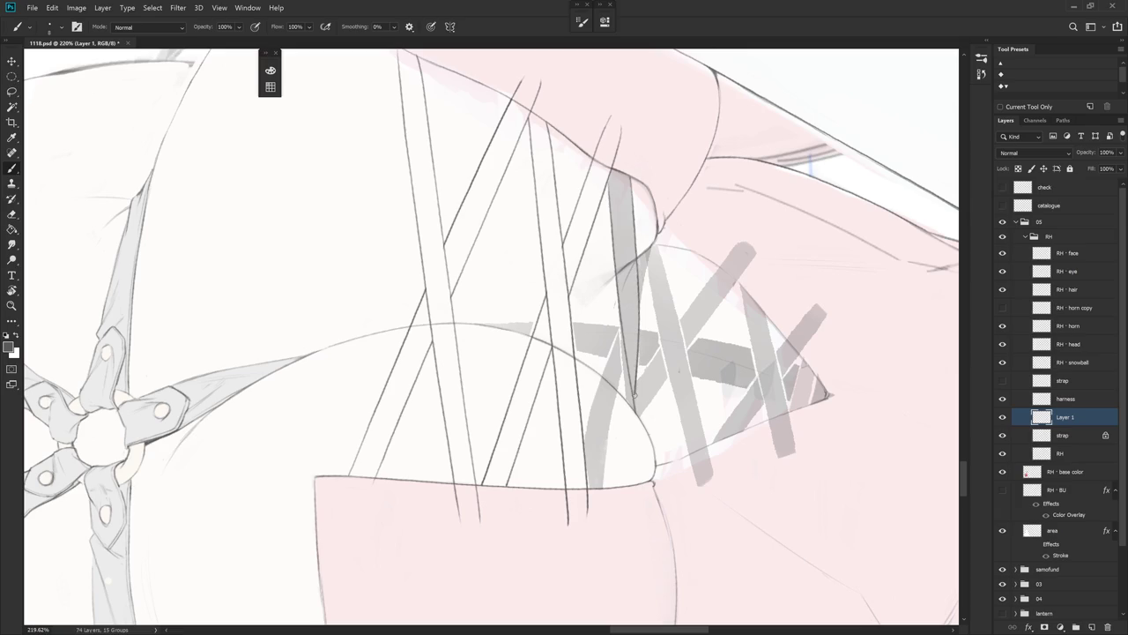
key(ctrl+z)
drag(628, 170, 634, 398)
drag(623, 334, 626, 402)
key(ctrl+z)
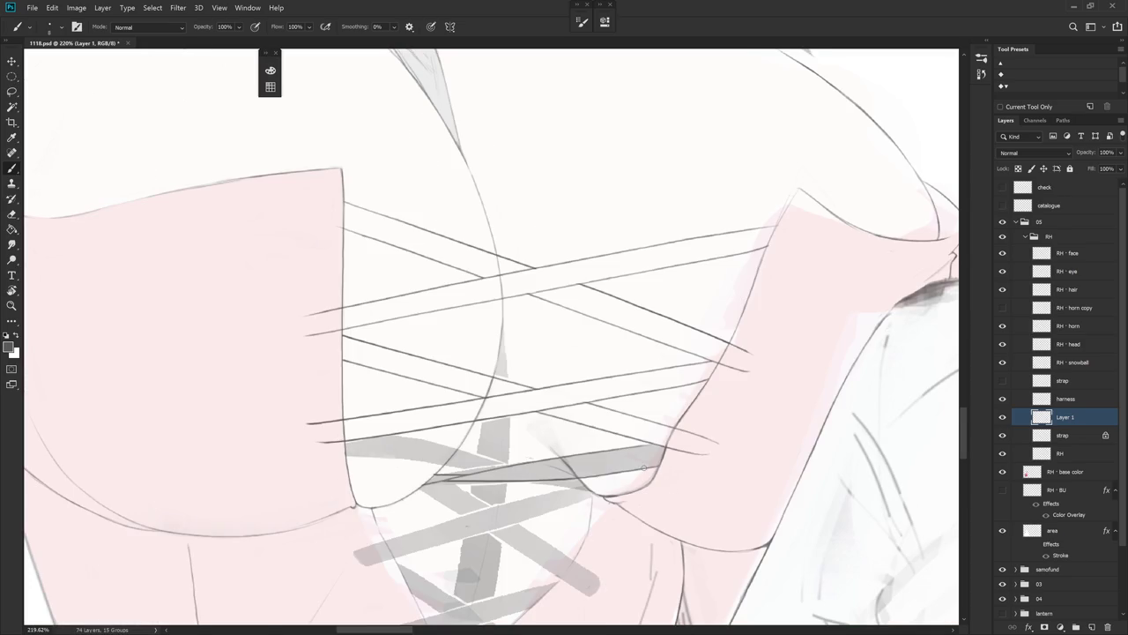
drag(657, 467, 661, 462)
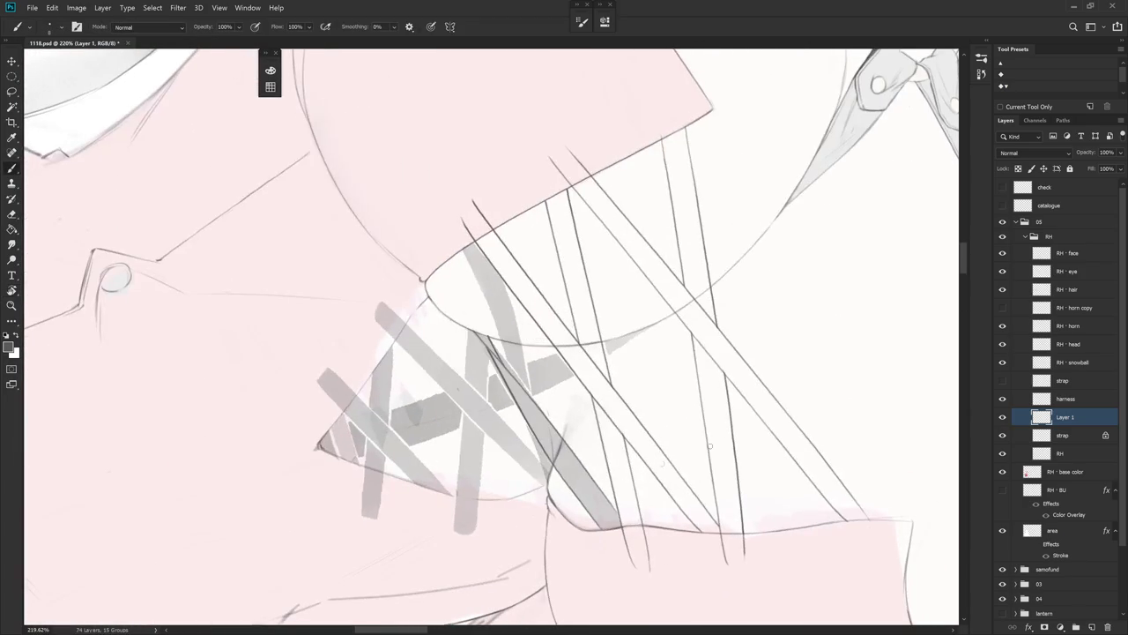
- Paint a thin grey line down the long strap edge, redrawing it until it sits right
drag(687, 448, 675, 476)
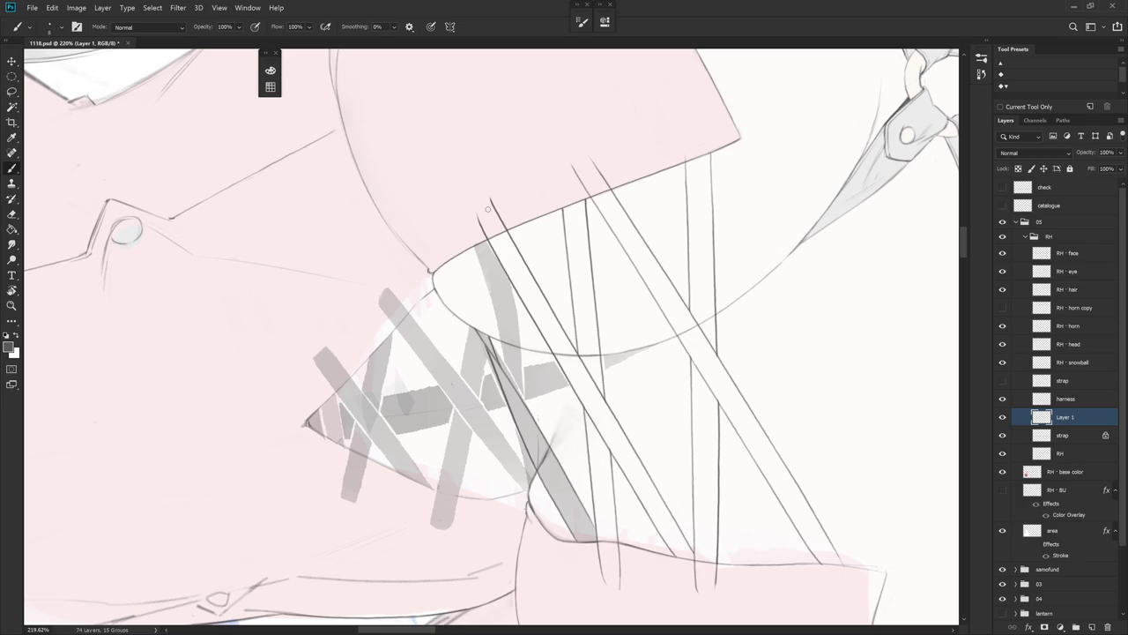
drag(498, 251, 519, 383)
key(ctrl+z)
drag(505, 279, 522, 395)
key(ctrl+z)
drag(503, 272, 527, 409)
key(ctrl+z)
drag(501, 269, 525, 388)
key(ctrl+z)
drag(503, 268, 525, 399)
drag(479, 258, 506, 372)
key(ctrl+z)
drag(481, 258, 509, 380)
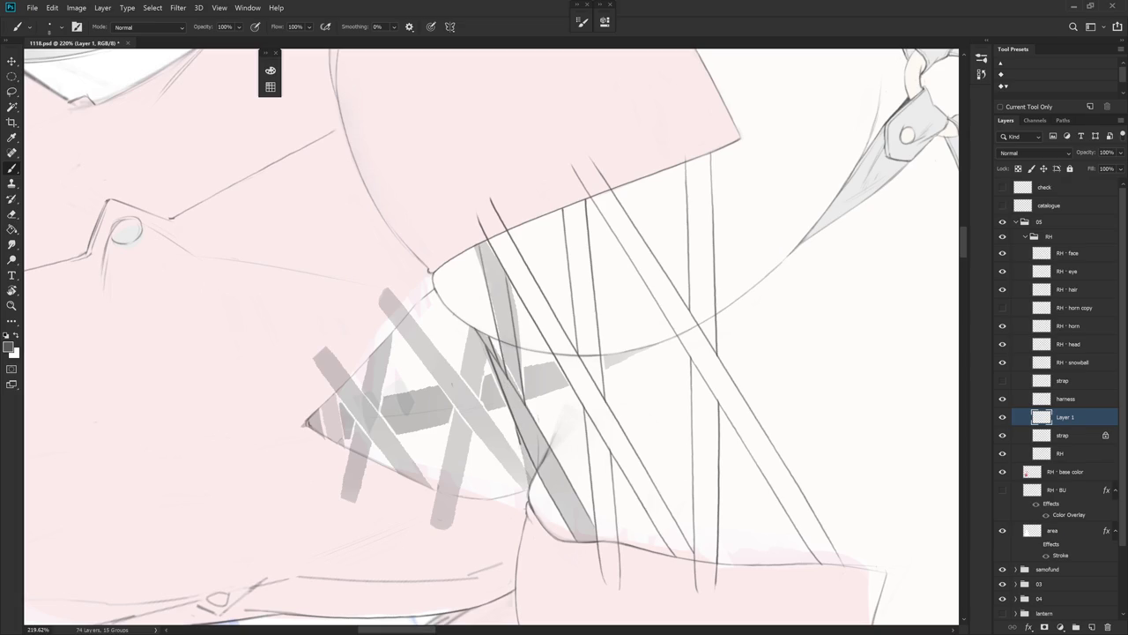
- Rotate and shift the view toward the lower lacing, lining it up along the strap
key(Escape)
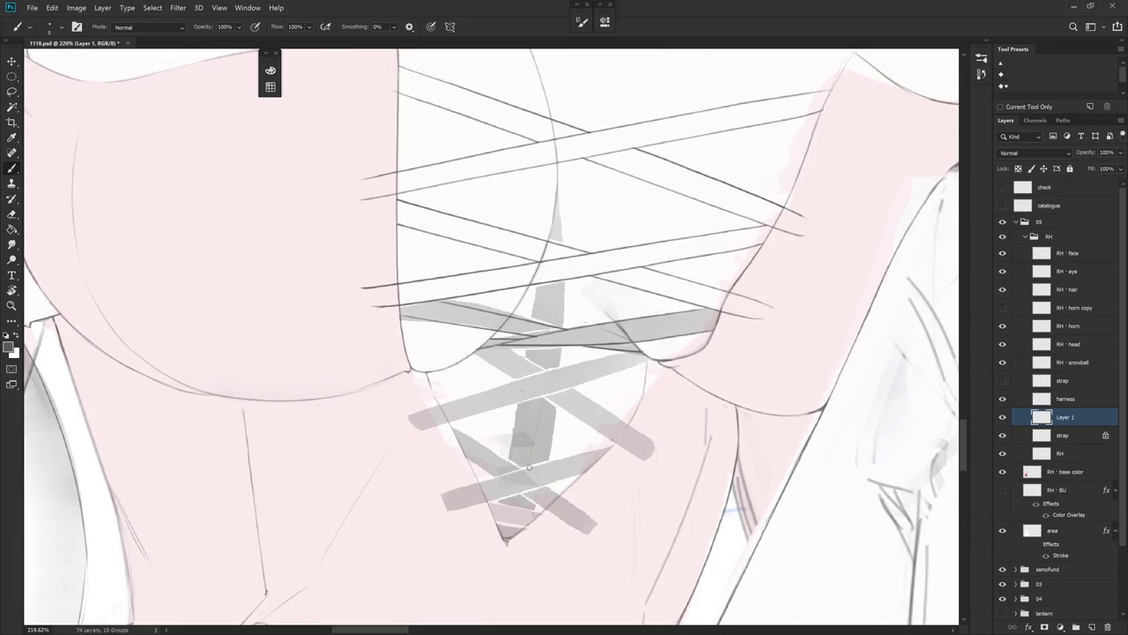
drag(529, 467, 560, 338)
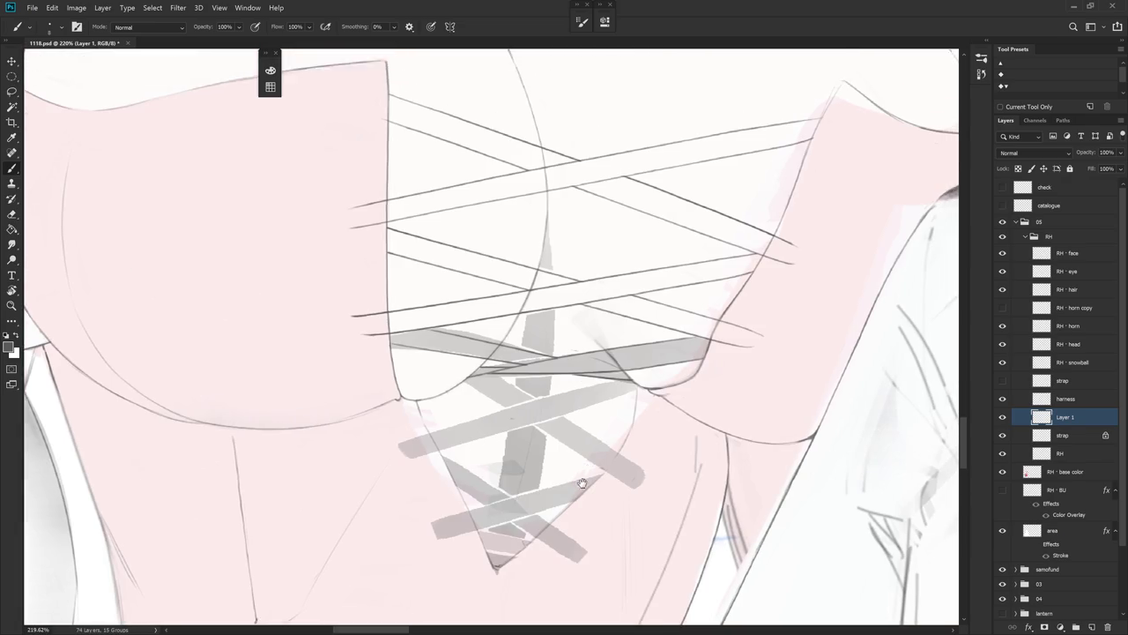
key(e)
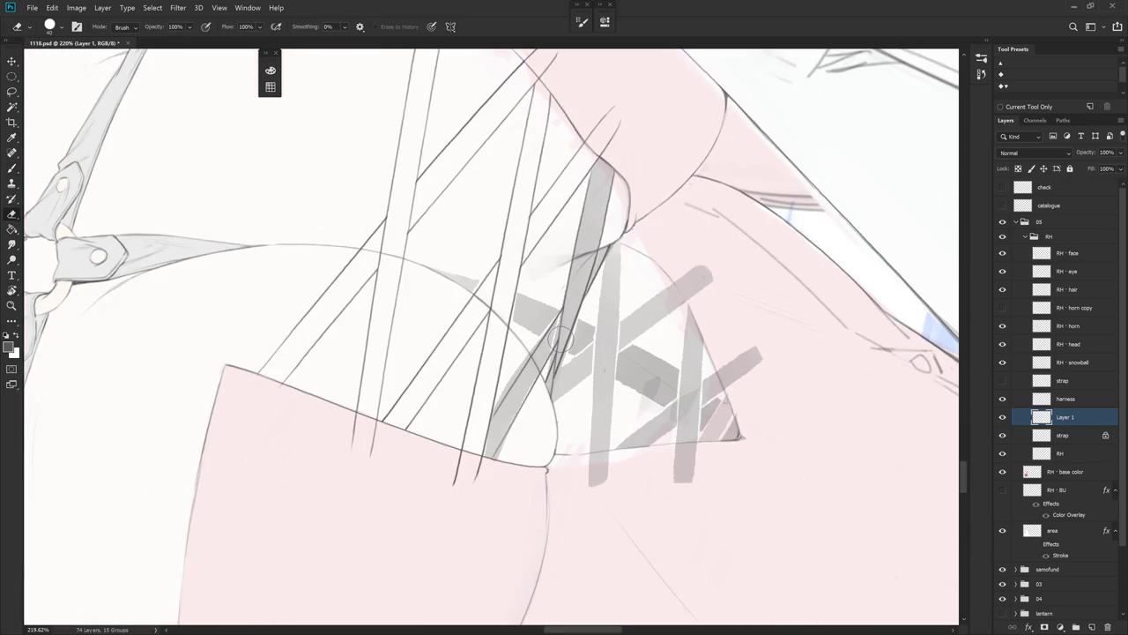
key(Escape)
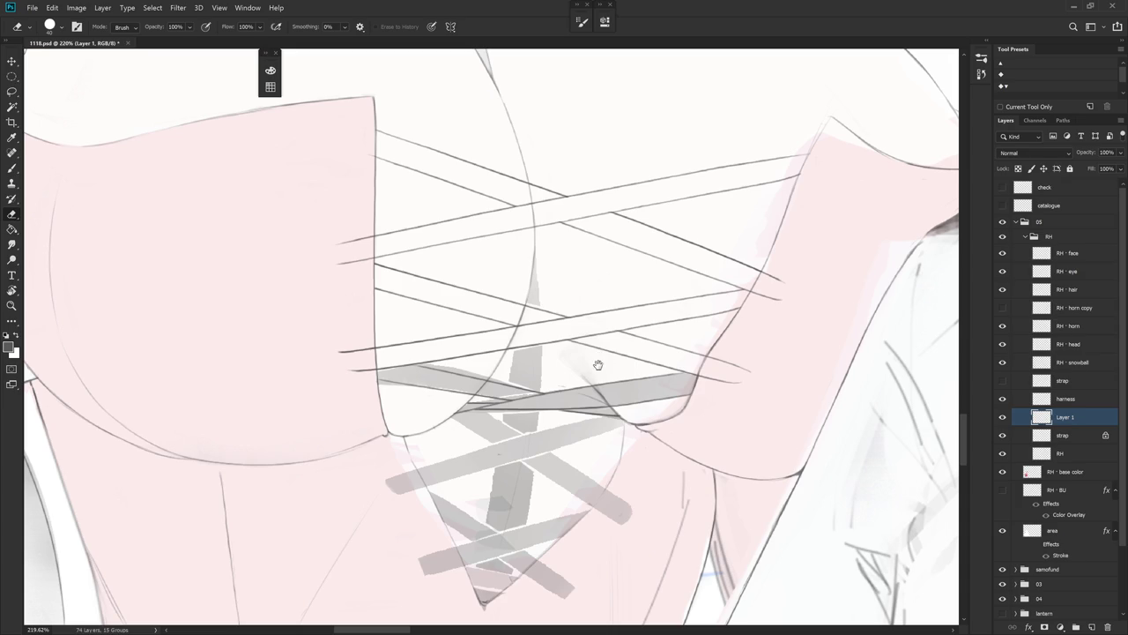
key(r)
drag(597, 364, 555, 427)
key(b)
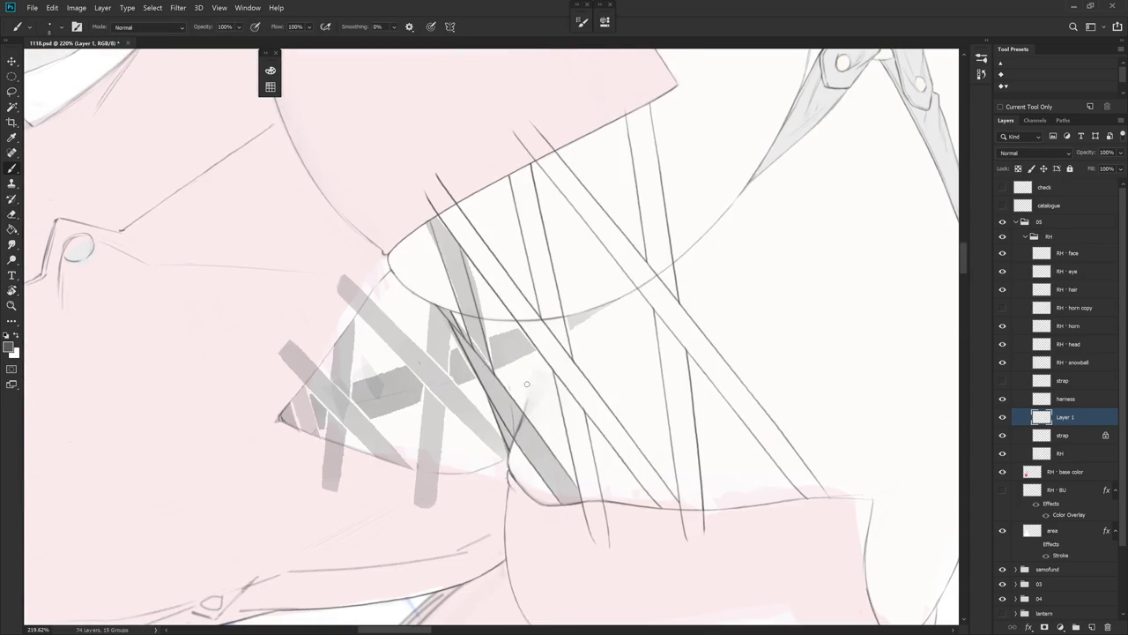
key(r)
drag(518, 394, 481, 246)
key(e)
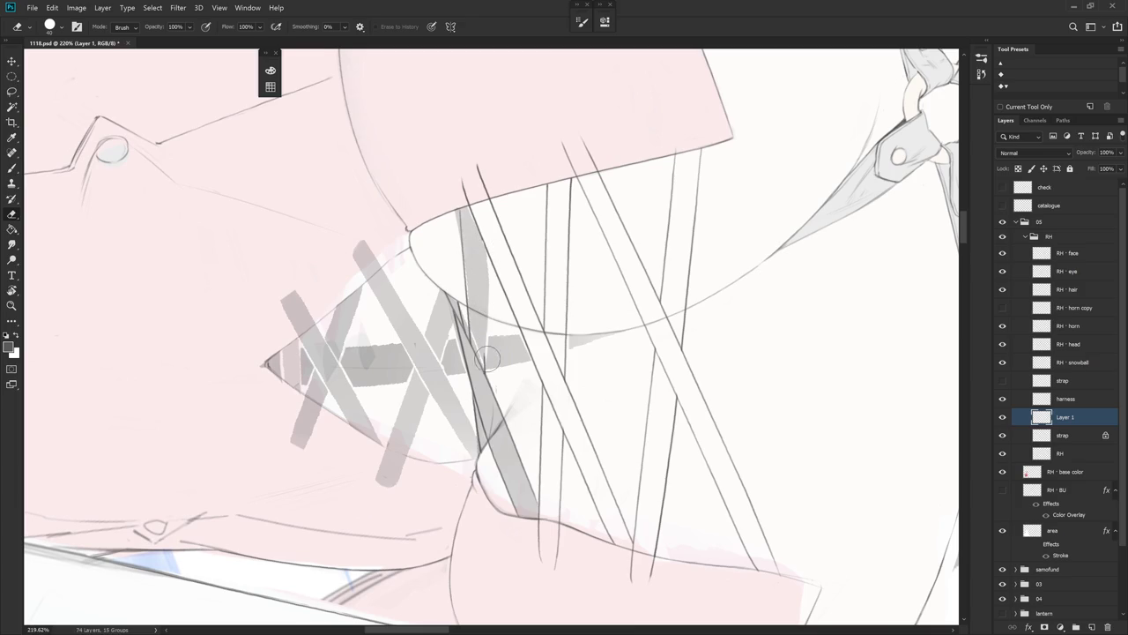
drag(523, 410, 576, 445)
key(b)
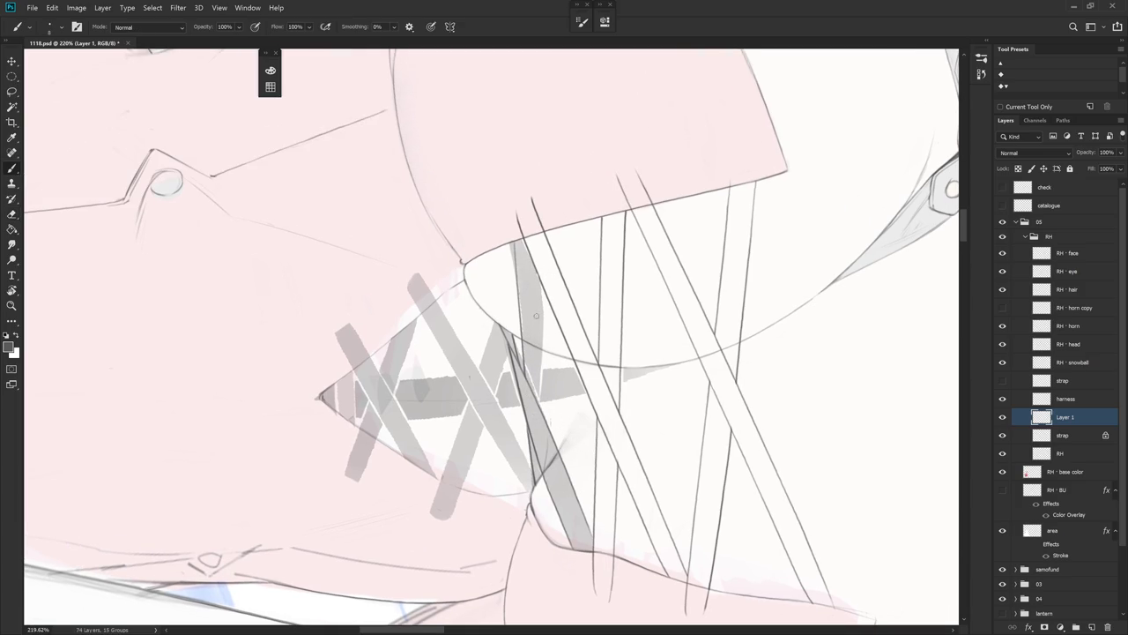
key(r)
drag(627, 308, 619, 259)
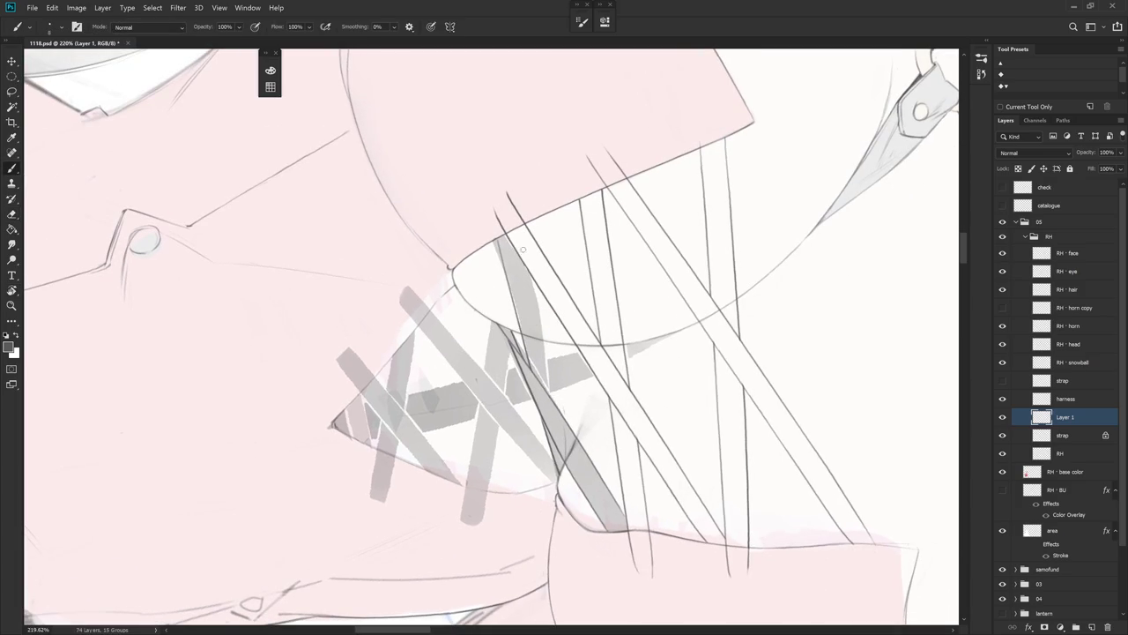
- Paint a grey edge and a thin dark line along the long strap
drag(526, 266, 543, 385)
key(ctrl+z)
drag(527, 265, 543, 383)
key(ctrl+z)
drag(530, 272, 544, 386)
key(e)
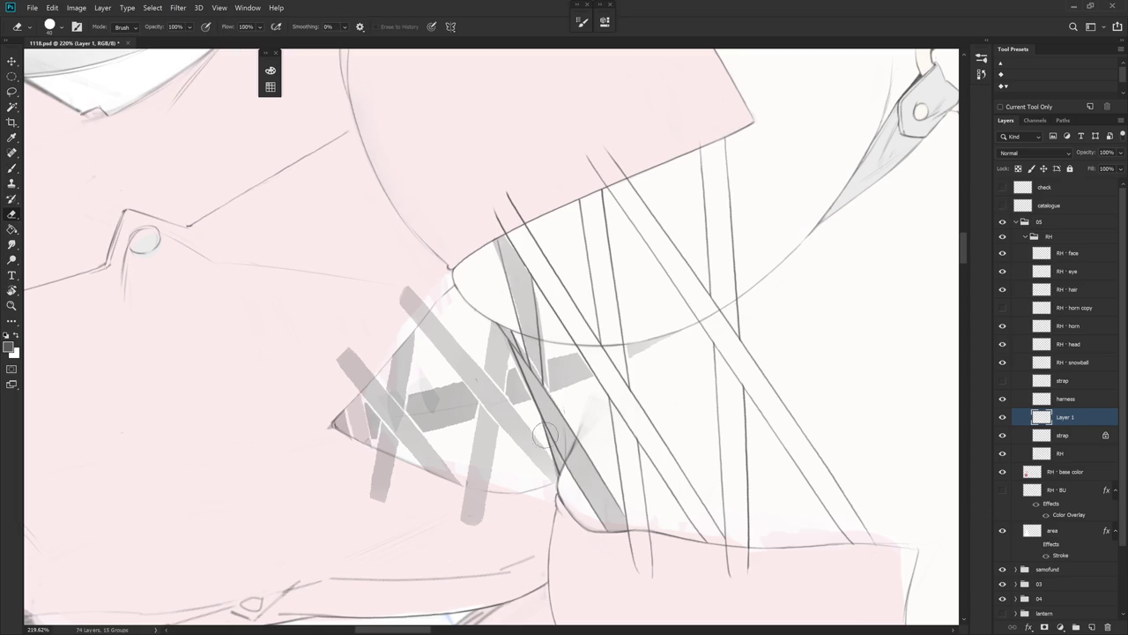
key(b)
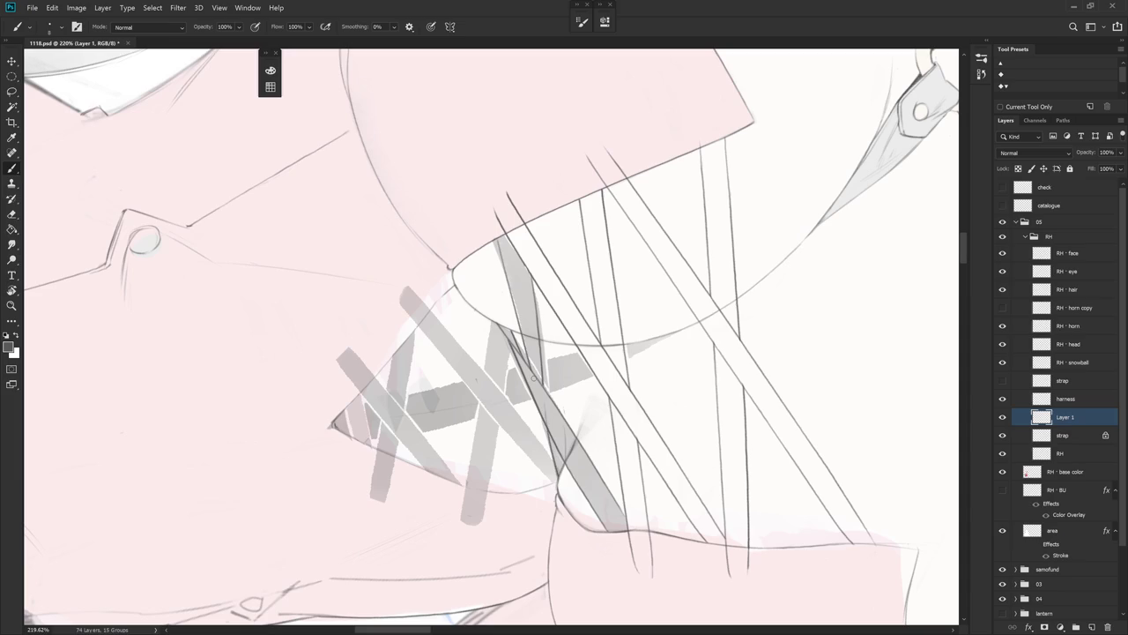
drag(543, 424, 558, 476)
- Clean up stray strokes, return the view upright, and make the strap layer active
key(e)
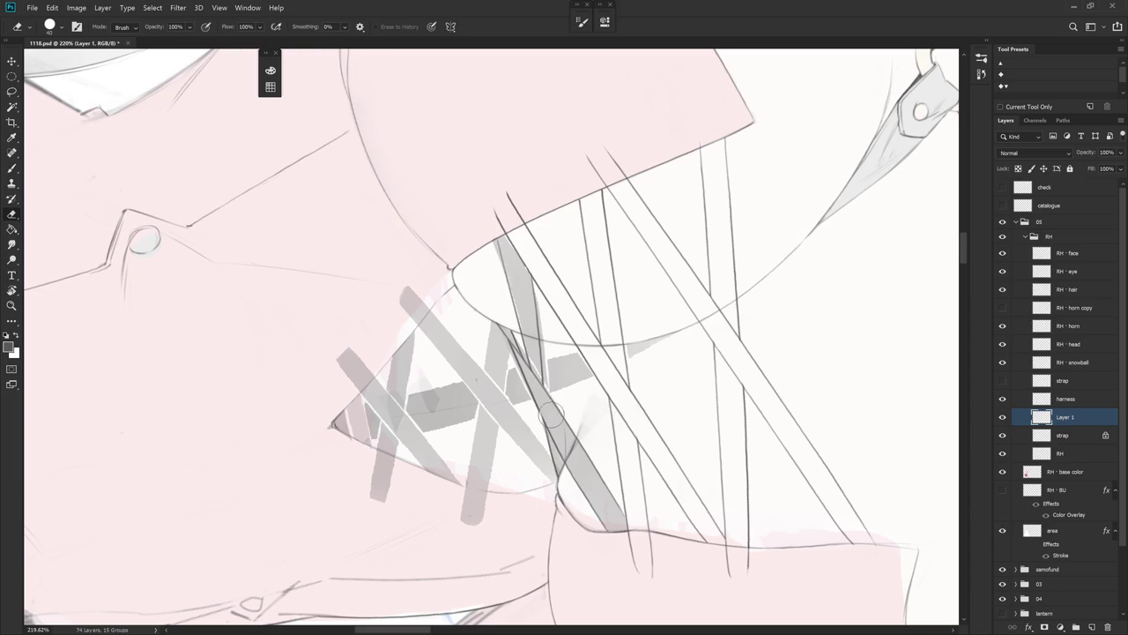
key(r)
drag(549, 408, 644, 499)
mouse_move(660, 448)
mouse_down()
mouse_move(607, 526)
mouse_move(694, 395)
mouse_move(520, 313)
mouse_up()
key(b)
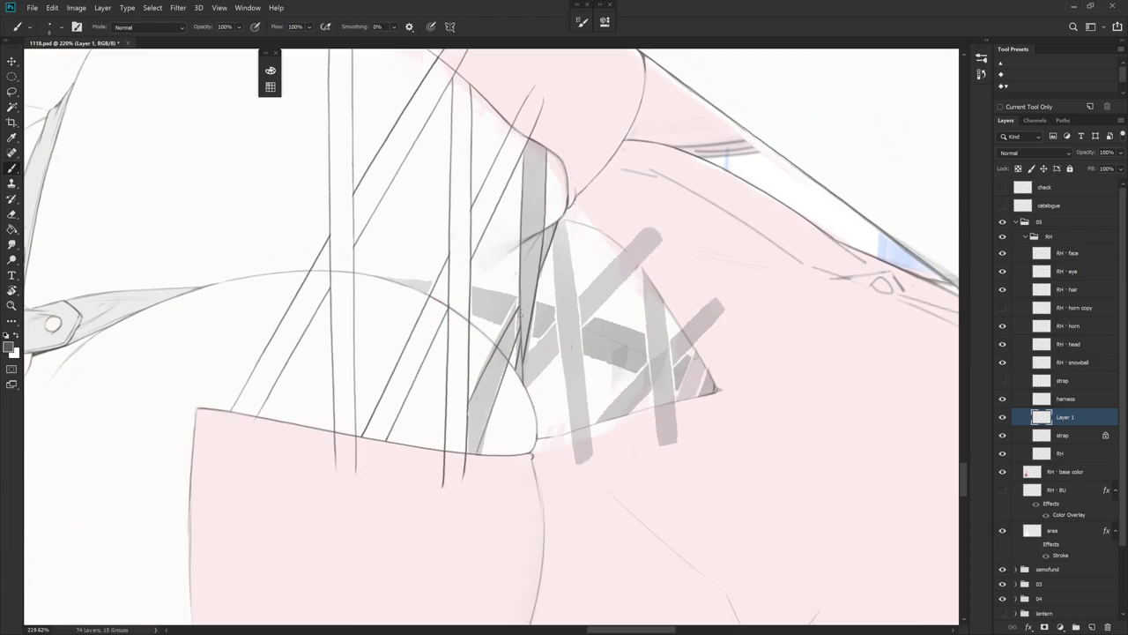
mouse_move(533, 311)
mouse_down()
mouse_move(645, 409)
mouse_move(466, 256)
mouse_up()
key(alt+bracketleft)
key(l)
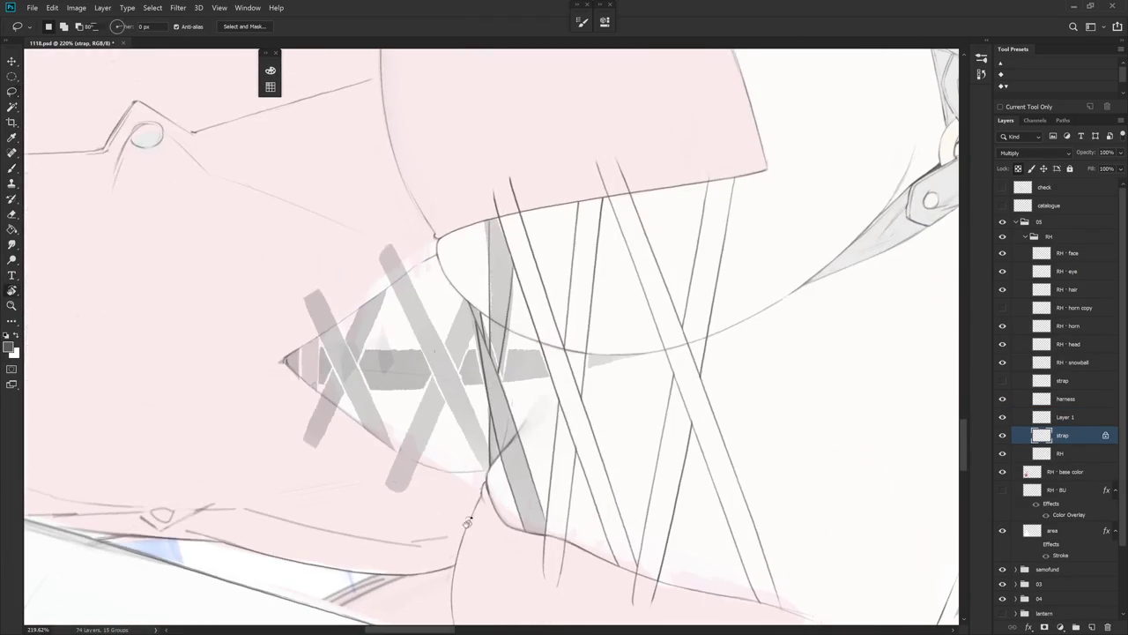
- Lasso the upper grey strap band, delete it, deselect, and zoom out
mouse_move(466, 296)
mouse_down()
mouse_move(480, 324)
mouse_move(499, 496)
mouse_move(581, 555)
mouse_move(544, 446)
mouse_move(534, 291)
mouse_move(481, 300)
mouse_up()
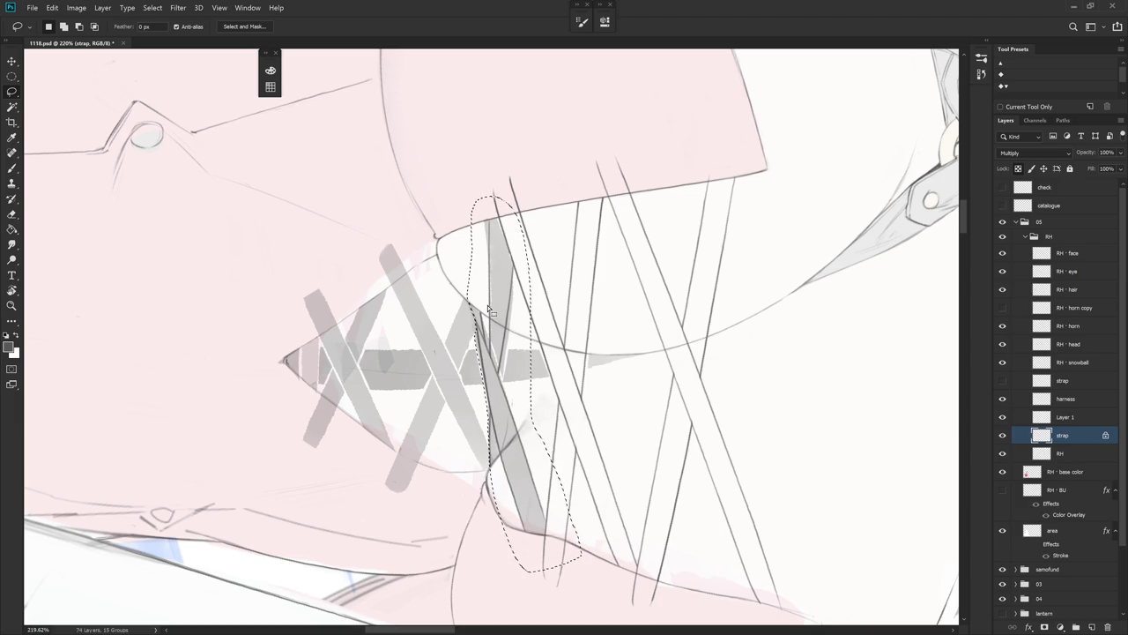
key(Delete)
key(ctrl+d)
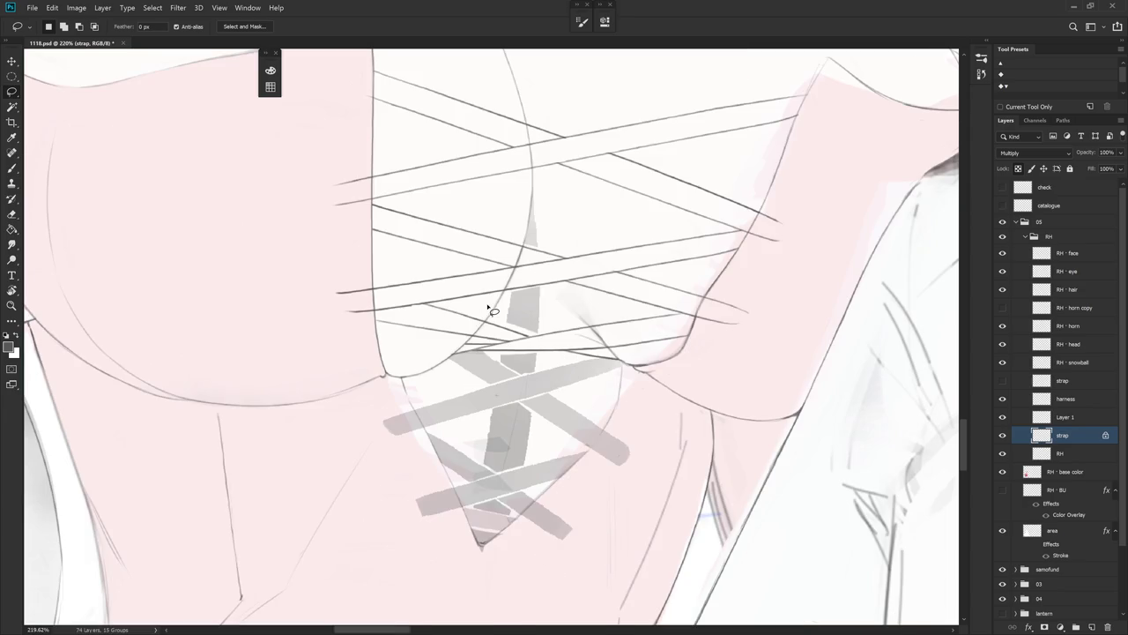
key(ctrl+z)
key(ctrl+z)
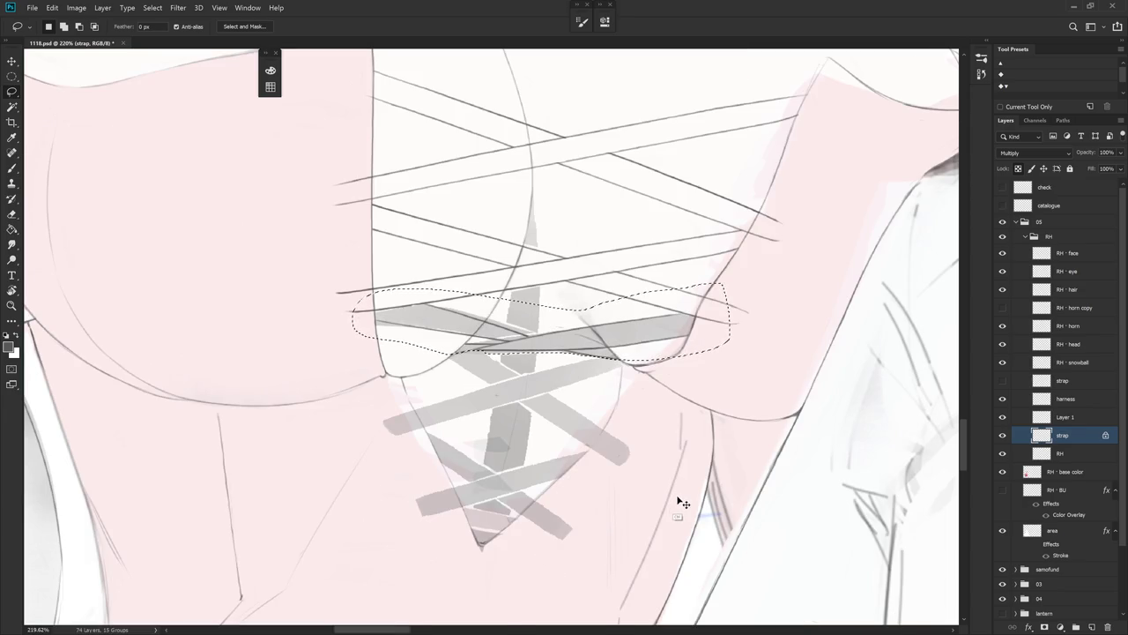
key(ctrl+shift+z)
scroll(677, 493, down, 5)
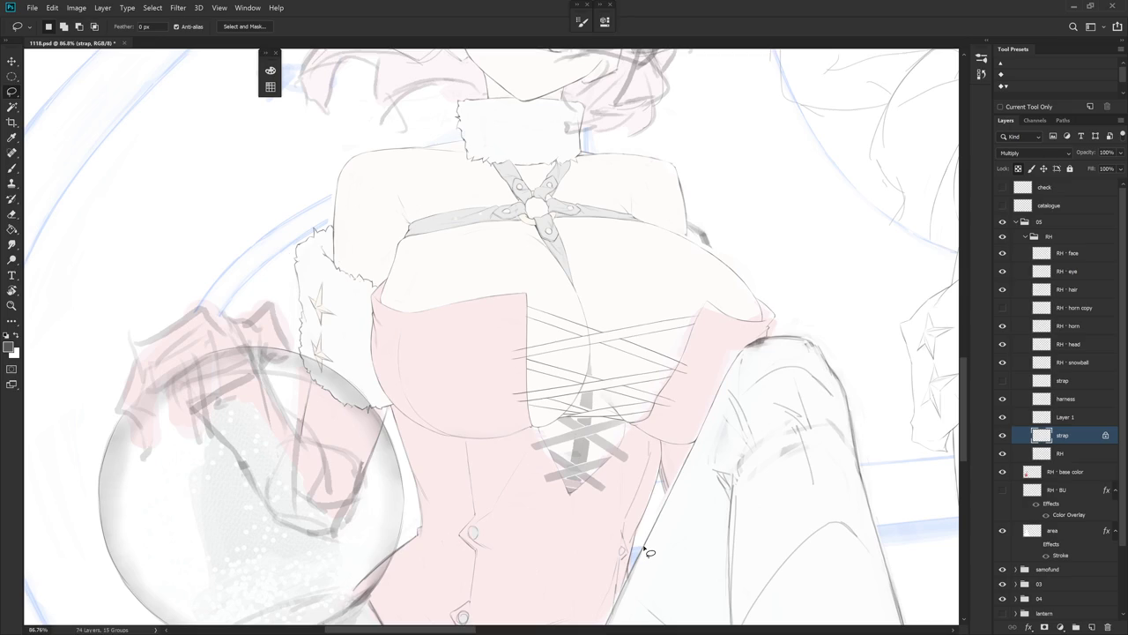
- Return to Layer 1 and rotate and zoom into the corset lacing
key(alt+bracketright)
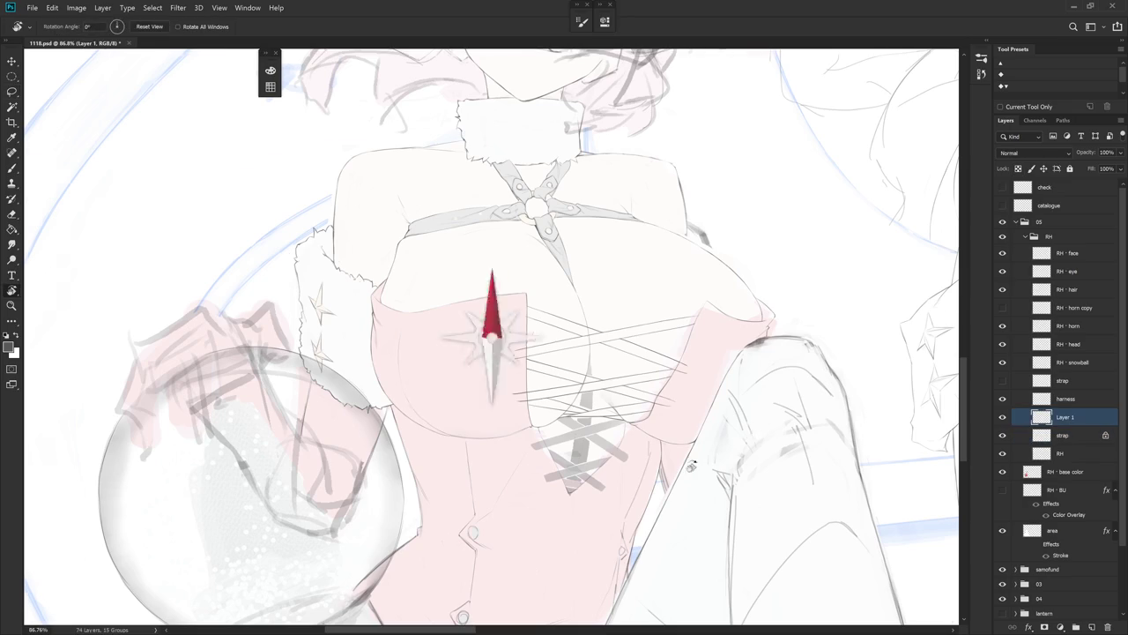
drag(649, 552, 599, 494)
scroll(579, 485, up, 2)
scroll(579, 485, up, 1)
key(e)
scroll(474, 340, up, 1)
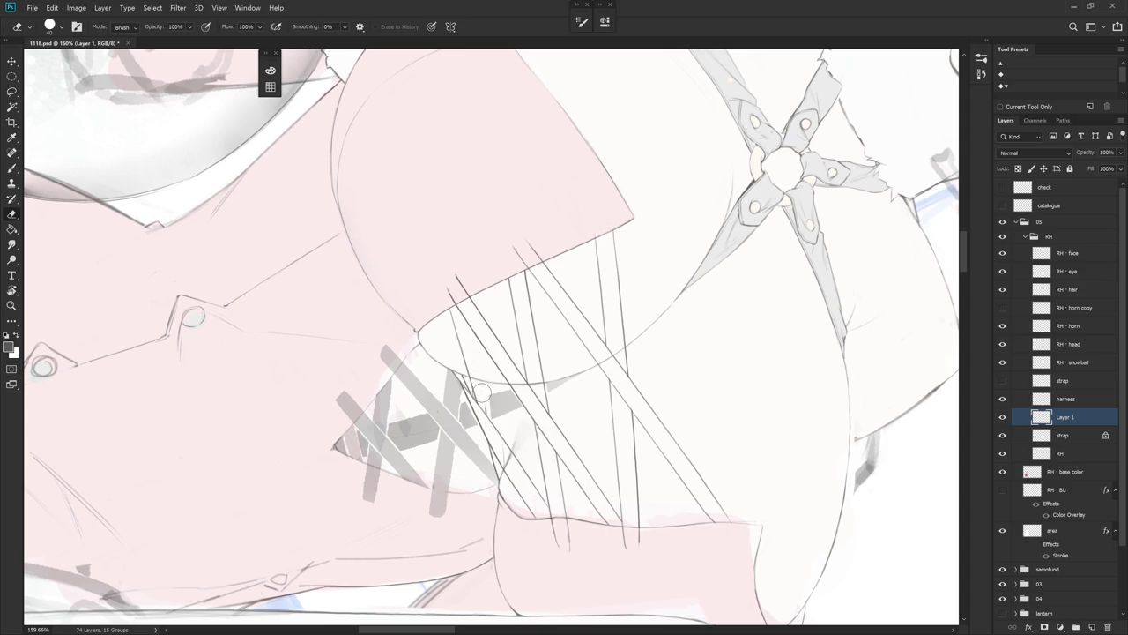
key(b)
key(e)
key(b)
- Draw a dark line along the strap edge, redrawing it several times
drag(450, 314, 479, 403)
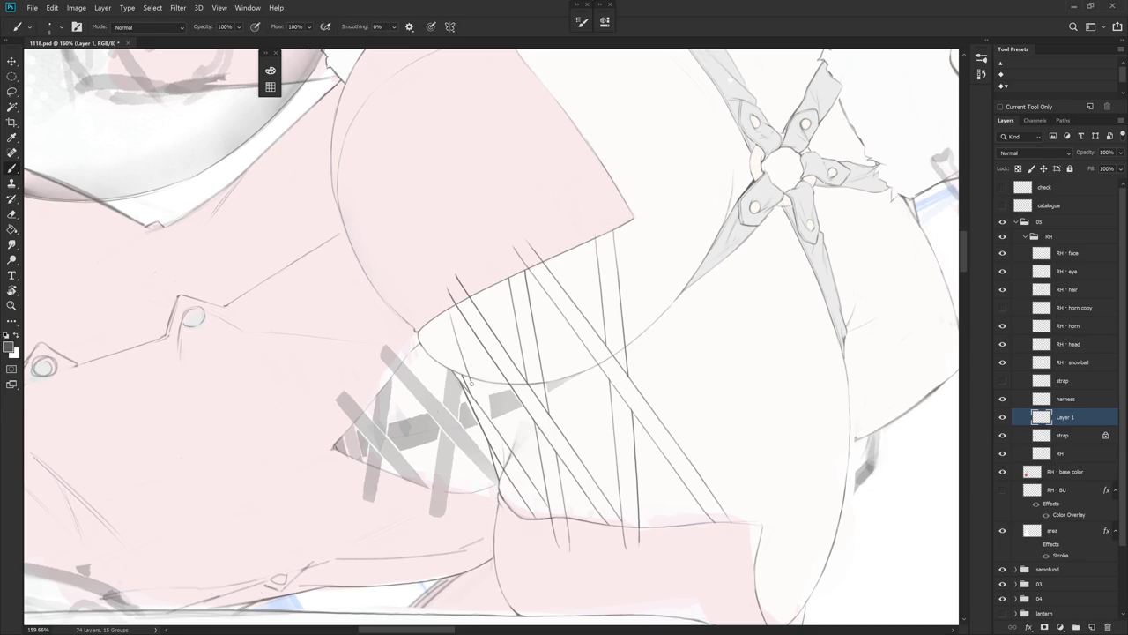
key(ctrl+z)
drag(465, 364, 473, 391)
drag(465, 328, 491, 421)
key(ctrl+z)
drag(467, 323, 487, 416)
key(ctrl+z)
drag(463, 313, 485, 416)
- Rotate the view about 45° and zoom around the strap to line it up
key(e)
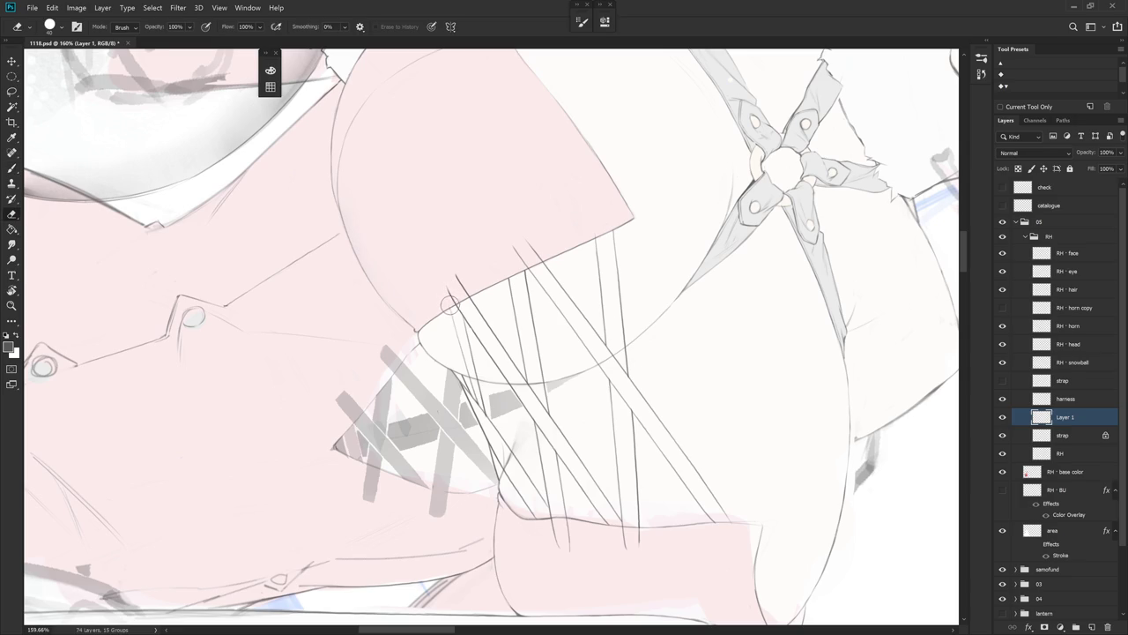
key(Escape)
key(b)
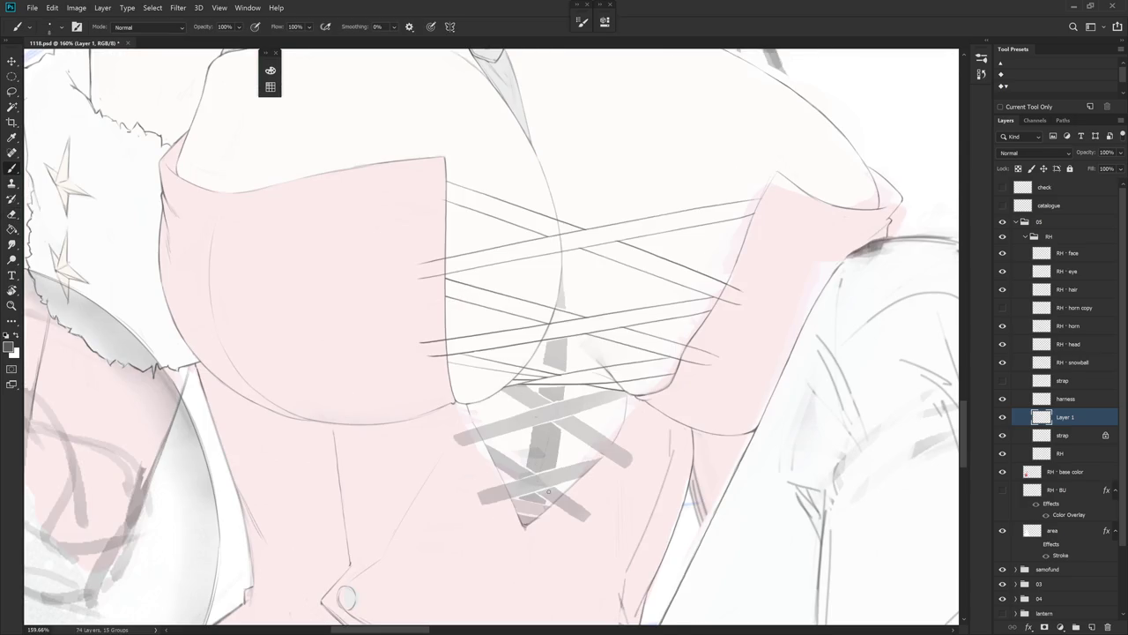
key(r)
drag(556, 491, 660, 391)
key(e)
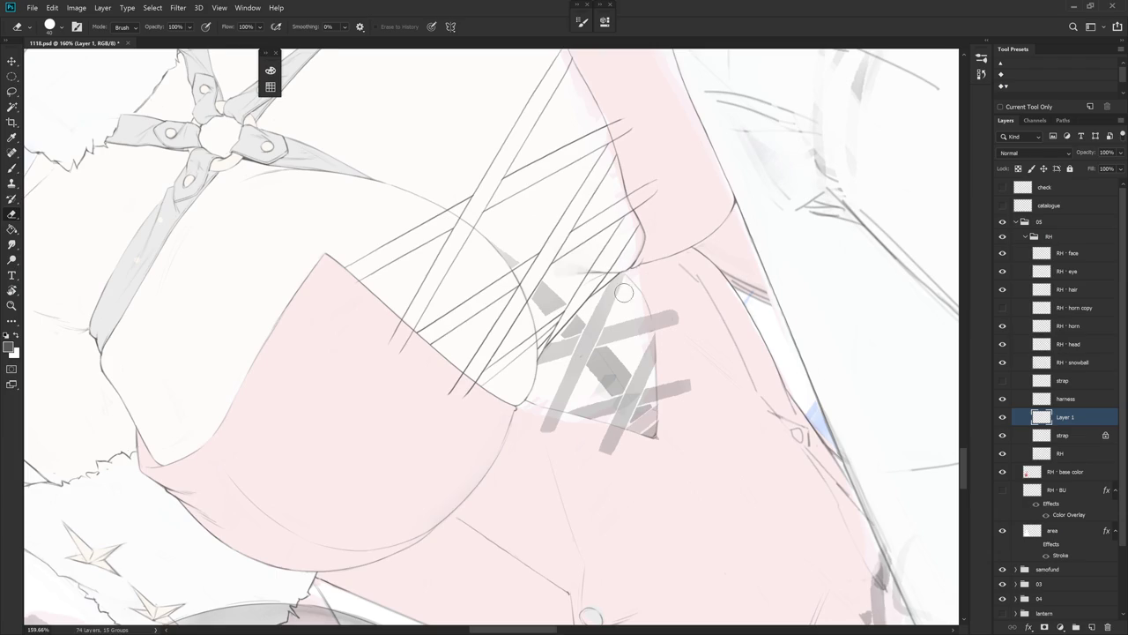
scroll(615, 282, up, 2)
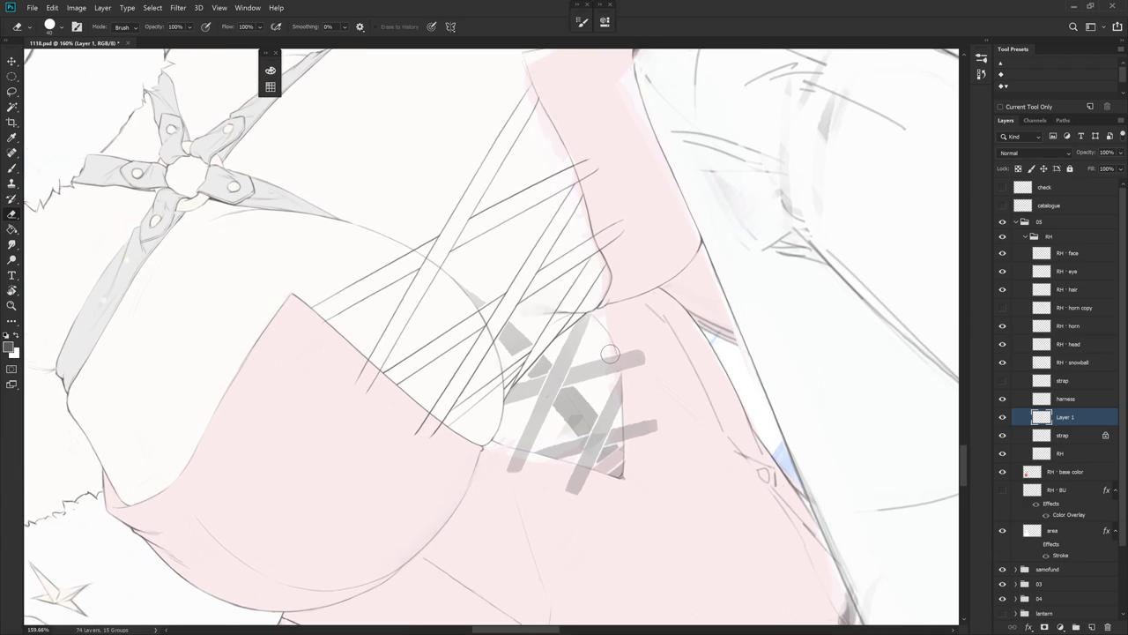
scroll(617, 351, down, 1)
key(b)
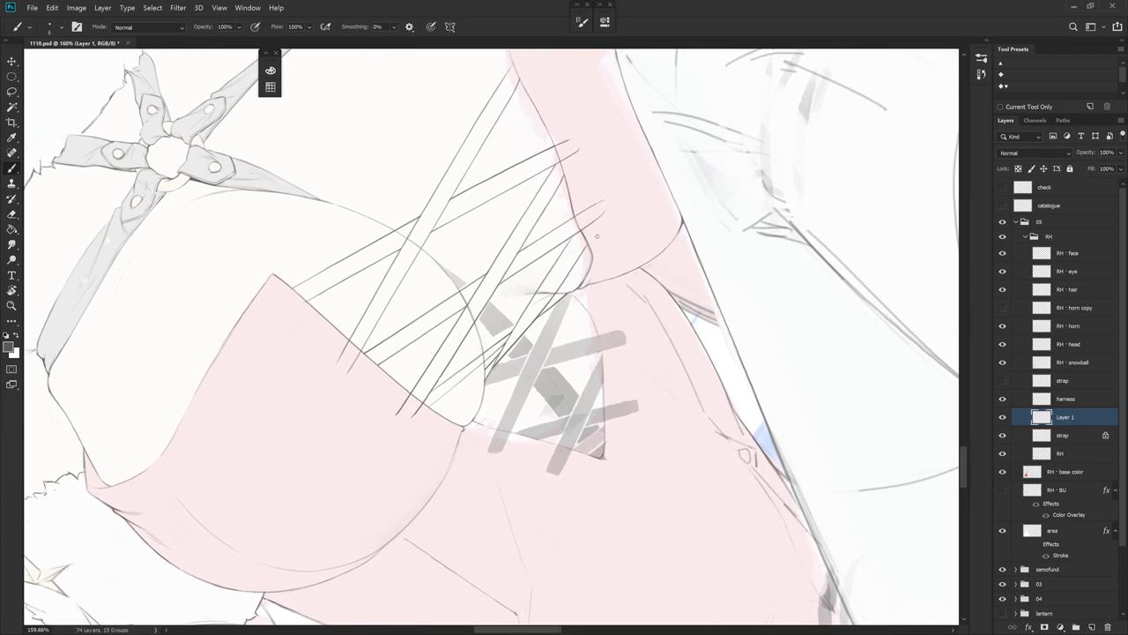
key(Escape)
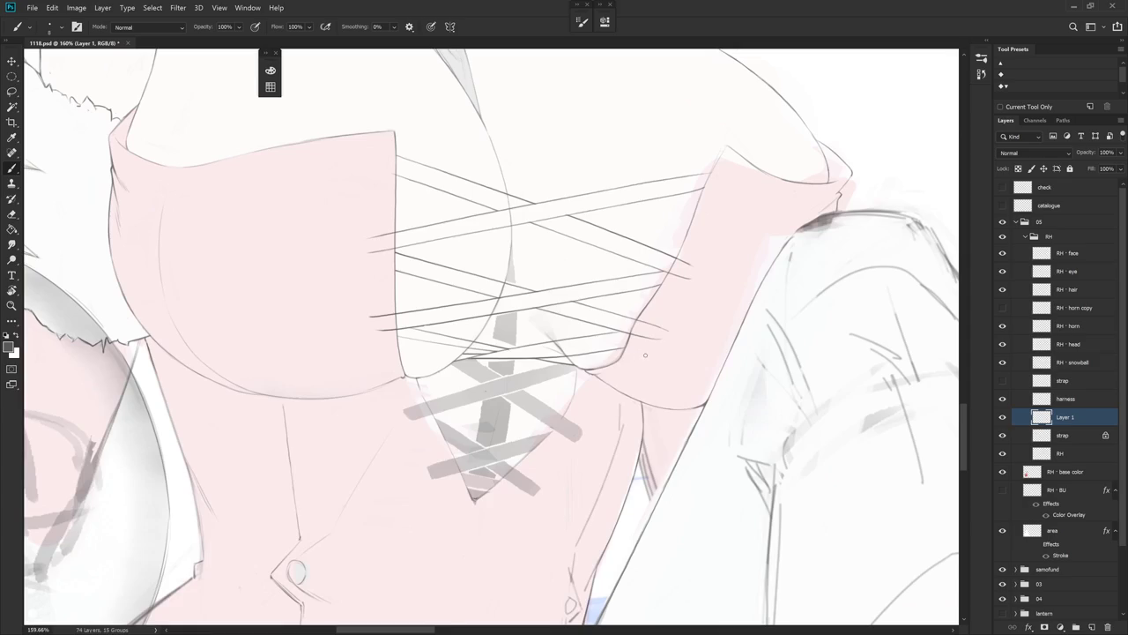
scroll(642, 401, down, 1)
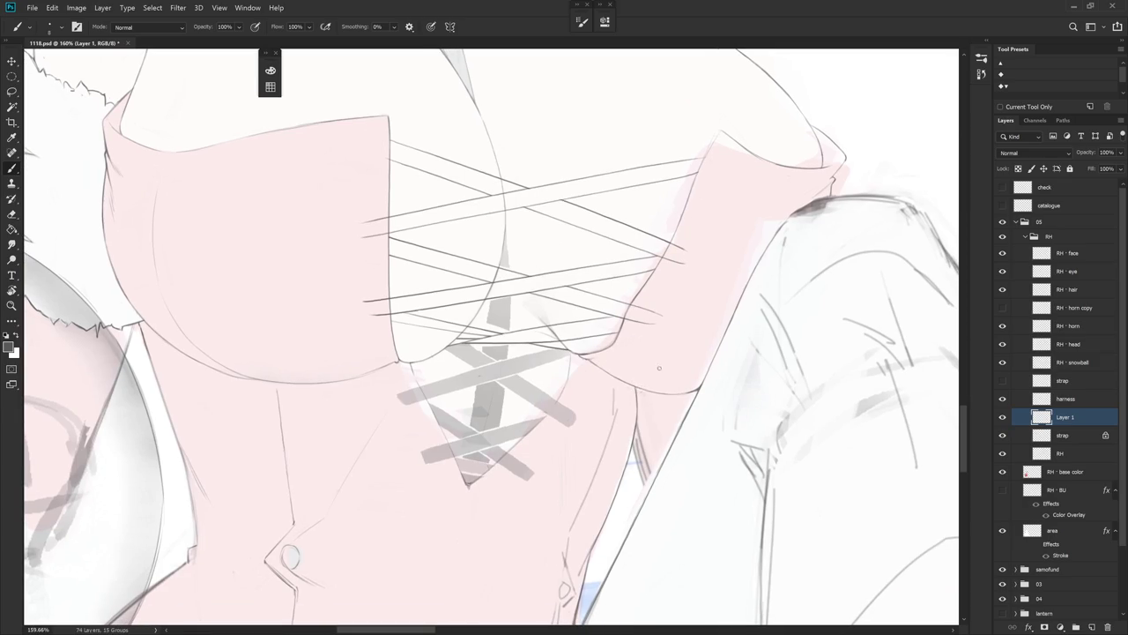
drag(642, 375, 529, 309)
key(e)
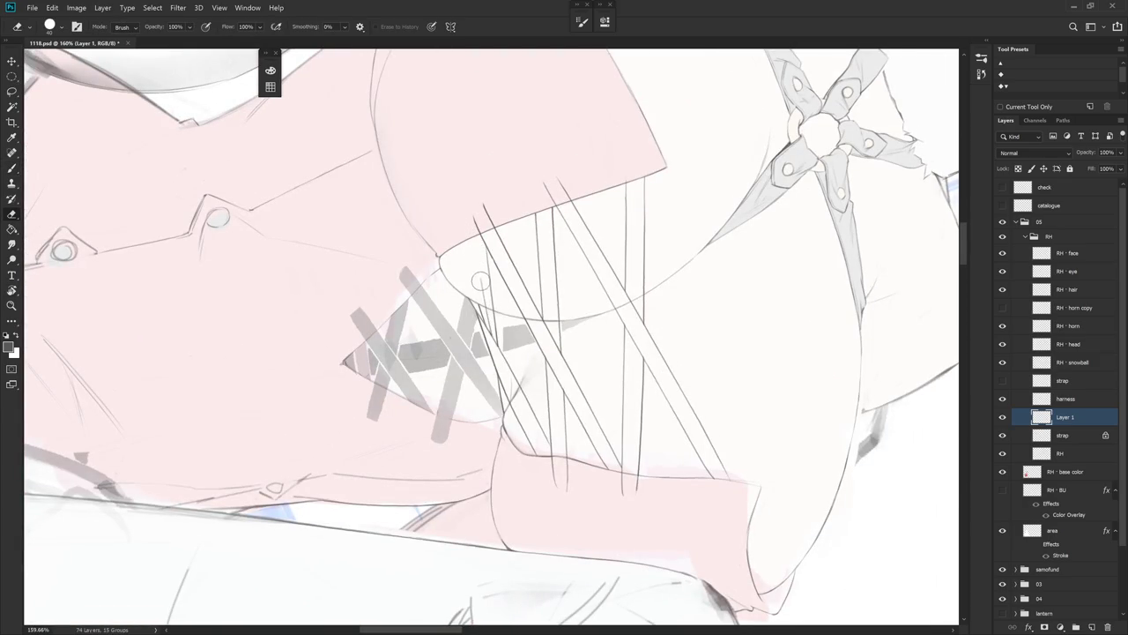
key(b)
- Draw a pencil line beside the straps, touch up the strap end, and zoom out upright
drag(469, 238, 484, 316)
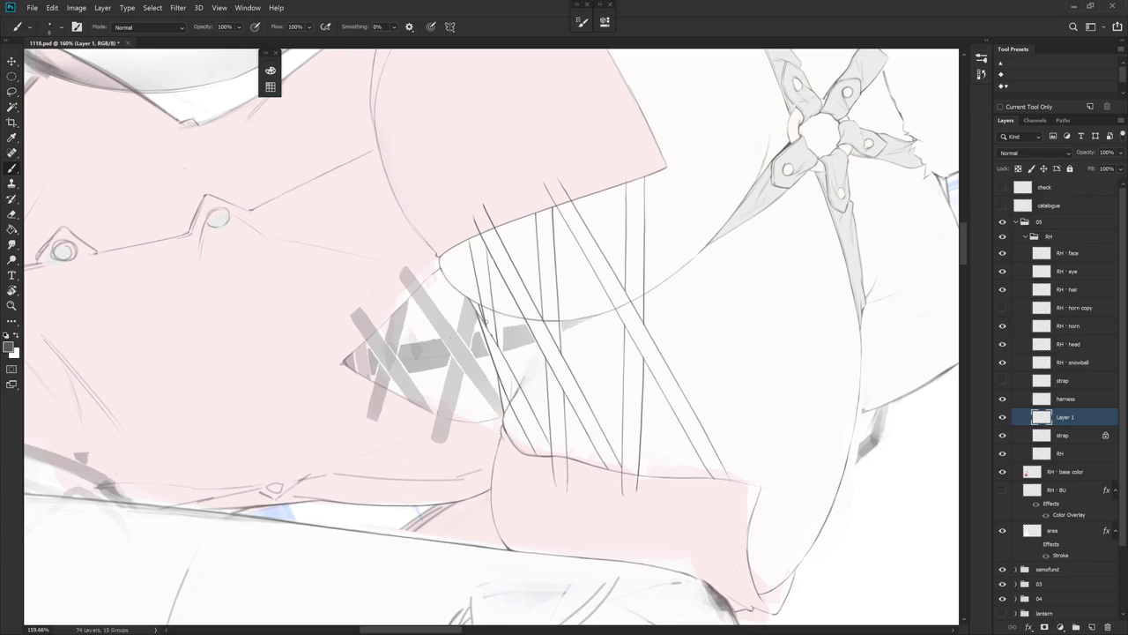
key(ctrl+z)
drag(470, 232, 487, 324)
key(e)
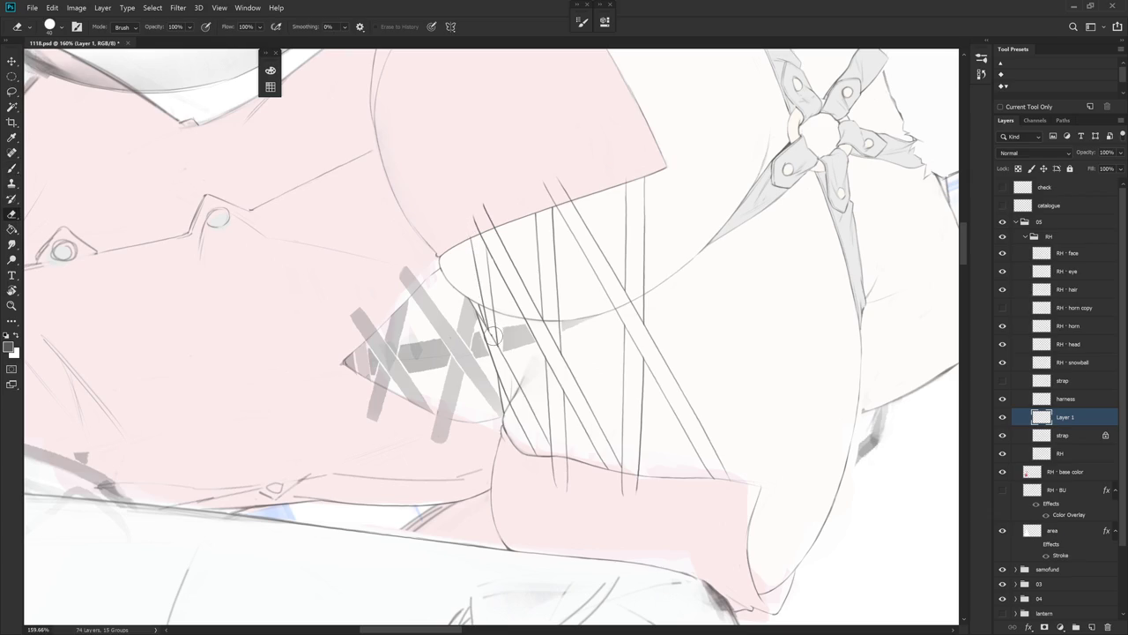
drag(490, 326, 495, 345)
key(b)
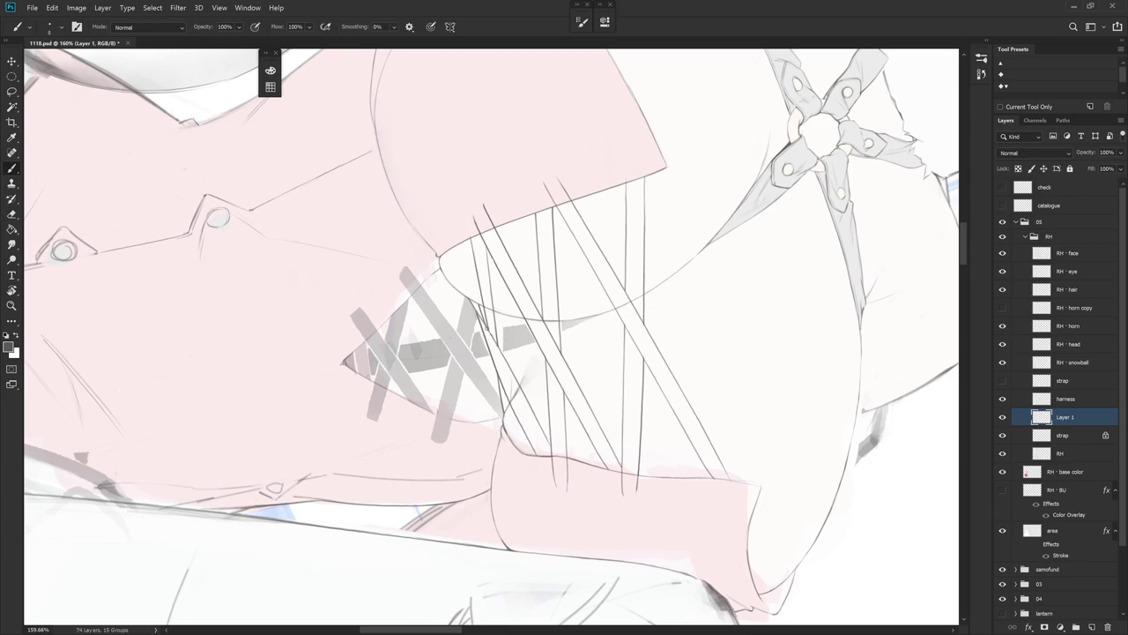
key(ctrl+minus)
key(ctrl+minus)
key(ctrl+minus)
key(Escape)
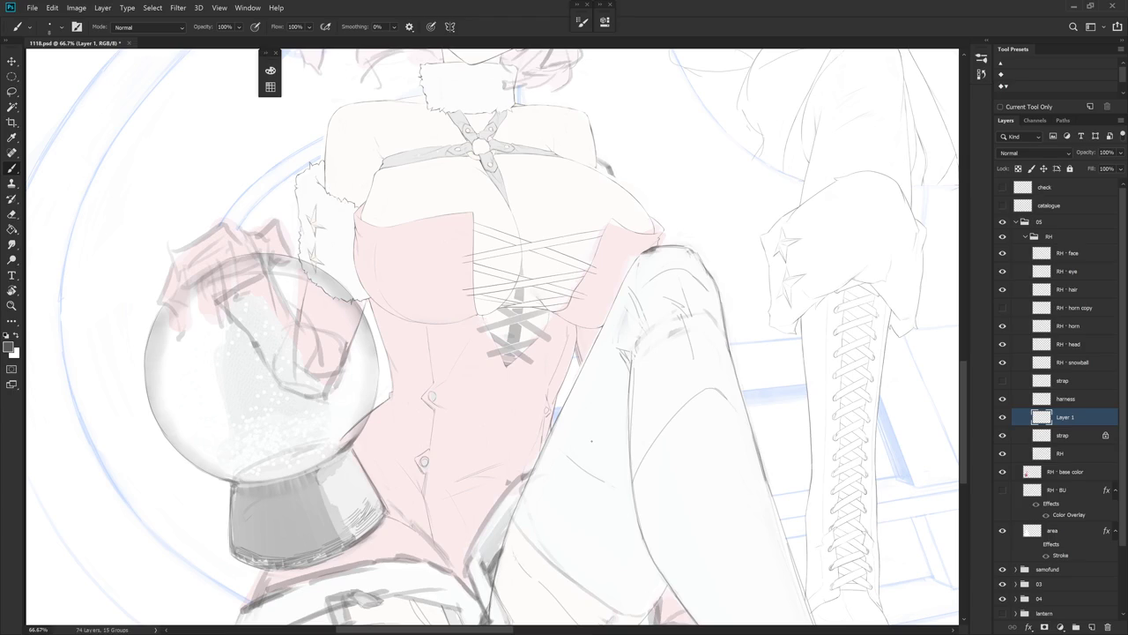
- Revert History to the Eraser state just above Lasso, then rotate and zoom onto the bodice
click(981, 72)
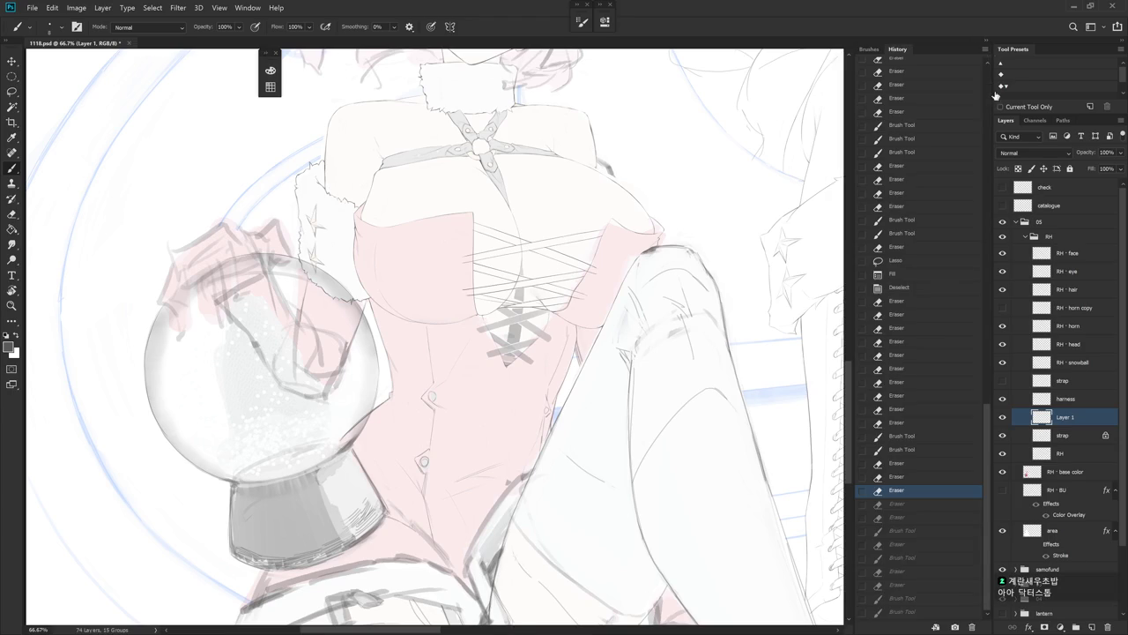
click(917, 249)
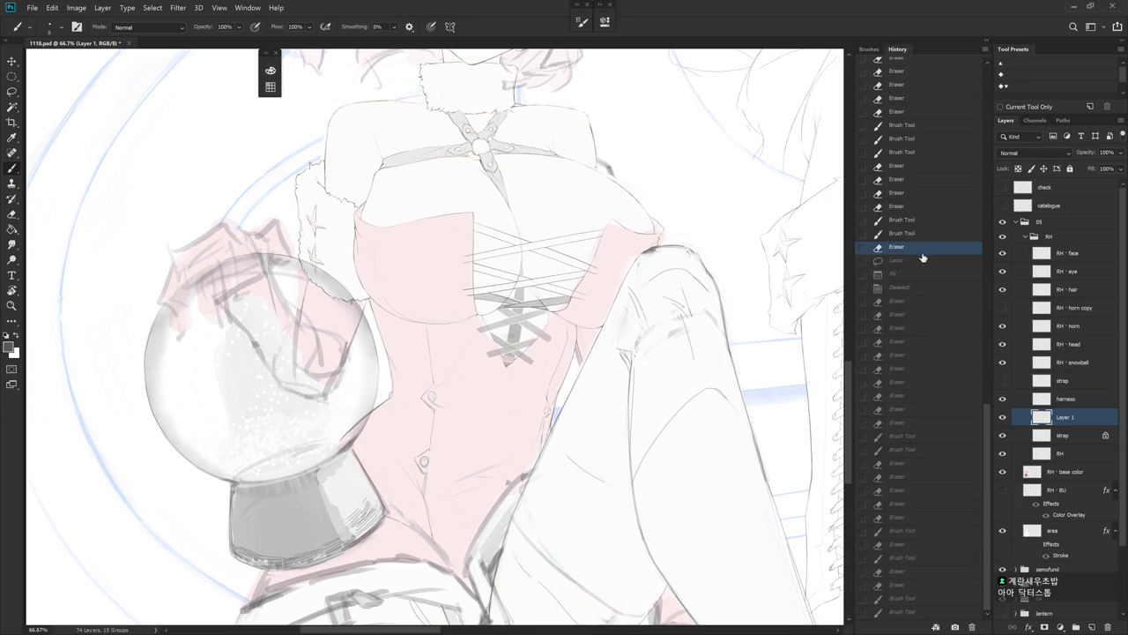
click(985, 49)
drag(564, 335, 515, 215)
scroll(514, 216, up, 3)
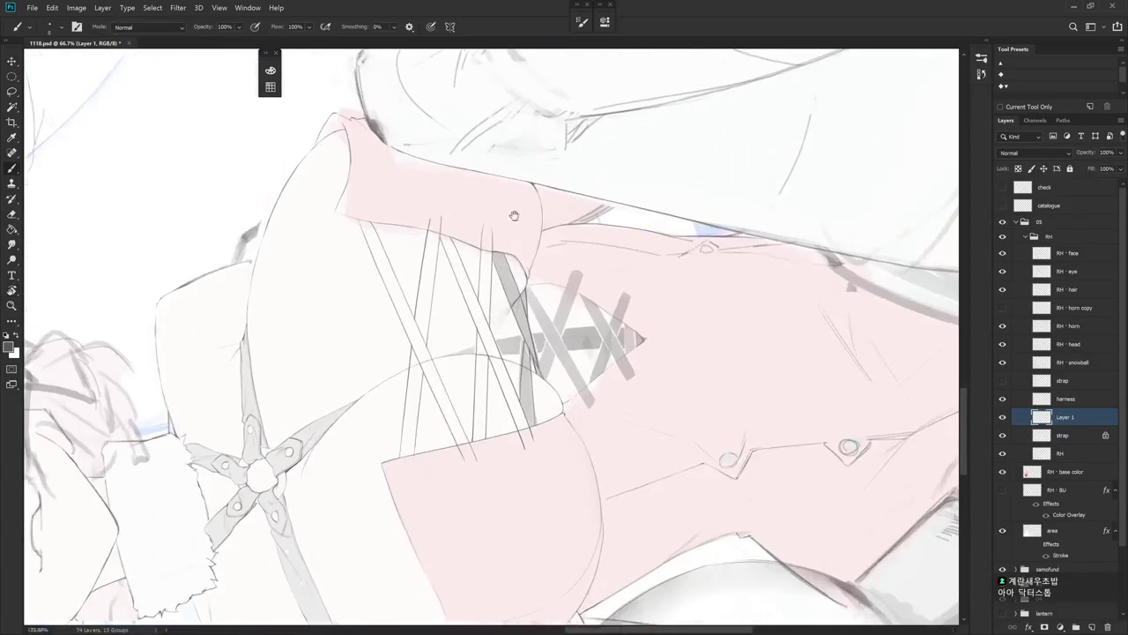
- Erase a short stretch of the grey strap and paint a dark line along its edge
scroll(514, 216, up, 2)
scroll(515, 218, up, 1)
scroll(514, 222, up, 1)
key(e)
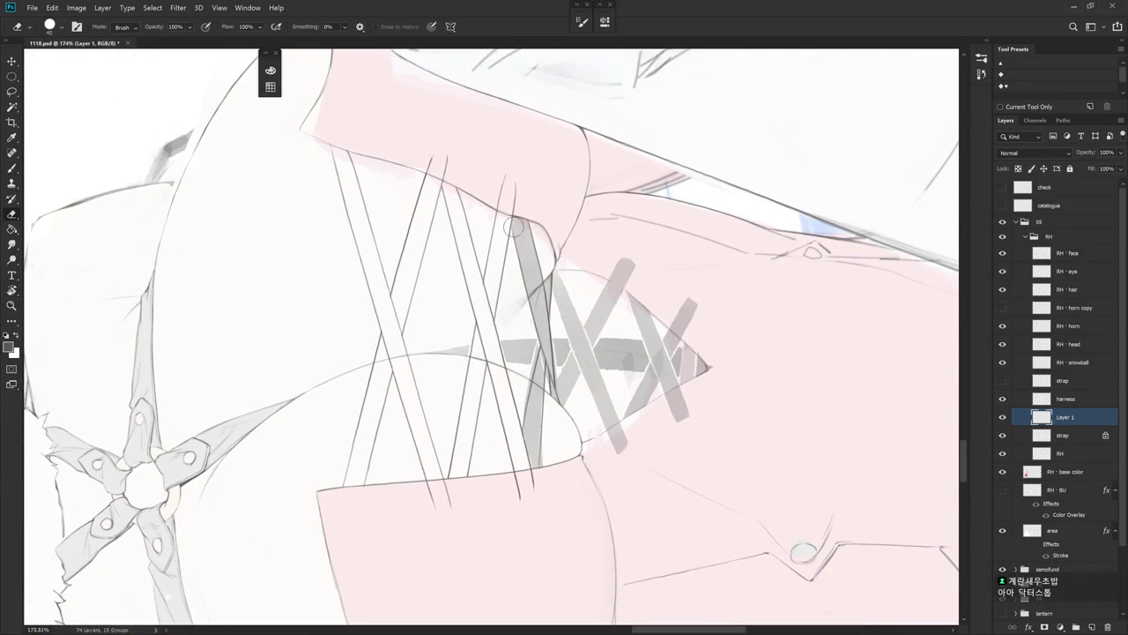
drag(539, 338, 546, 357)
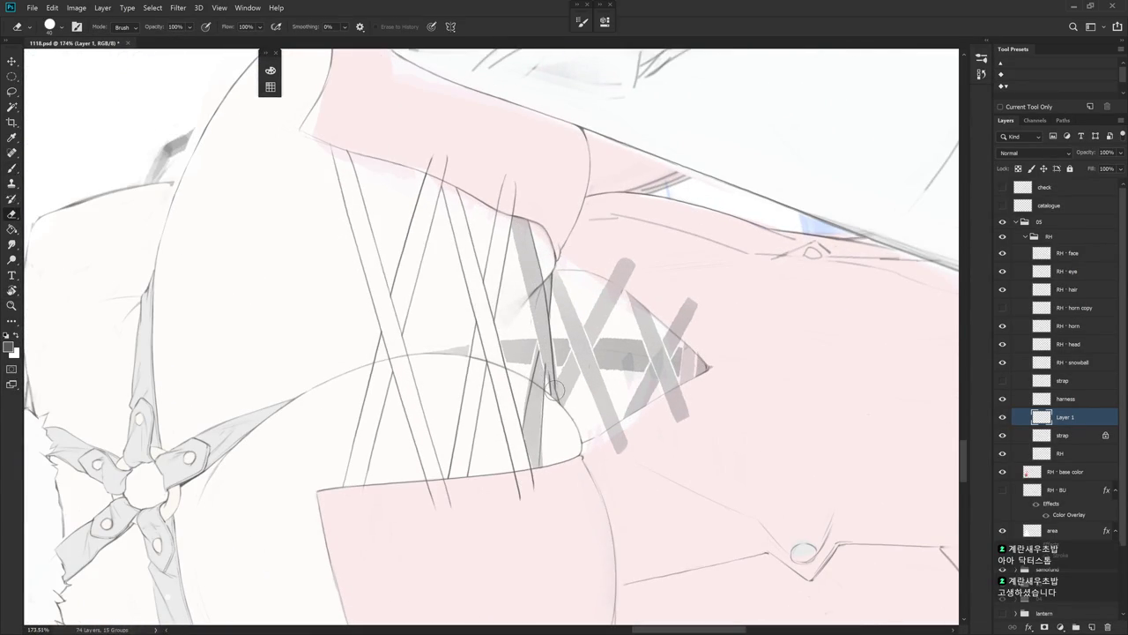
key(b)
drag(514, 223, 553, 391)
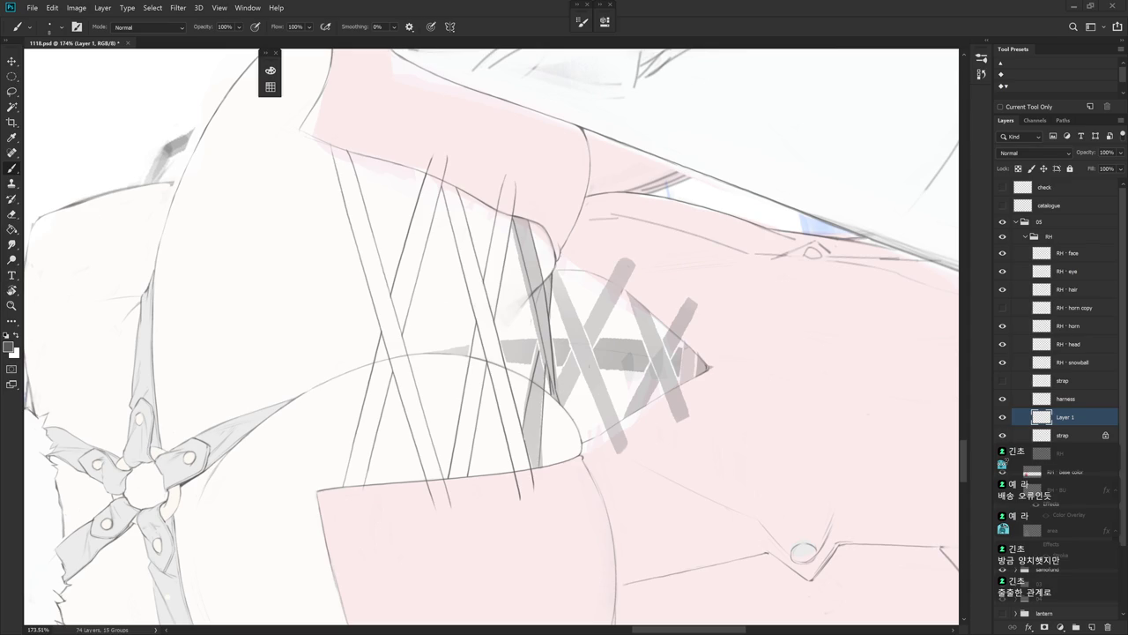
- Pan and rotate the view over the lacing, about 25° then back 12°
drag(745, 461, 699, 447)
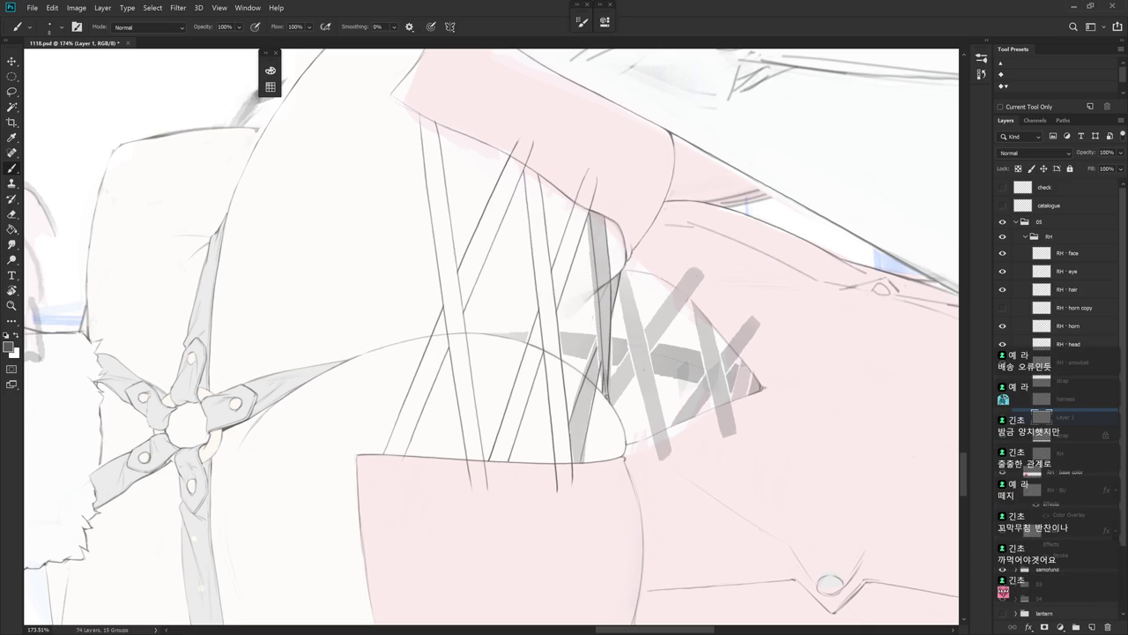
key(r)
mouse_move(698, 430)
mouse_down()
mouse_move(583, 514)
mouse_move(519, 605)
mouse_up()
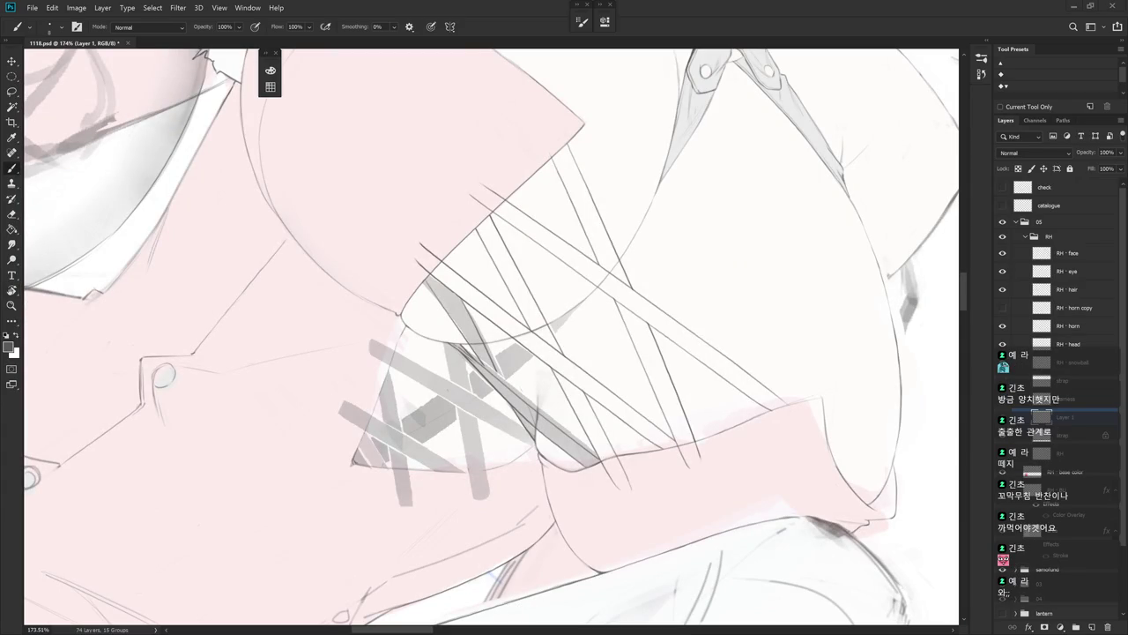
drag(573, 291, 529, 370)
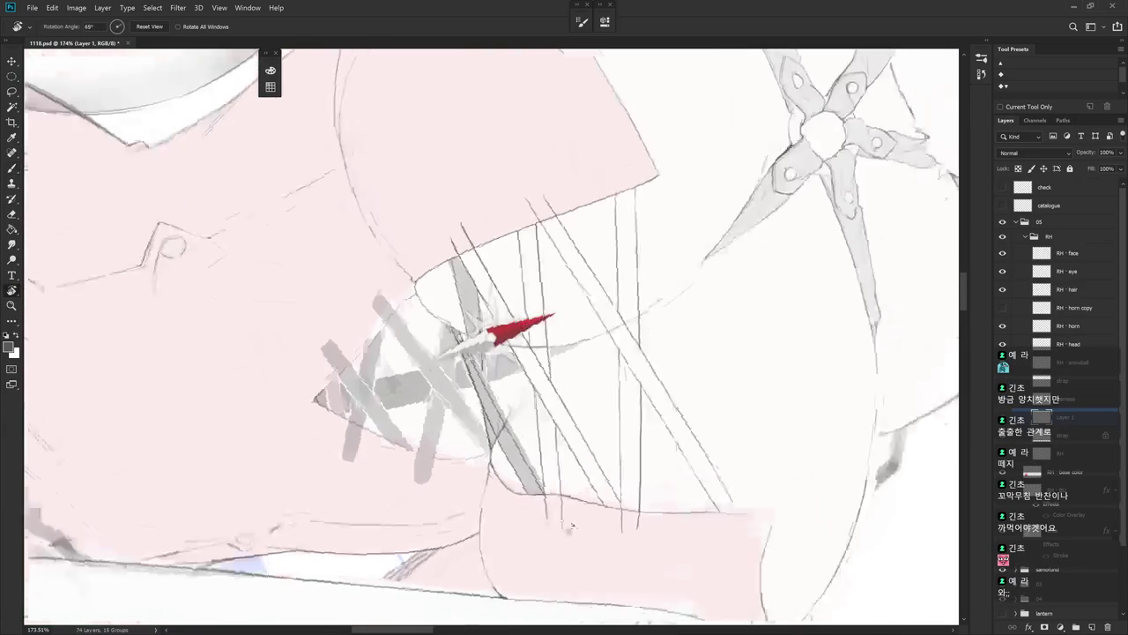
key(e)
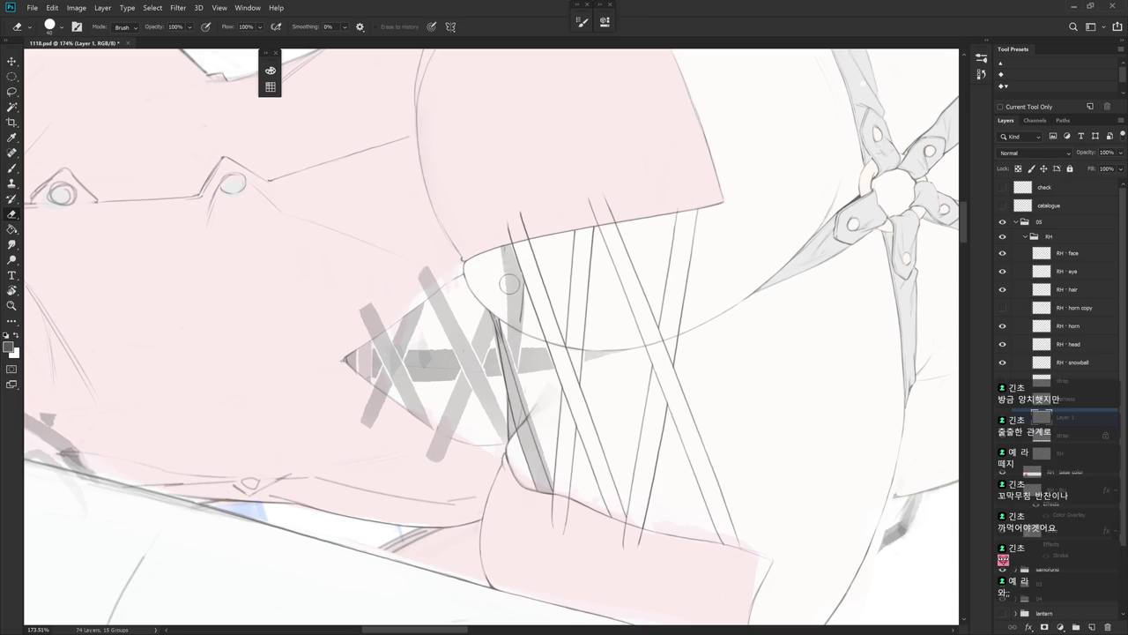
key(r)
mouse_move(527, 302)
mouse_down()
mouse_move(698, 274)
mouse_move(617, 352)
mouse_up()
key(b)
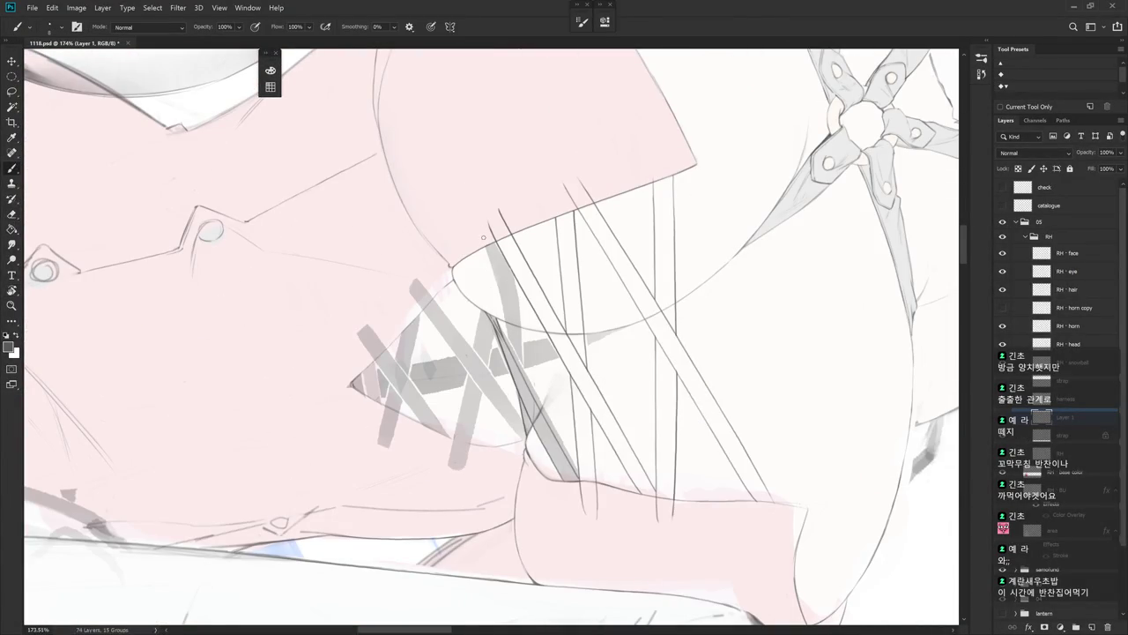
- Sketch a thin line down the strap edge, redrawing it several times
drag(487, 250, 501, 327)
key(ctrl+z)
drag(487, 249, 499, 326)
key(ctrl+z)
drag(482, 245, 497, 315)
drag(501, 257, 520, 359)
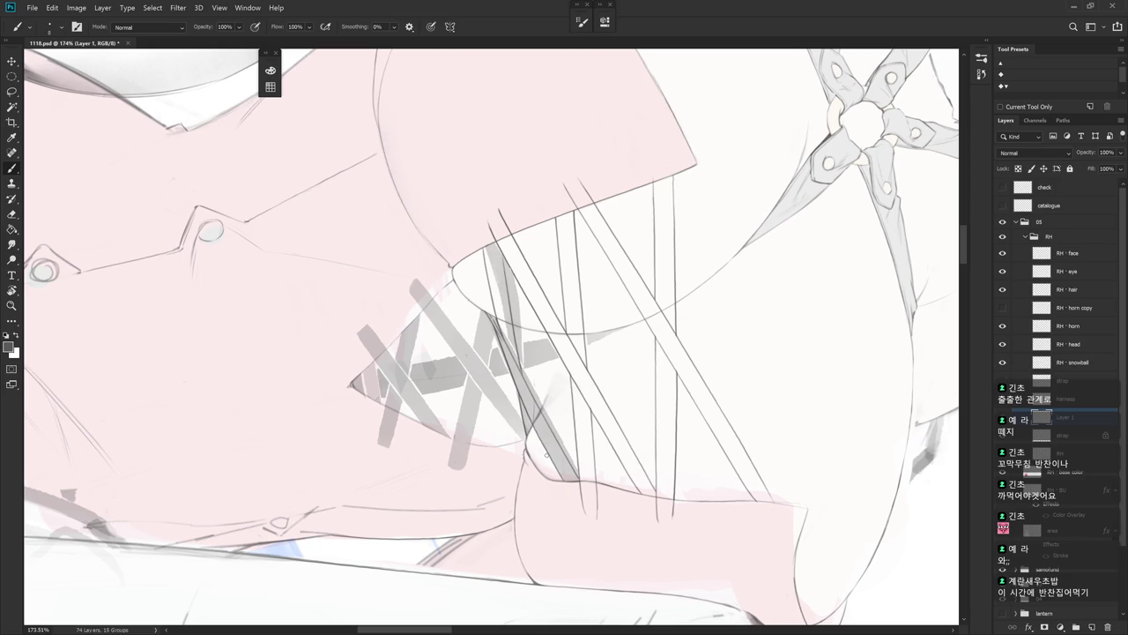
key(ctrl+z)
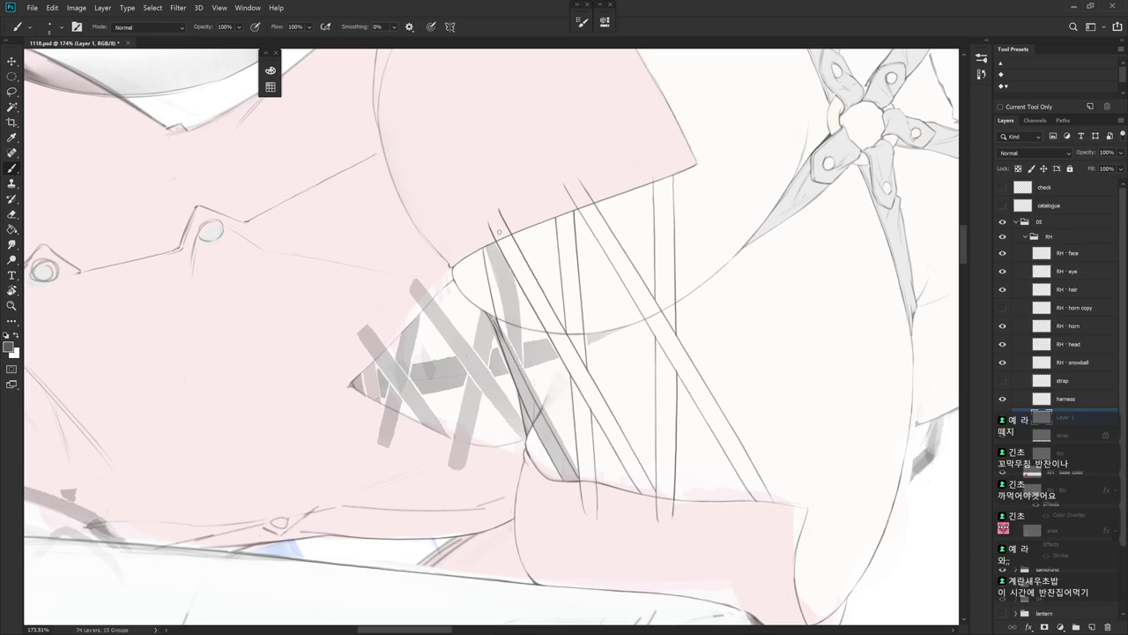
- Add a short dark stroke and a longer dark line along the strap edge
key(e)
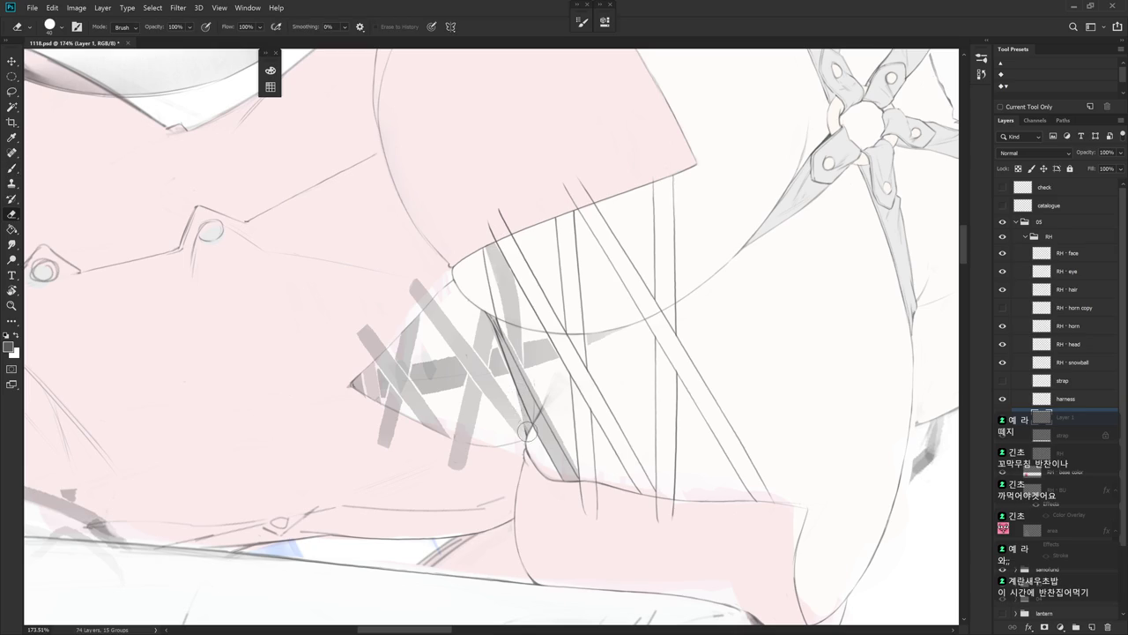
key(b)
drag(521, 399, 527, 428)
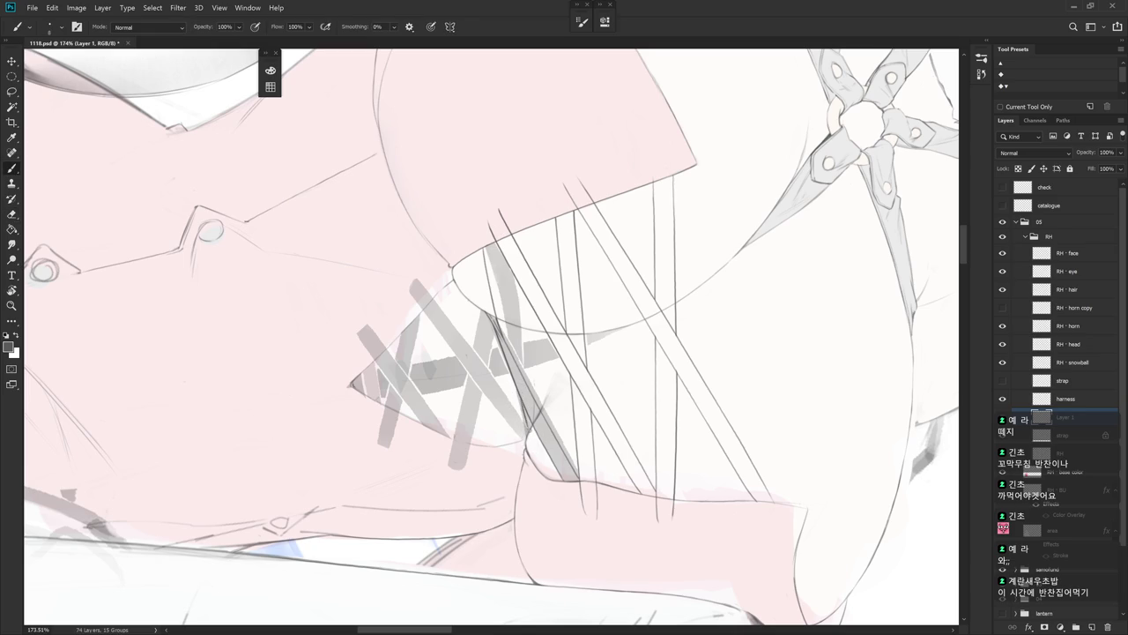
key(ctrl+z)
drag(527, 429, 522, 403)
drag(500, 250, 520, 363)
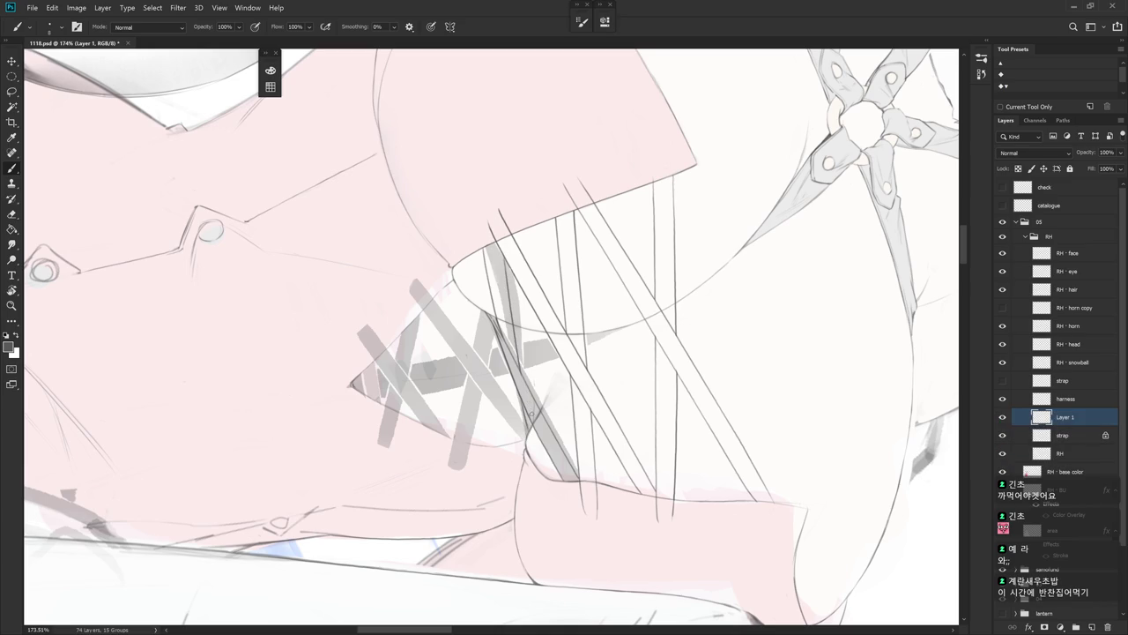
- Rotate the view about 30° and trace a thin dark line down the strap edge
key(Escape)
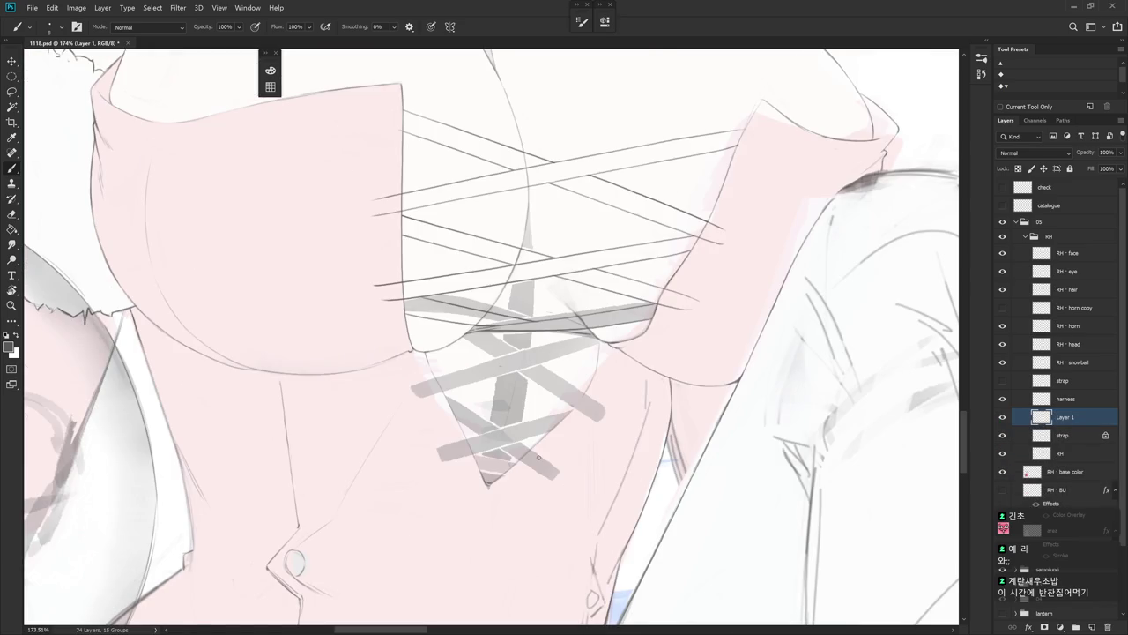
key(r)
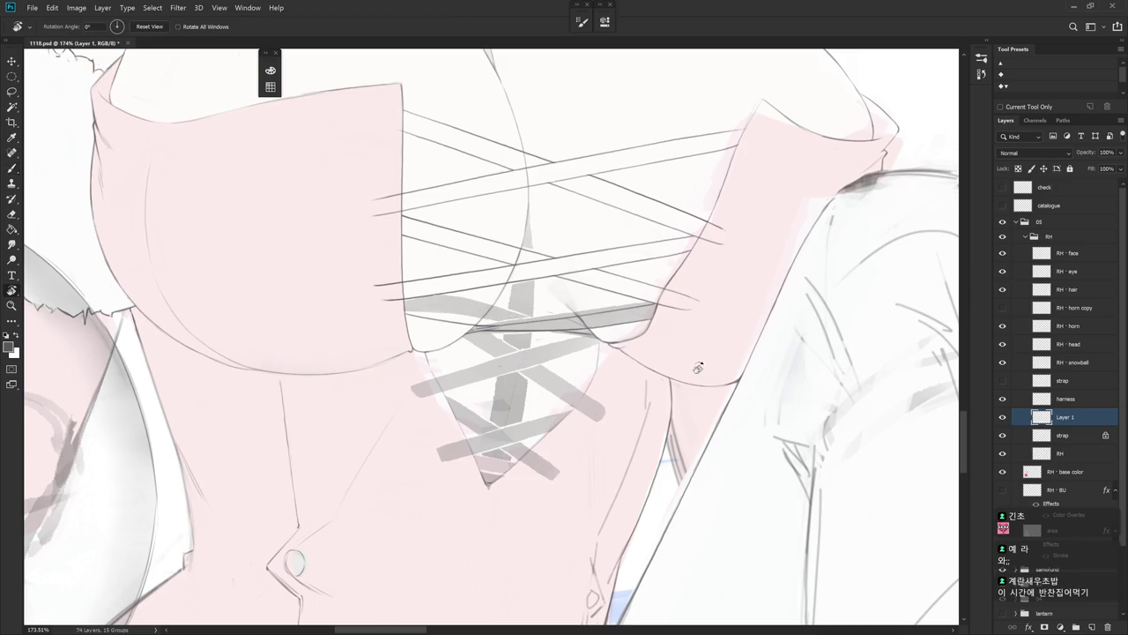
drag(537, 456, 498, 257)
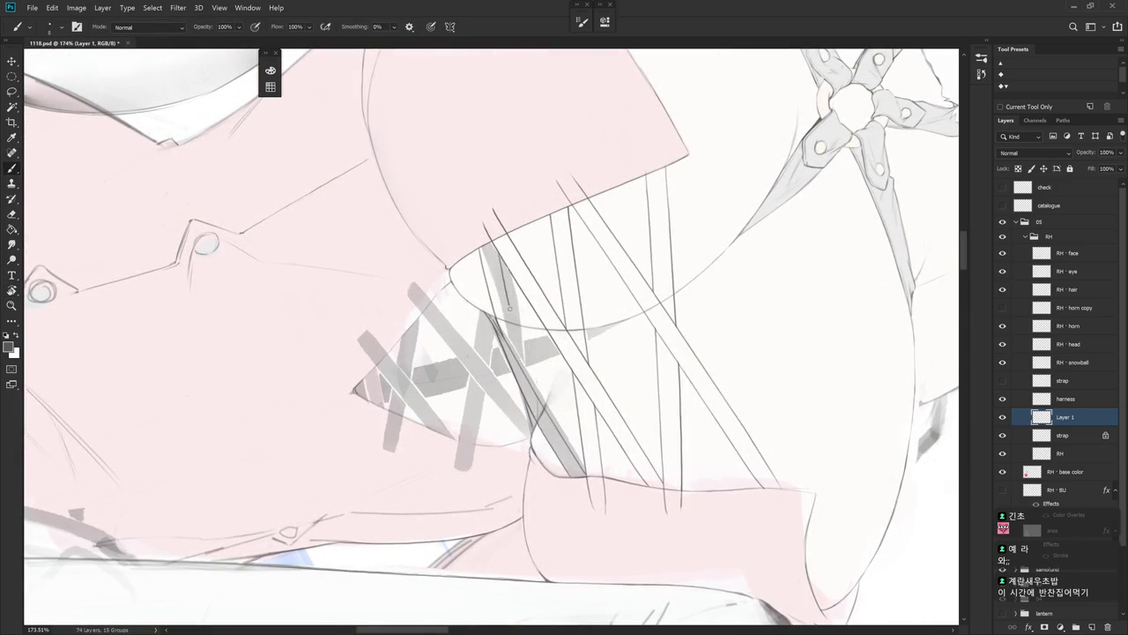
drag(499, 251, 524, 381)
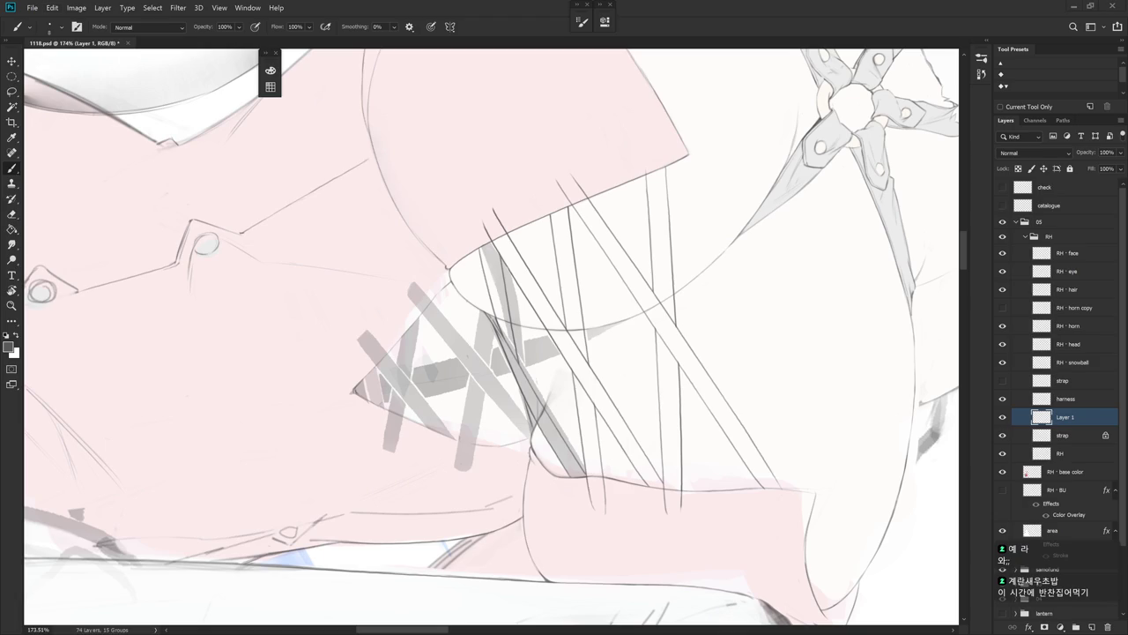
- Shrink the eraser, make the strap layer active, and rotate the straps vertical
key(e)
key(bracketleft)
key(bracketleft)
key(bracketleft)
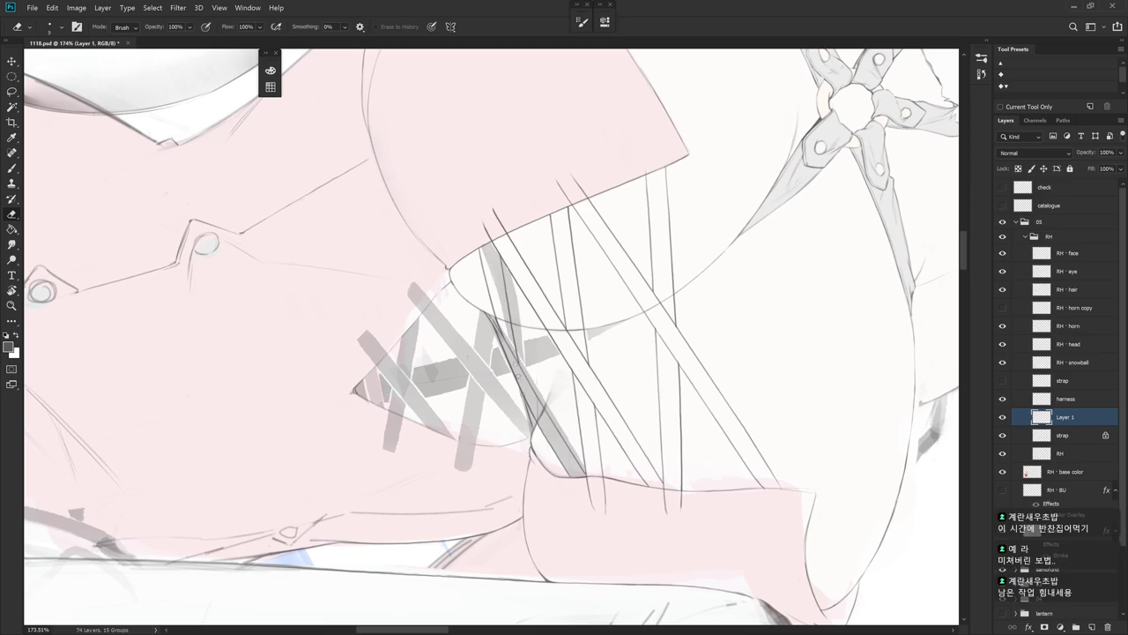
click(1075, 435)
key(l)
mouse_move(548, 361)
mouse_down()
mouse_move(584, 378)
mouse_move(499, 285)
mouse_up()
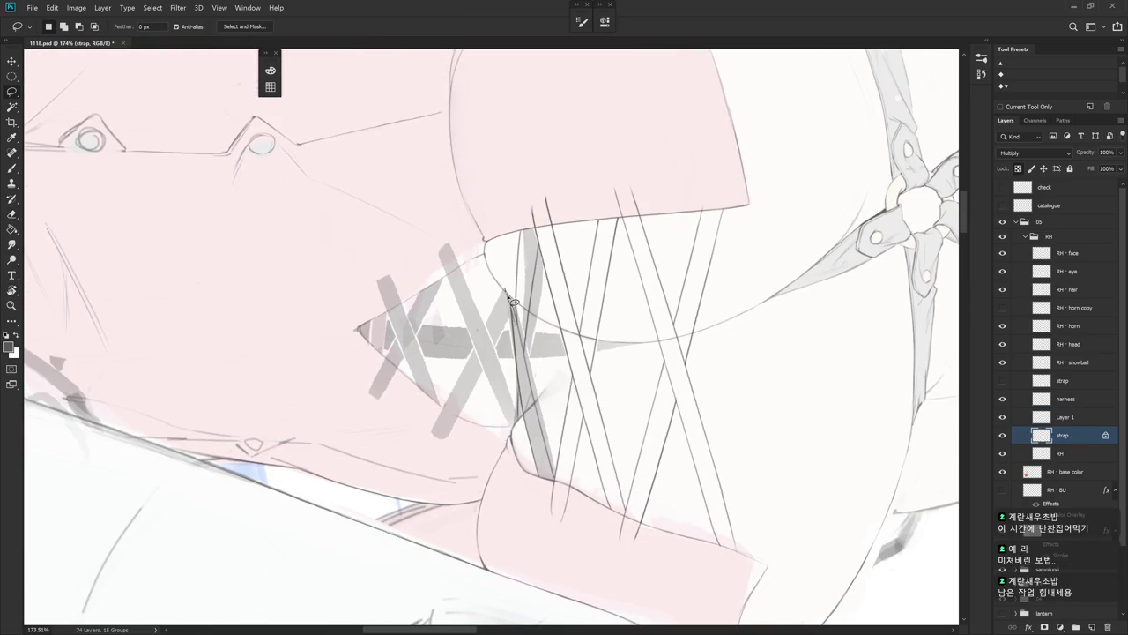
mouse_move(511, 328)
mouse_down()
mouse_move(518, 409)
mouse_move(508, 213)
mouse_up()
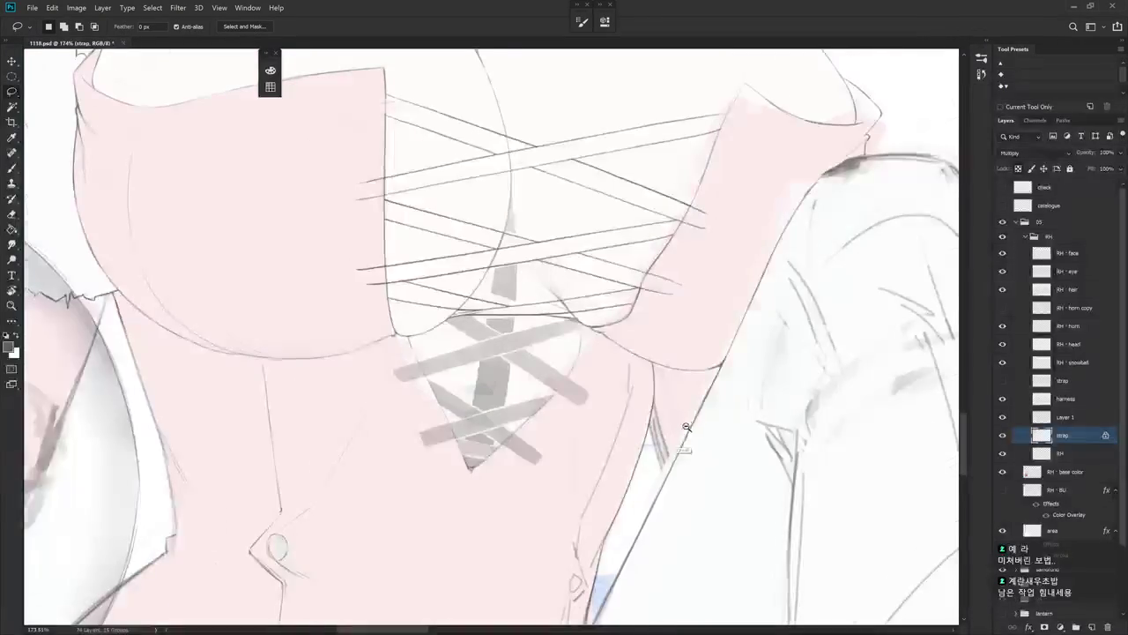
scroll(688, 424, down, 5)
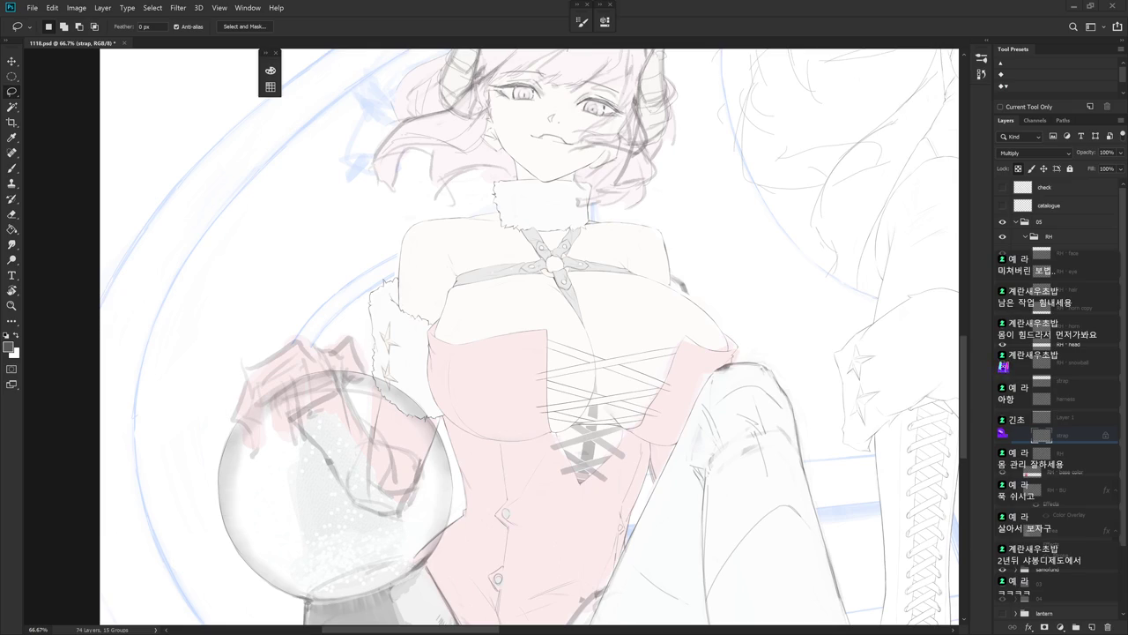
key(r)
drag(836, 492, 793, 441)
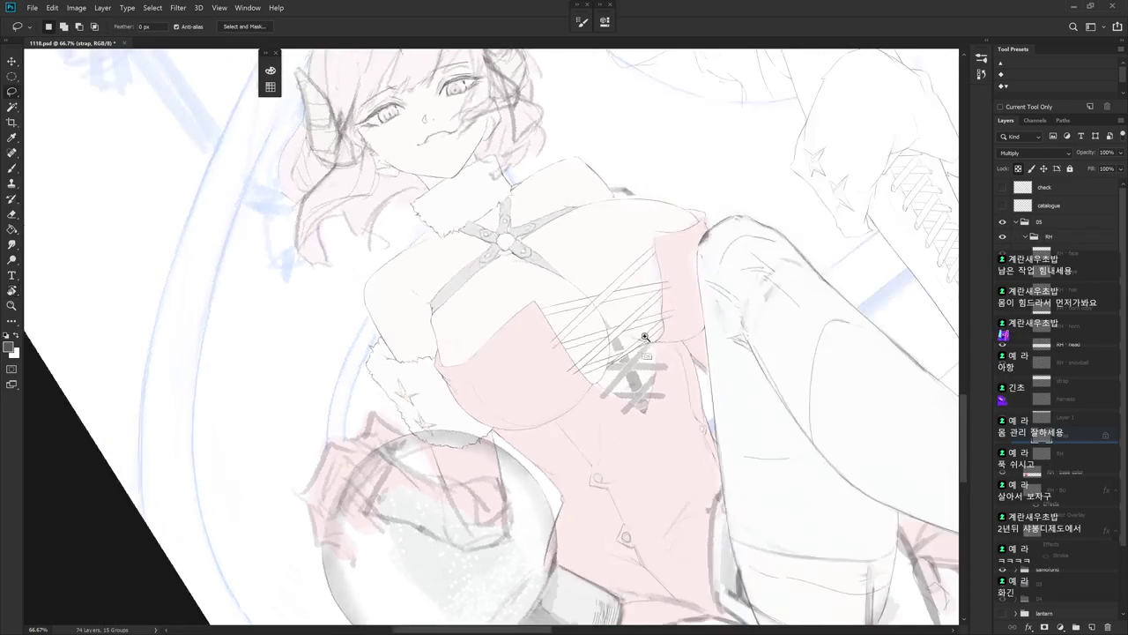
- Paint a thin grey vertical stroke down the lacing on Layer 1, redoing it until the length fits
scroll(793, 440, up, 3)
key(b)
scroll(631, 244, up, 2)
key(e)
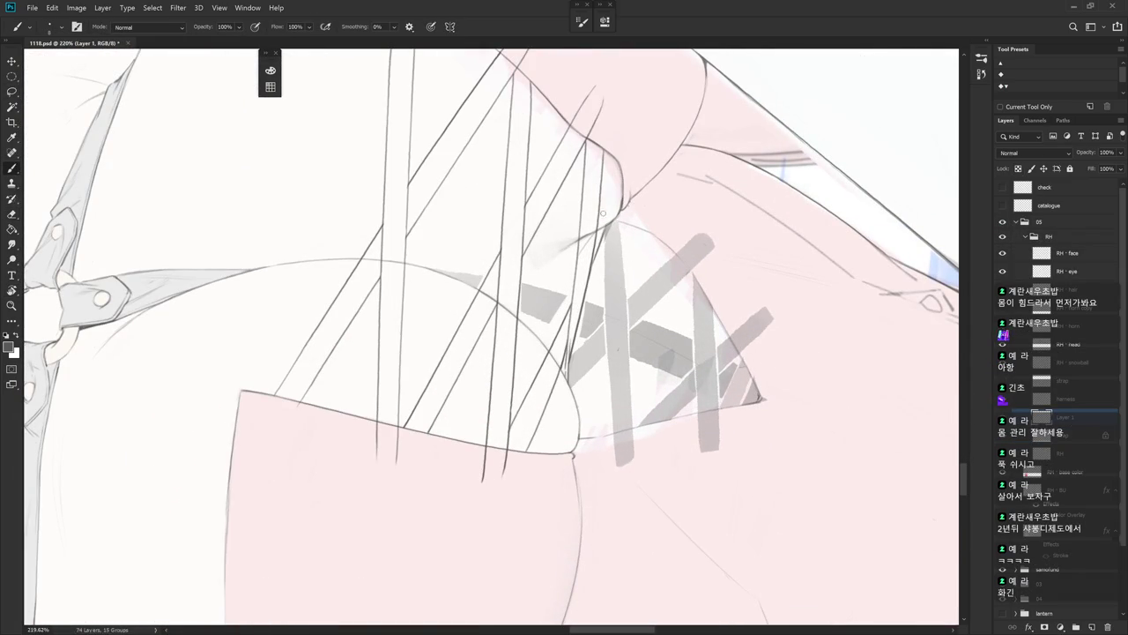
drag(603, 233, 608, 348)
key(ctrl+z)
drag(605, 234, 613, 439)
key(ctrl+z)
drag(602, 233, 617, 479)
key(ctrl+z)
drag(620, 221, 634, 476)
- Extend a grey stroke down the diagonal band of the lower lacing
mouse_move(636, 539)
mouse_down()
mouse_move(694, 436)
mouse_move(549, 245)
mouse_move(608, 483)
mouse_up()
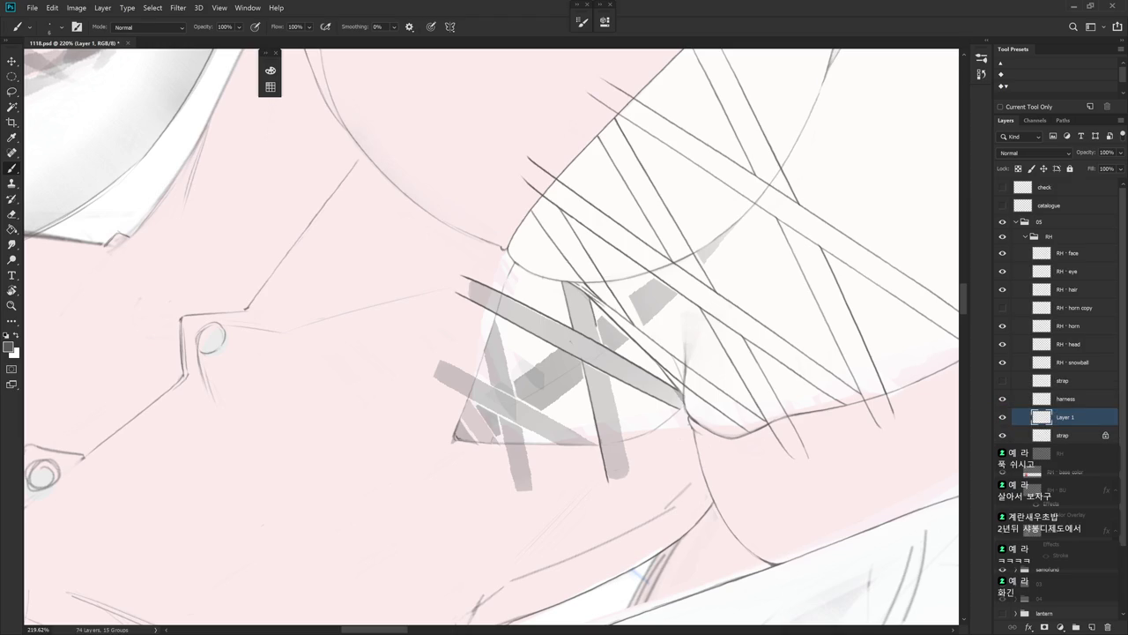
drag(609, 384, 628, 478)
key(ctrl+z)
drag(605, 364, 632, 488)
key(e)
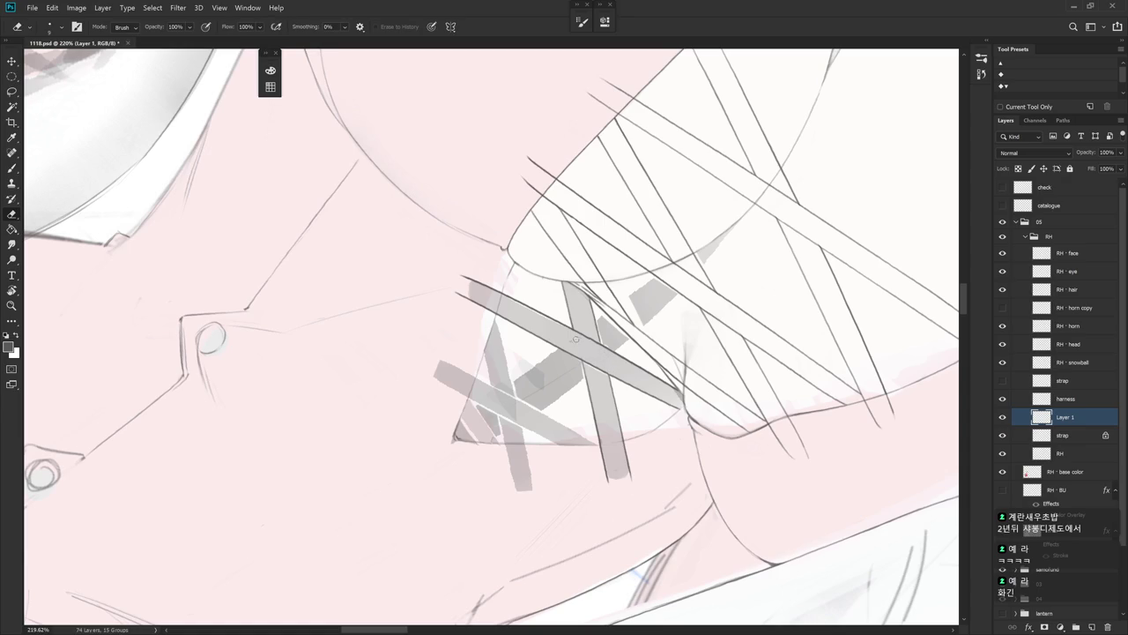
scroll(606, 346, down, 3)
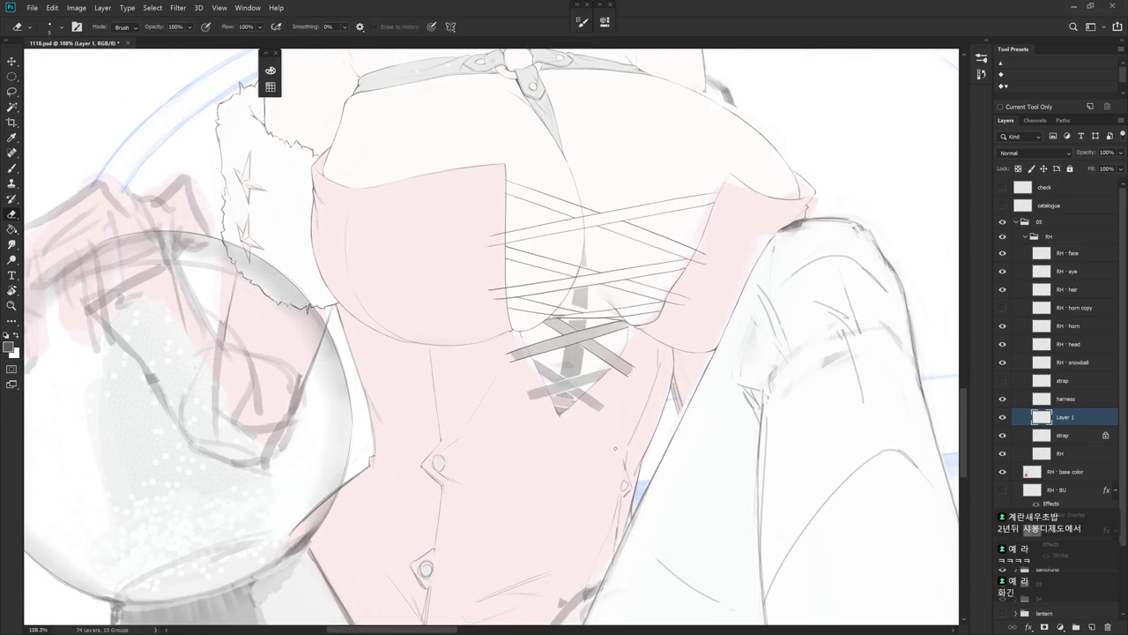
- Rotate the view and repaint the grey vertical strap strokes beneath the crossed straps
drag(615, 447, 681, 300)
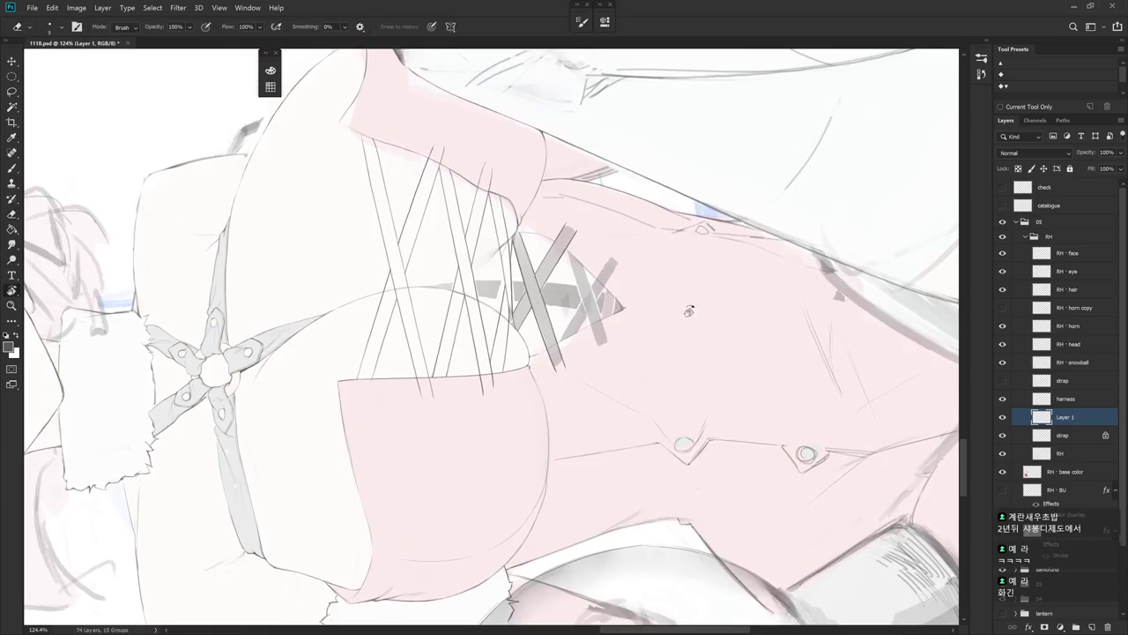
scroll(681, 300, up, 1)
key(b)
scroll(629, 340, up, 1)
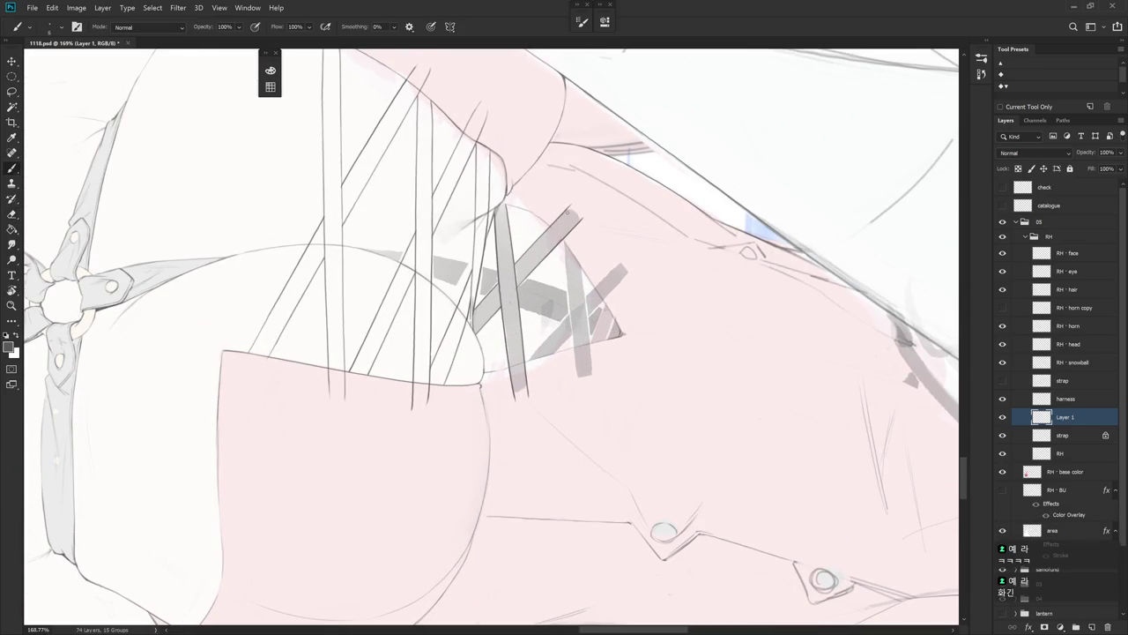
drag(565, 241, 575, 383)
drag(581, 264, 589, 375)
key(ctrl+z)
drag(580, 253, 590, 352)
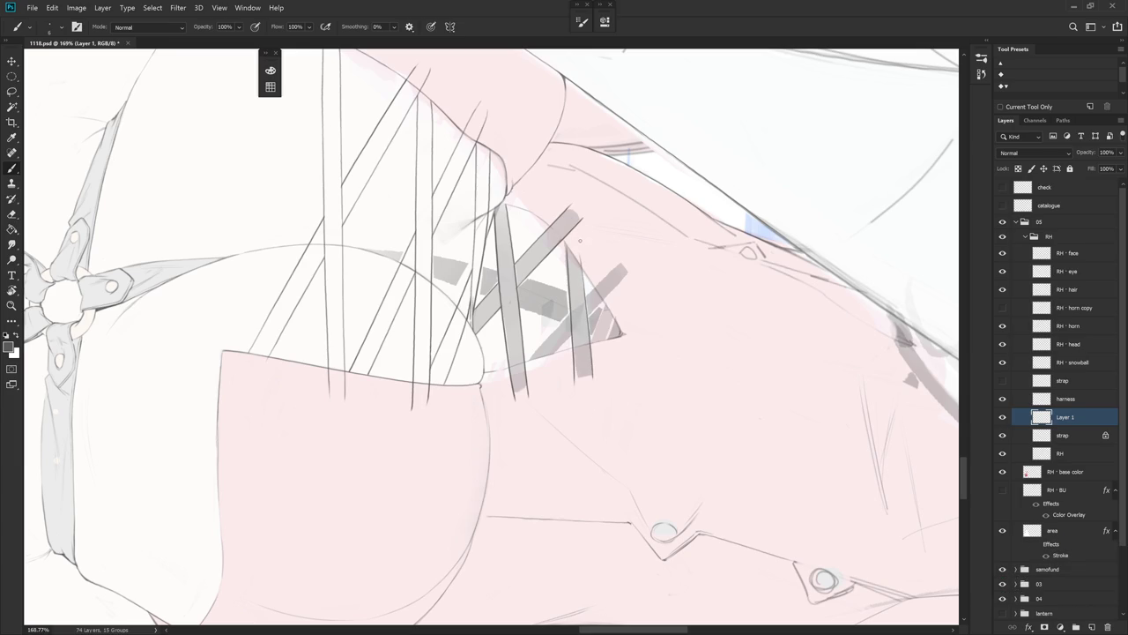
key(ctrl+z)
mouse_move(583, 255)
mouse_down()
mouse_move(591, 377)
mouse_move(693, 376)
mouse_move(549, 311)
mouse_move(539, 323)
mouse_up()
key(r)
key(b)
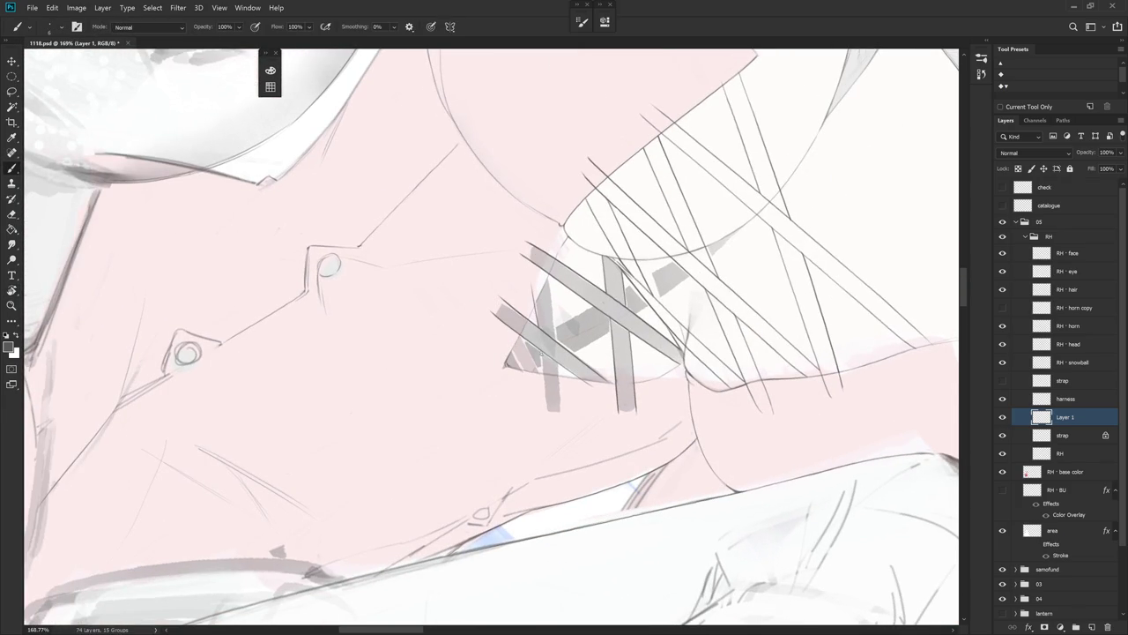
- Add thin dark edge lines running down the grey strap
drag(548, 379, 551, 404)
key(ctrl+z)
key(ctrl+z)
drag(528, 280, 552, 398)
drag(548, 276, 568, 423)
key(e)
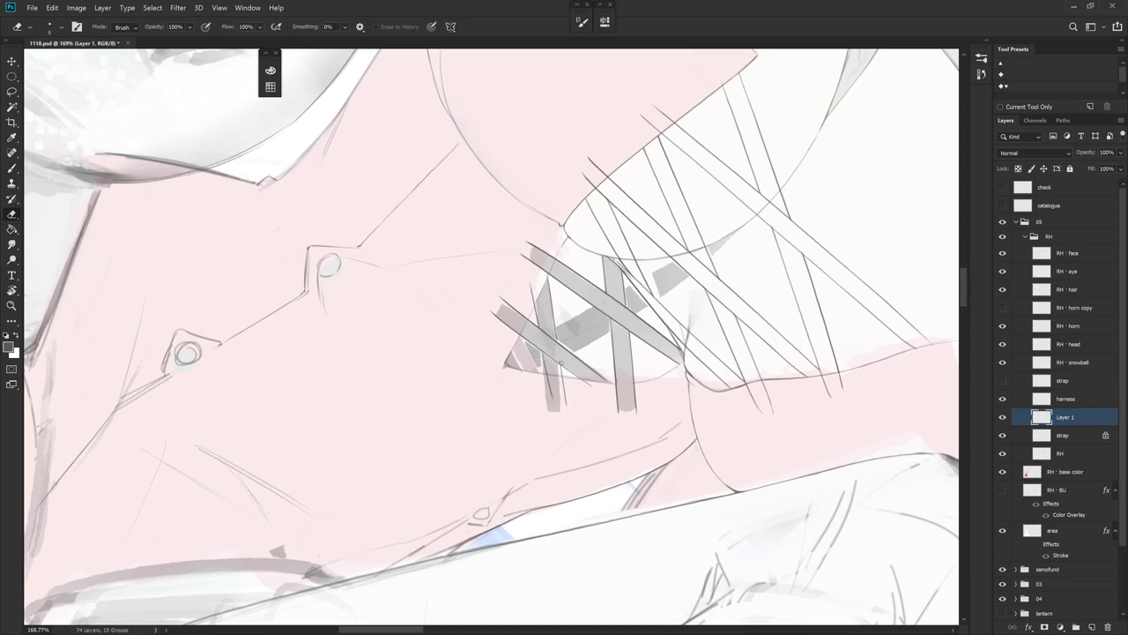
drag(557, 356, 556, 330)
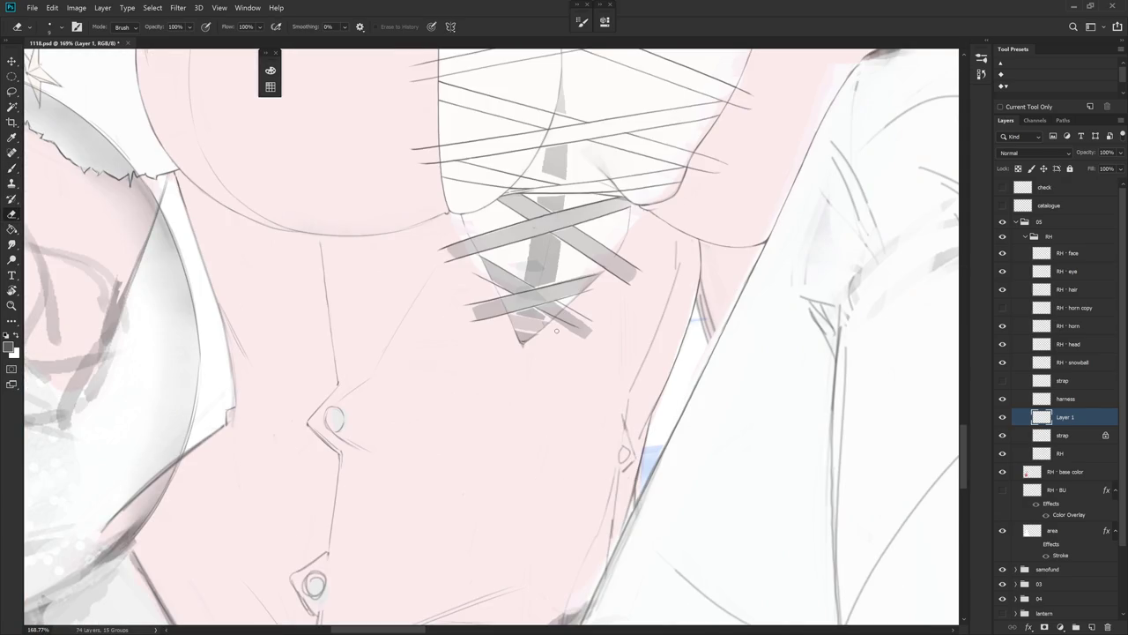
drag(596, 383, 568, 307)
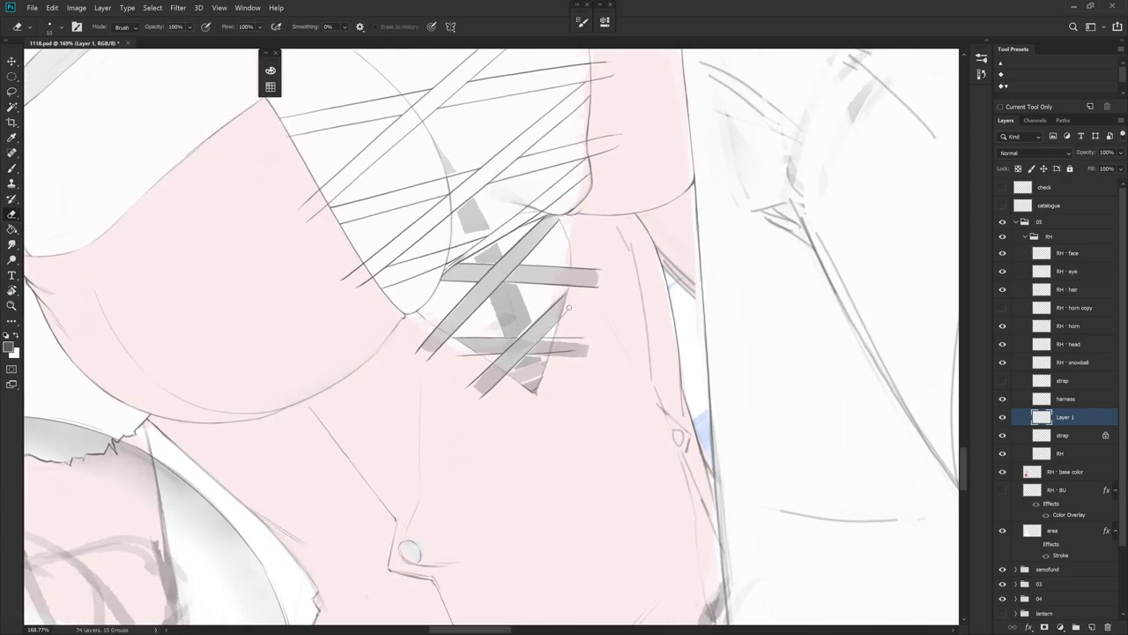
mouse_move(568, 350)
mouse_down()
mouse_move(604, 456)
mouse_move(614, 251)
mouse_up()
key(b)
mouse_move(574, 286)
mouse_down()
mouse_move(575, 309)
mouse_move(576, 286)
mouse_up()
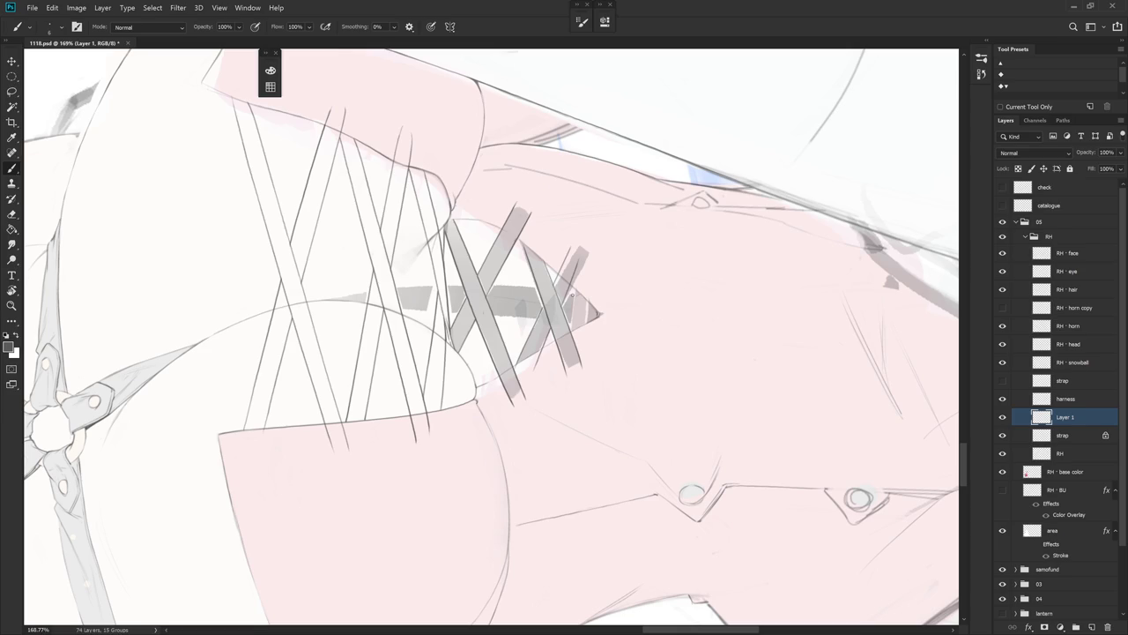
- Darken and shade the strap's triangular tip with short dark strokes
key(r)
mouse_move(573, 294)
mouse_down()
mouse_move(645, 520)
mouse_move(709, 491)
mouse_move(511, 321)
mouse_up()
key(r)
key(e)
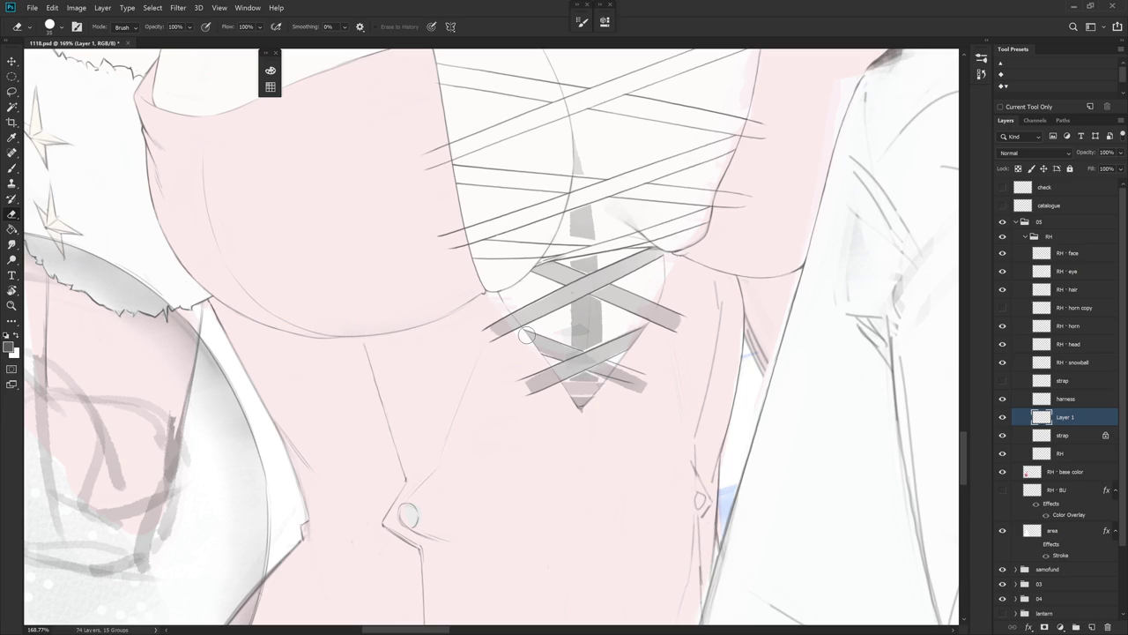
key(b)
mouse_move(526, 335)
mouse_down()
mouse_move(614, 323)
mouse_move(529, 155)
mouse_up()
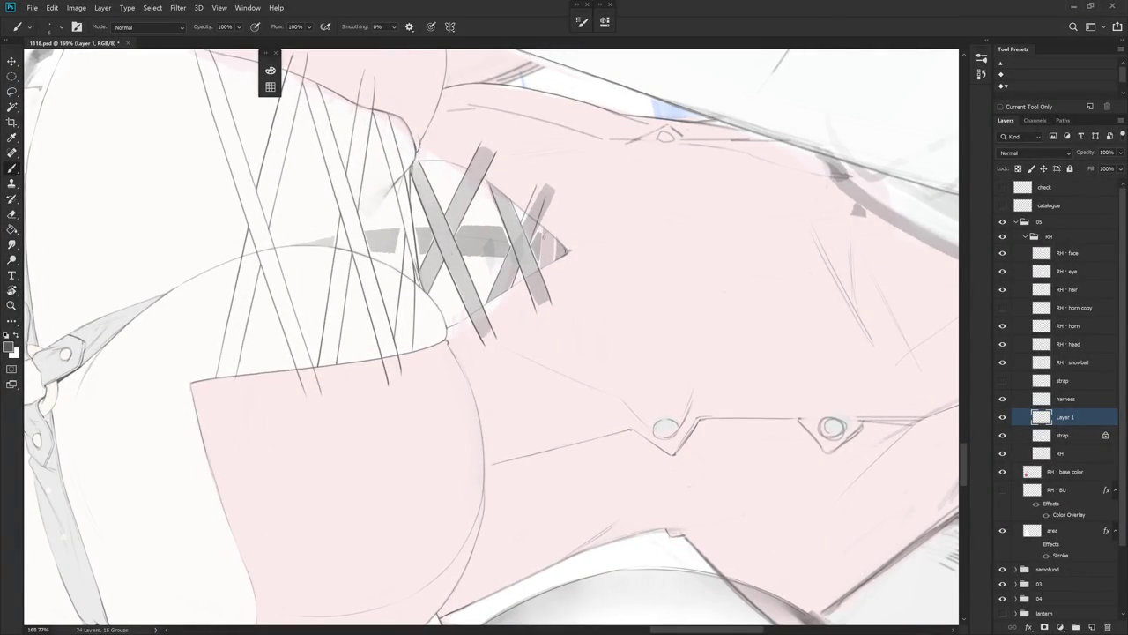
key(r)
drag(564, 414, 656, 341)
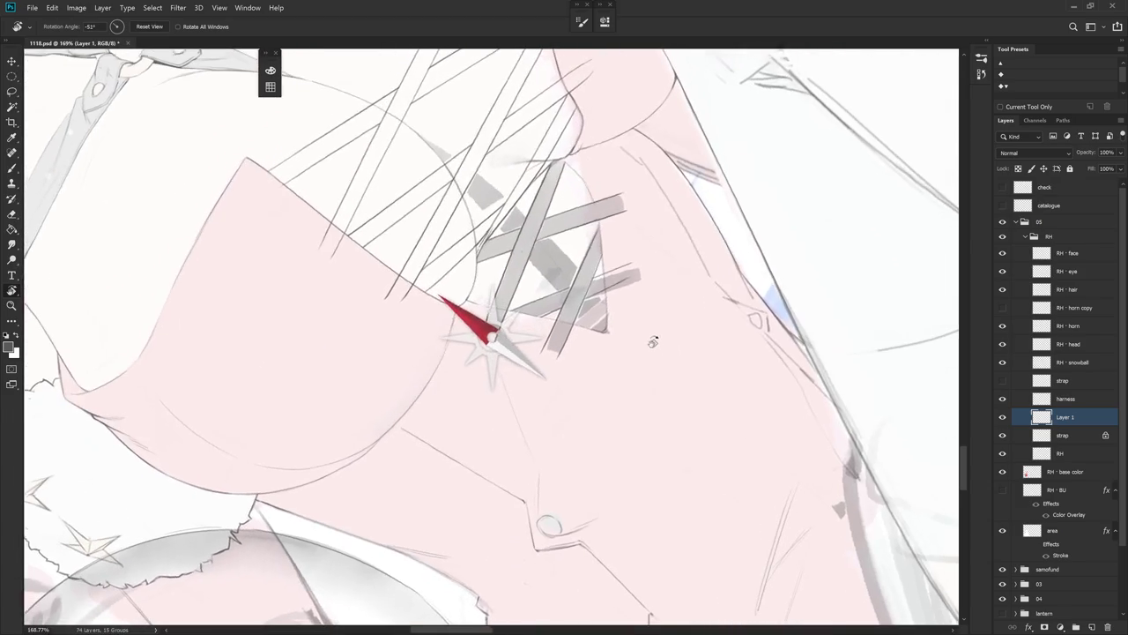
key(b)
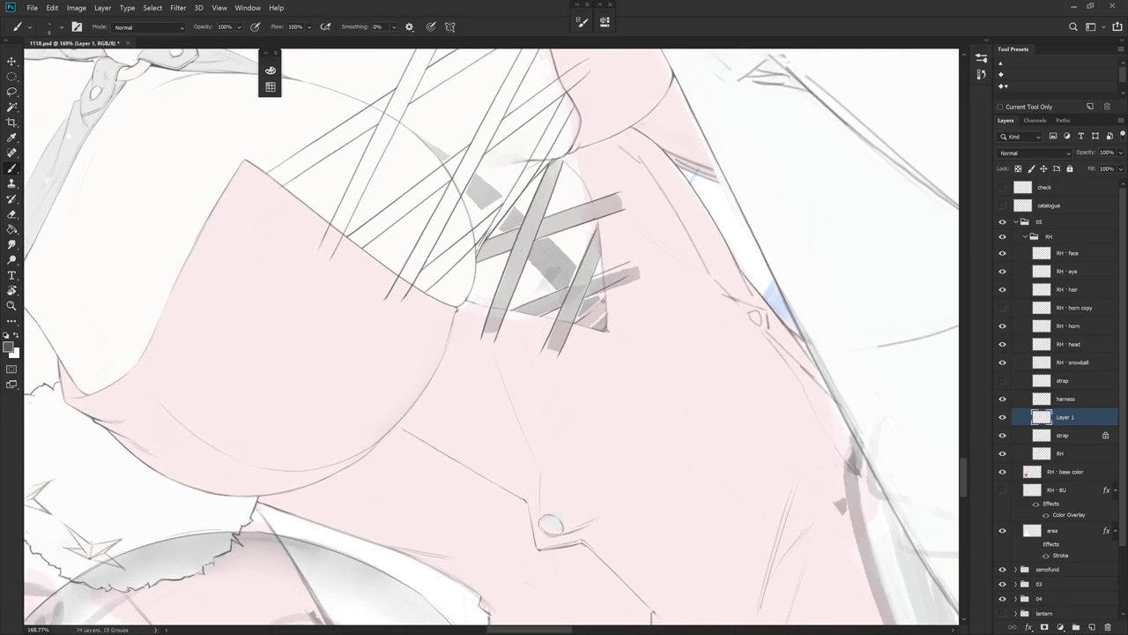
drag(573, 324, 589, 315)
drag(605, 297, 599, 306)
drag(598, 319, 583, 322)
drag(606, 390, 595, 461)
- Clear the grey fill from the strap layer, removing the wide crossed bands
key(alt+bracketleft)
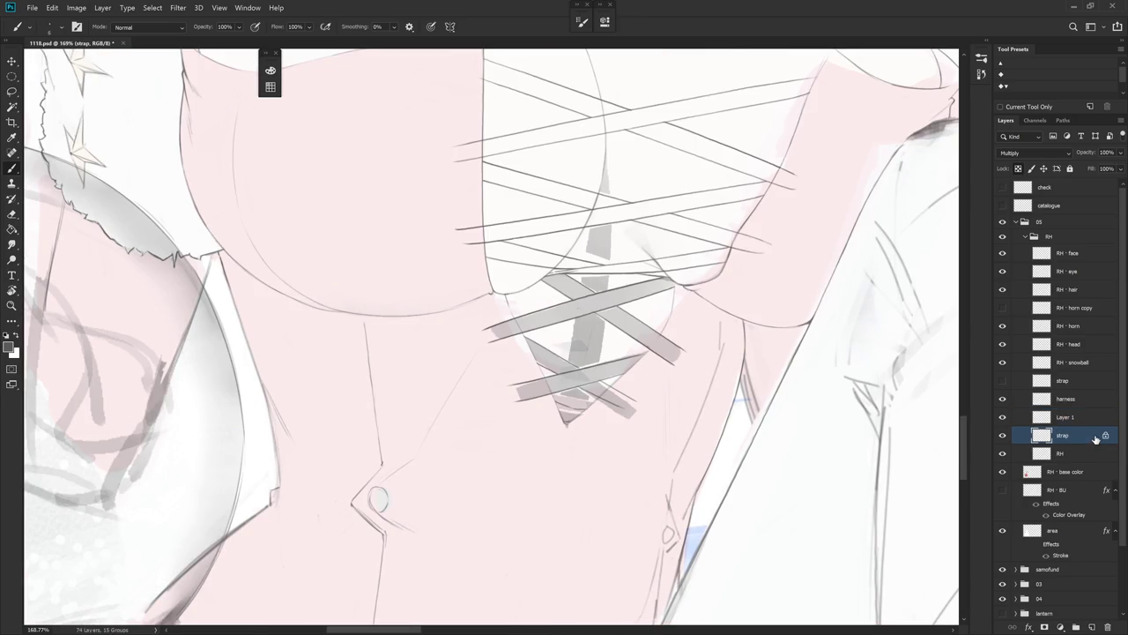
key(ctrl+BackSpace)
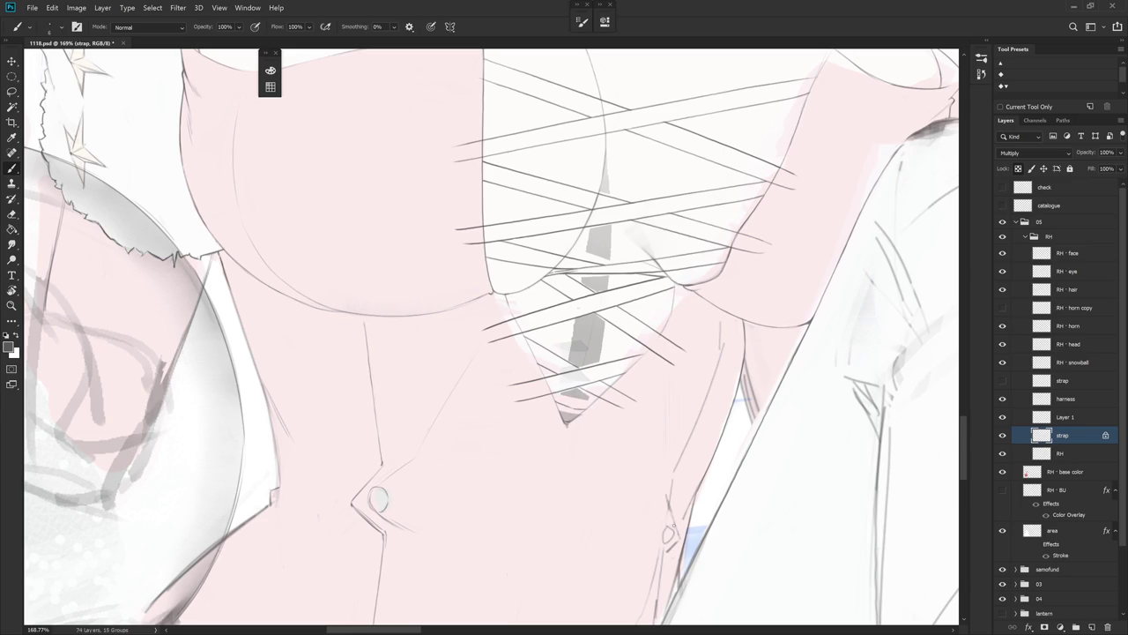
click(1066, 417)
key(e)
drag(564, 335, 596, 337)
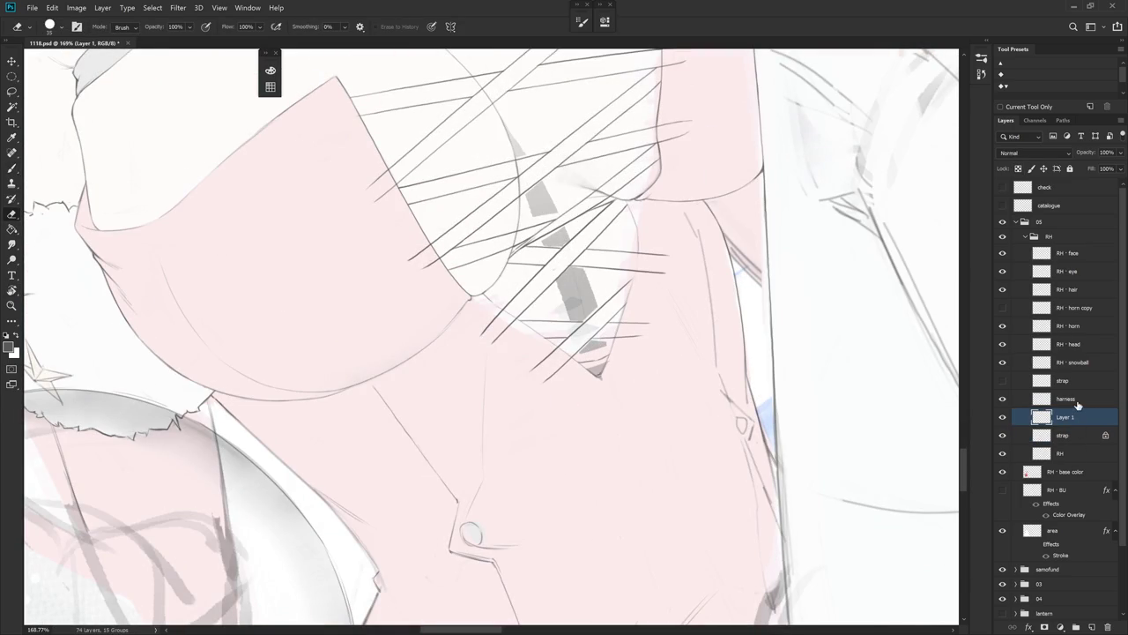
- Make small erase and brush touch-ups on the harness layer
click(1066, 399)
key(b)
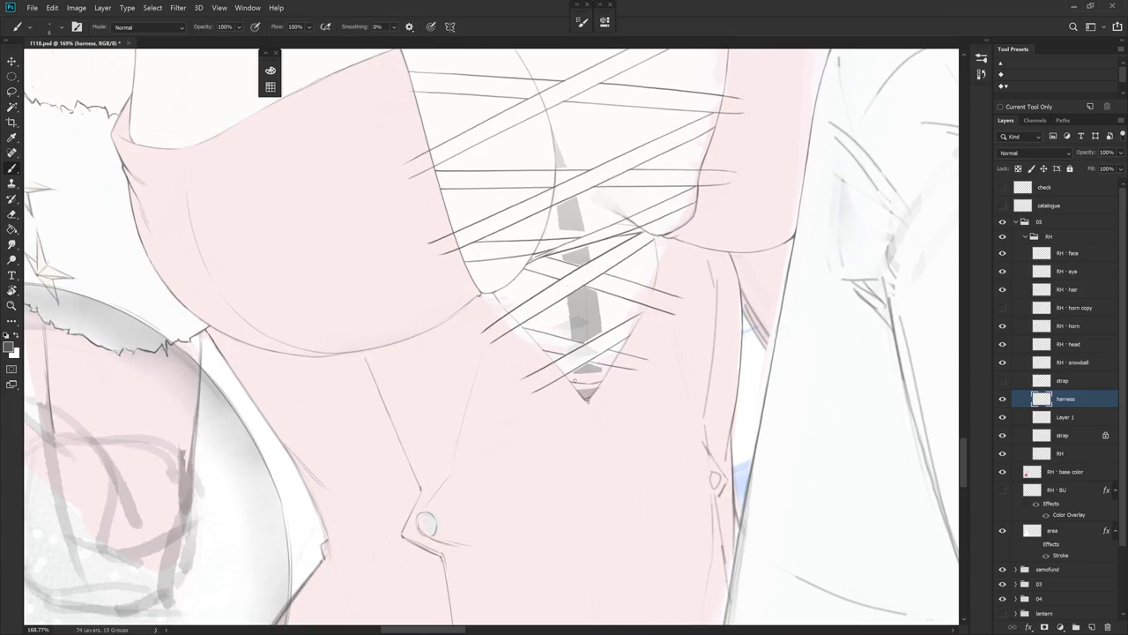
key(e)
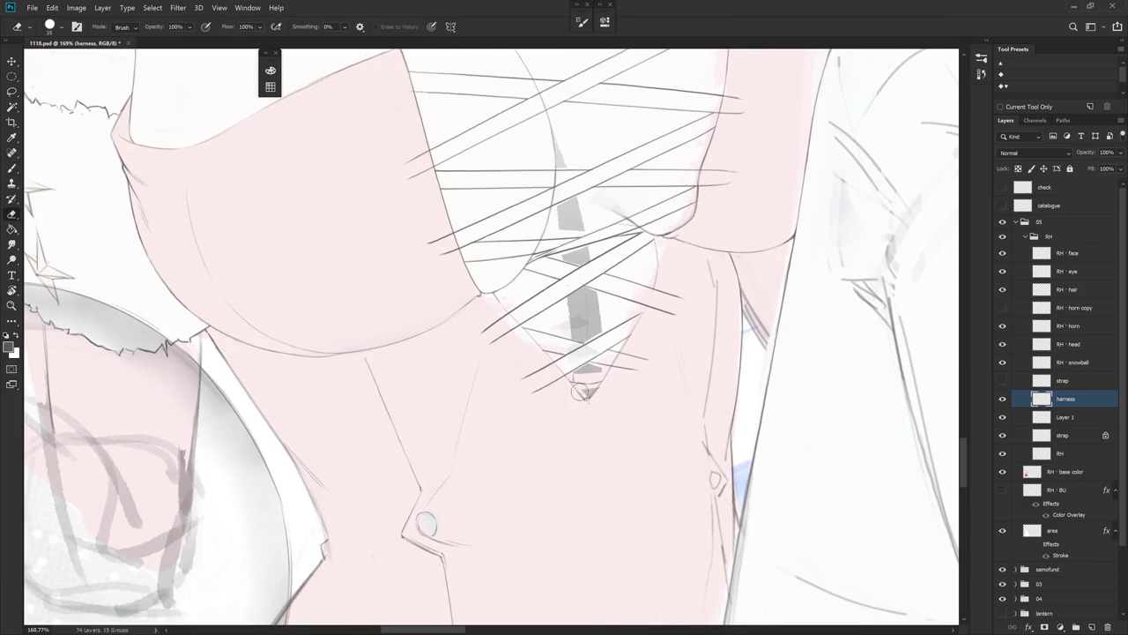
key(b)
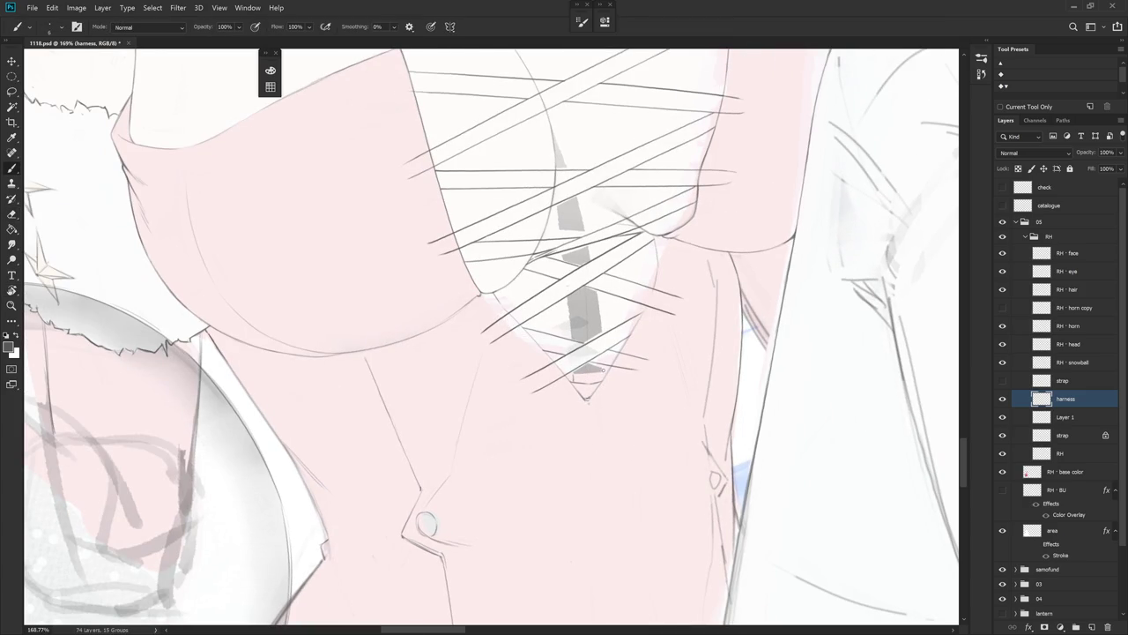
scroll(626, 411, down, 3)
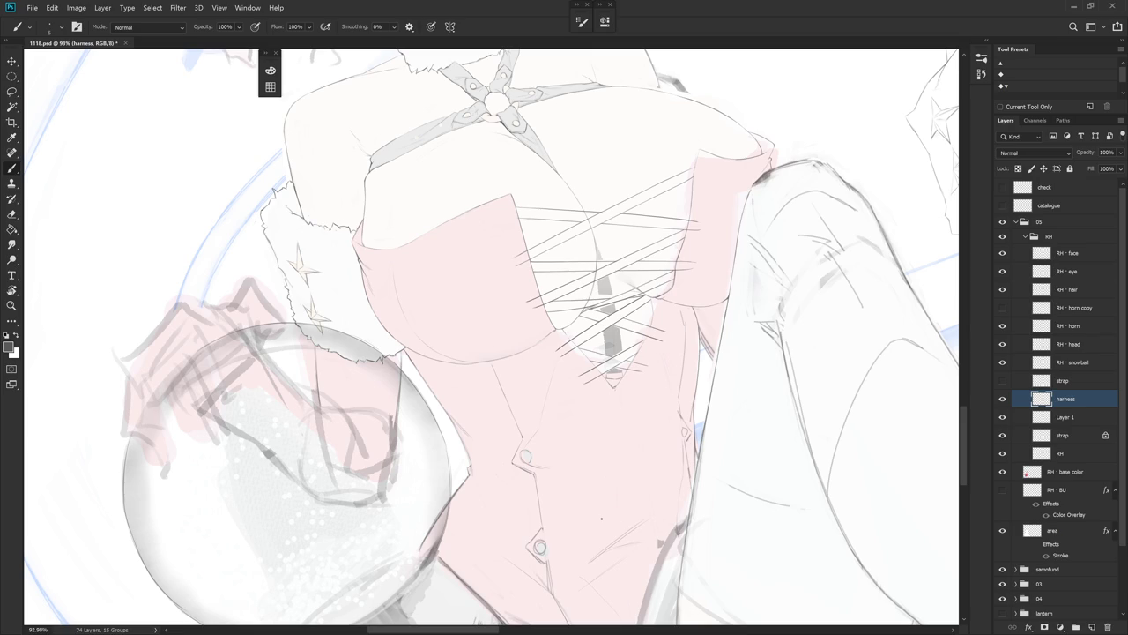
- Show the upper strap layer's curved grey straps and hide Layer 1 to compare
click(1071, 435)
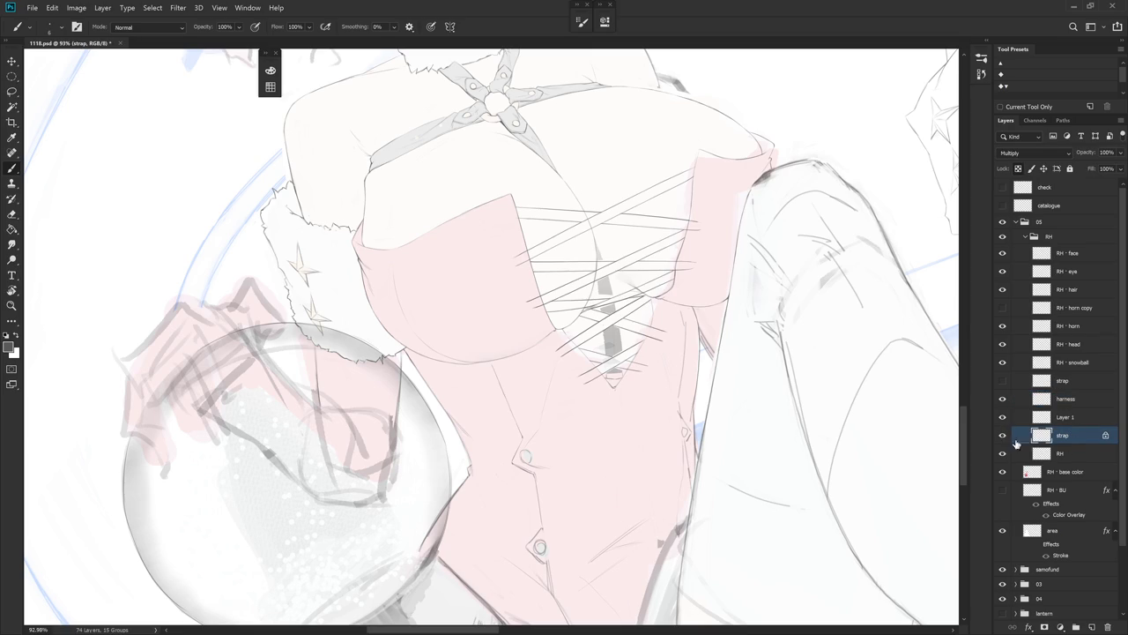
key(ctrl)
key(Escape)
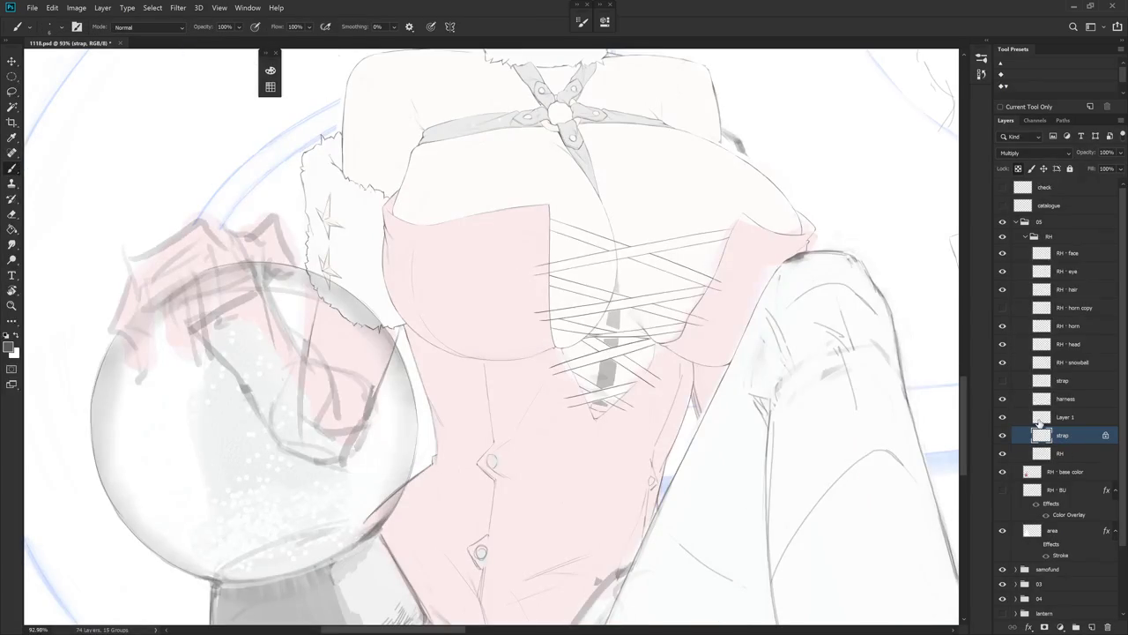
click(1002, 380)
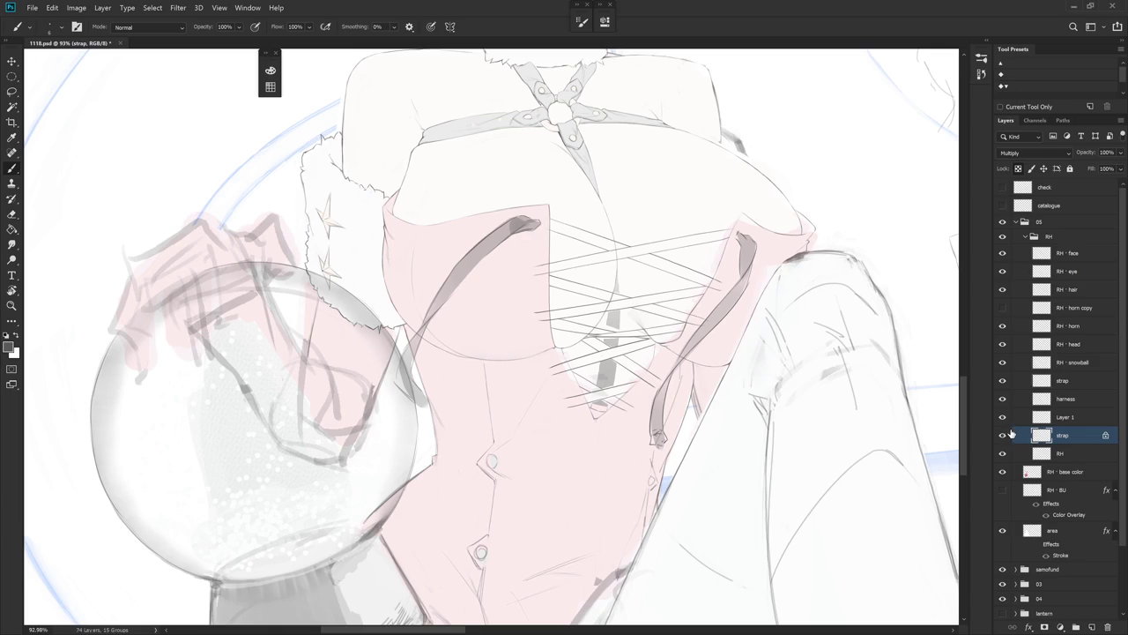
click(1002, 411)
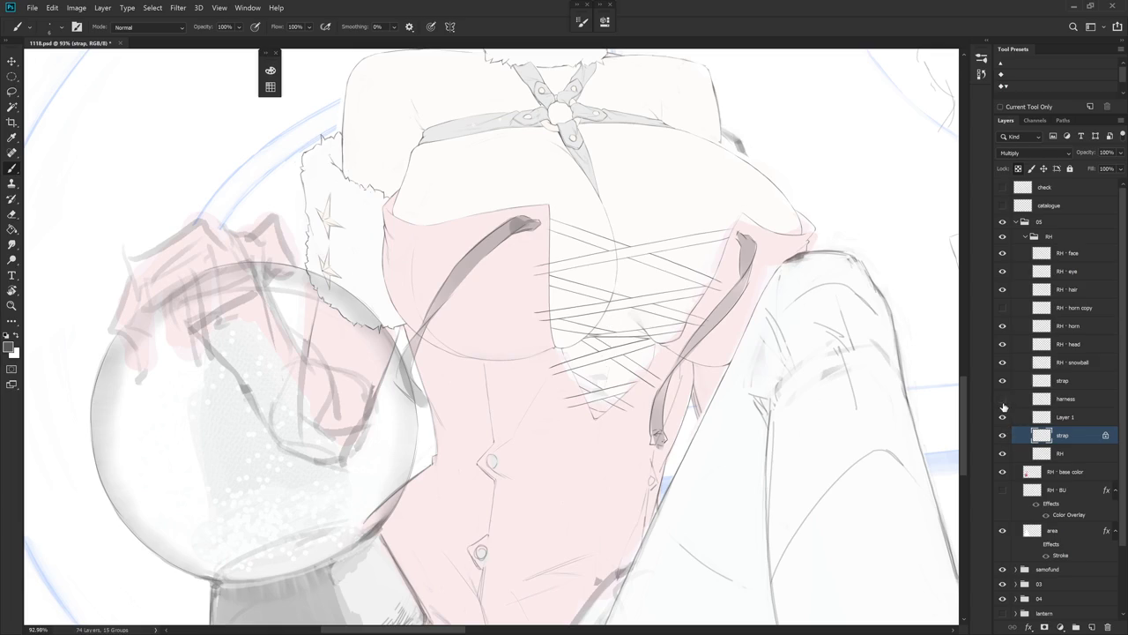
scroll(665, 521, down, 3)
drag(665, 521, 654, 525)
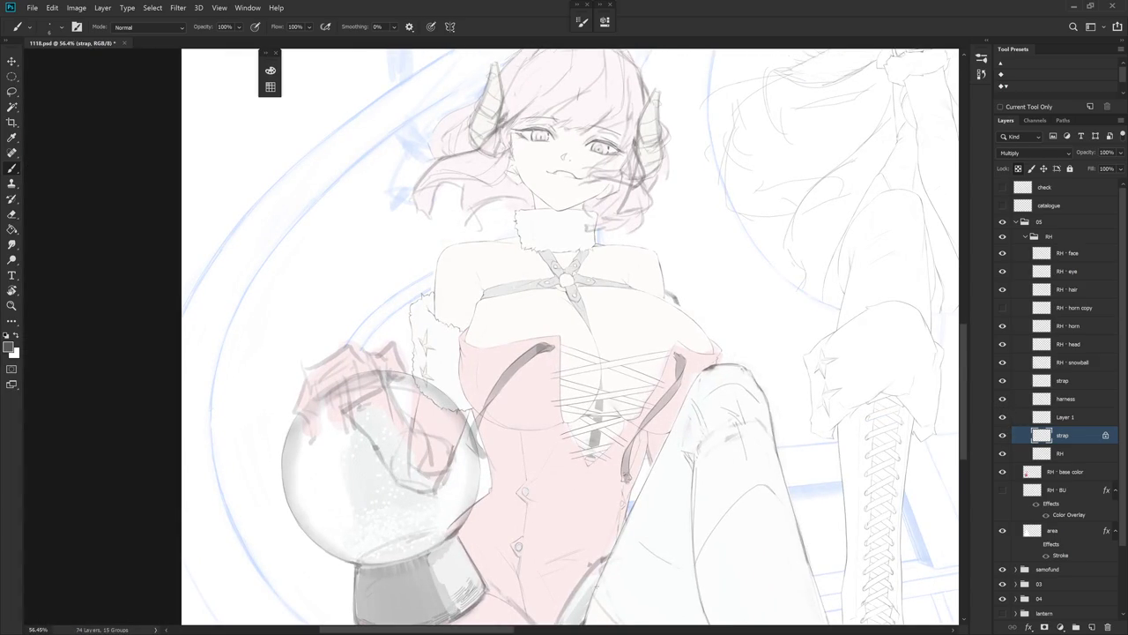
scroll(705, 485, down, 3)
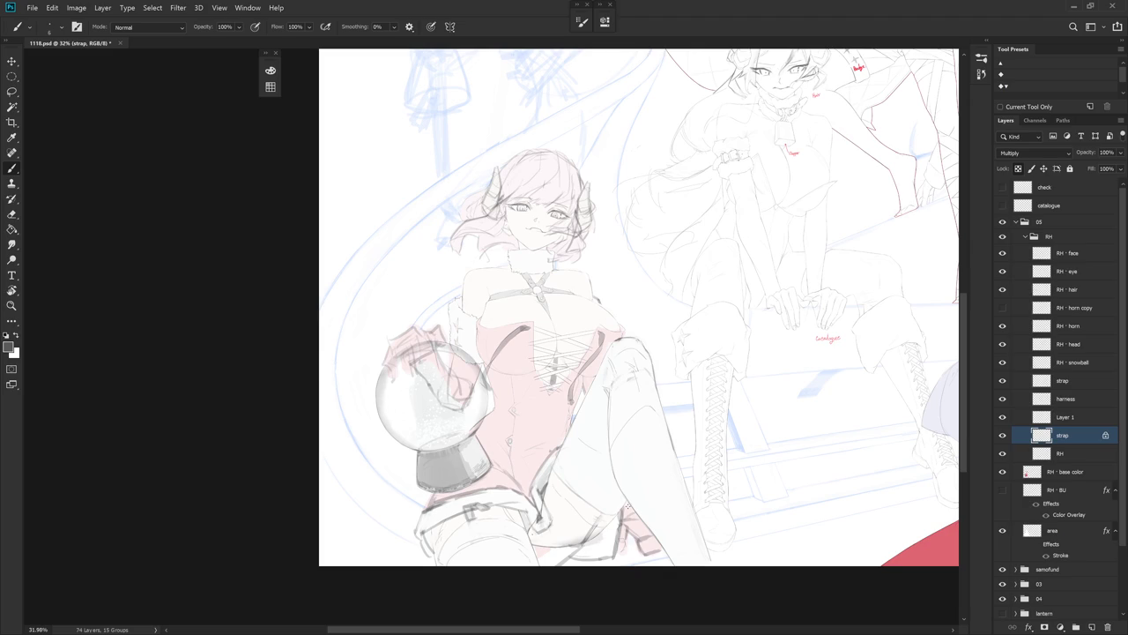
- Select the RH · base color layer and set its opacity to 80%
click(1065, 473)
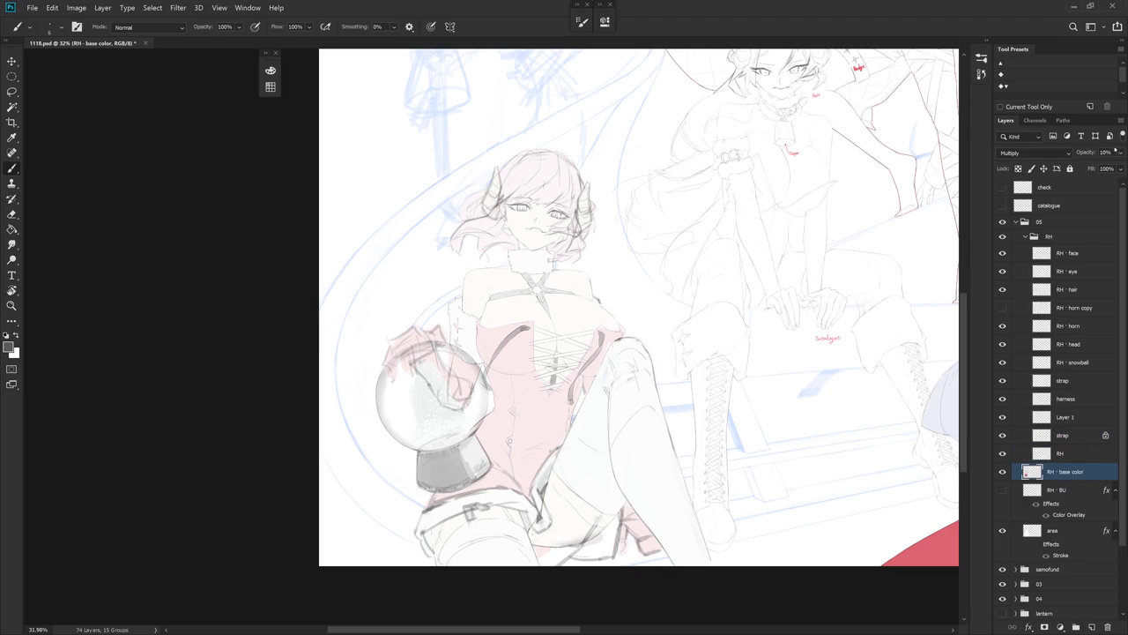
drag(1099, 166, 1113, 166)
text(80)
key(Return)
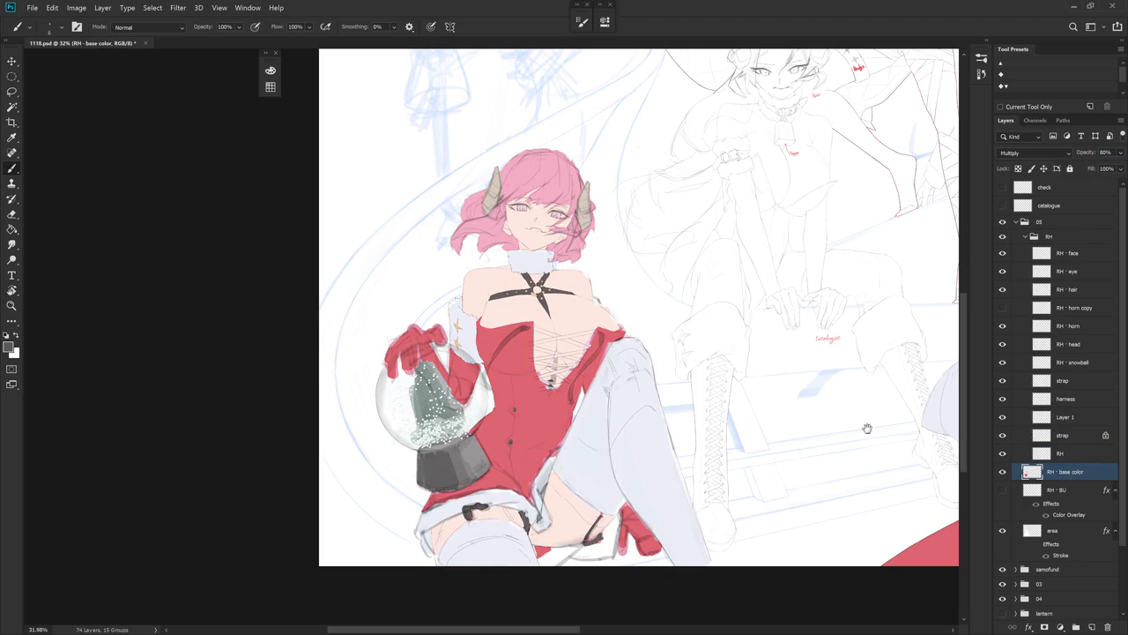
- Paint sampled skin tone with a 40 px brush over the red and dark marks at the neckline V tip
scroll(575, 388, up, 5)
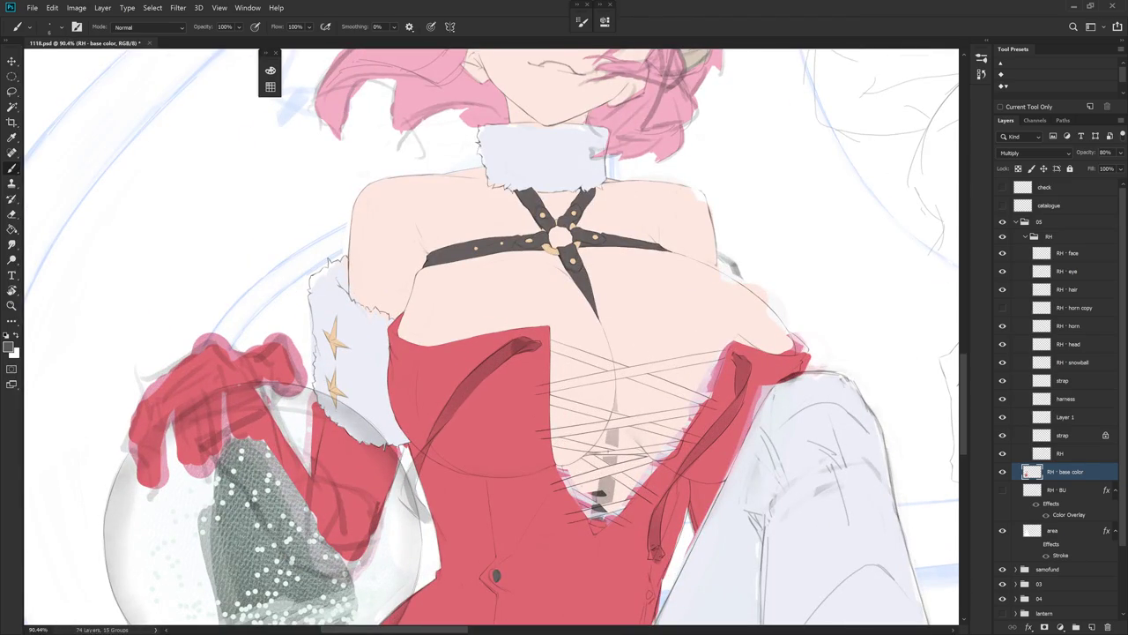
alt+click(562, 507)
scroll(577, 492, up, 1)
scroll(572, 415, up, 1)
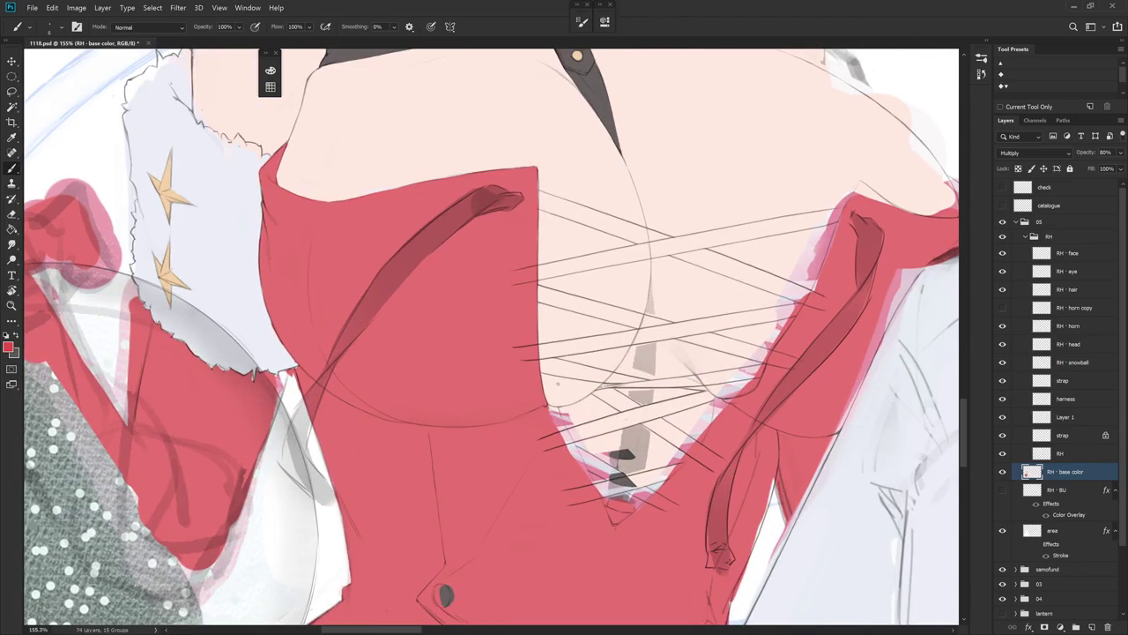
key(bracketright)
key(bracketright)
key(bracketright)
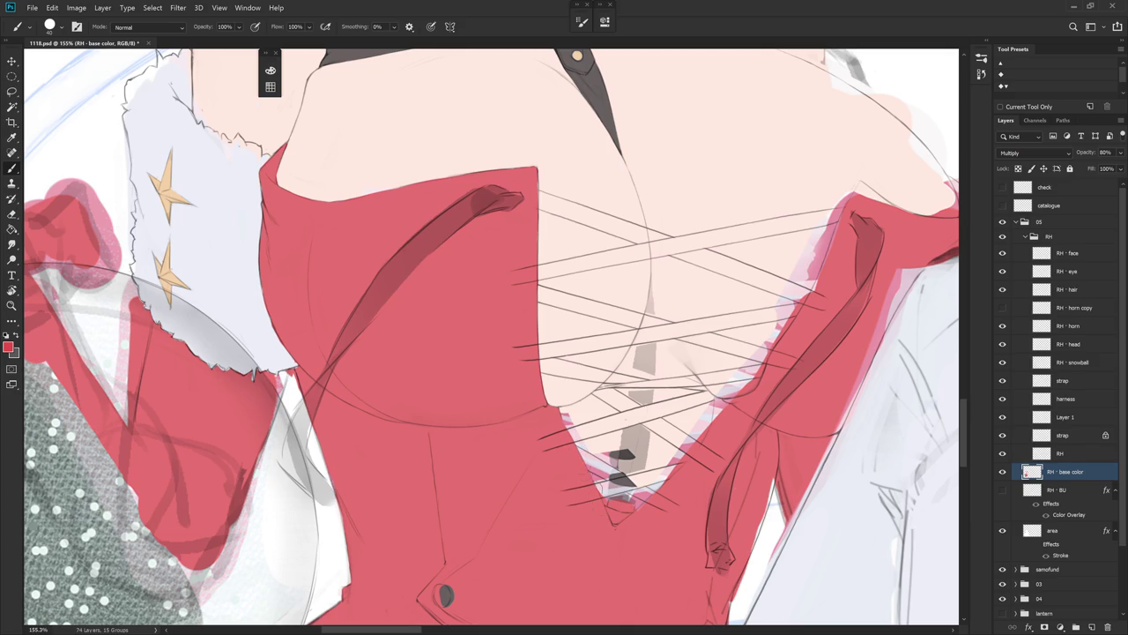
alt+click(567, 401)
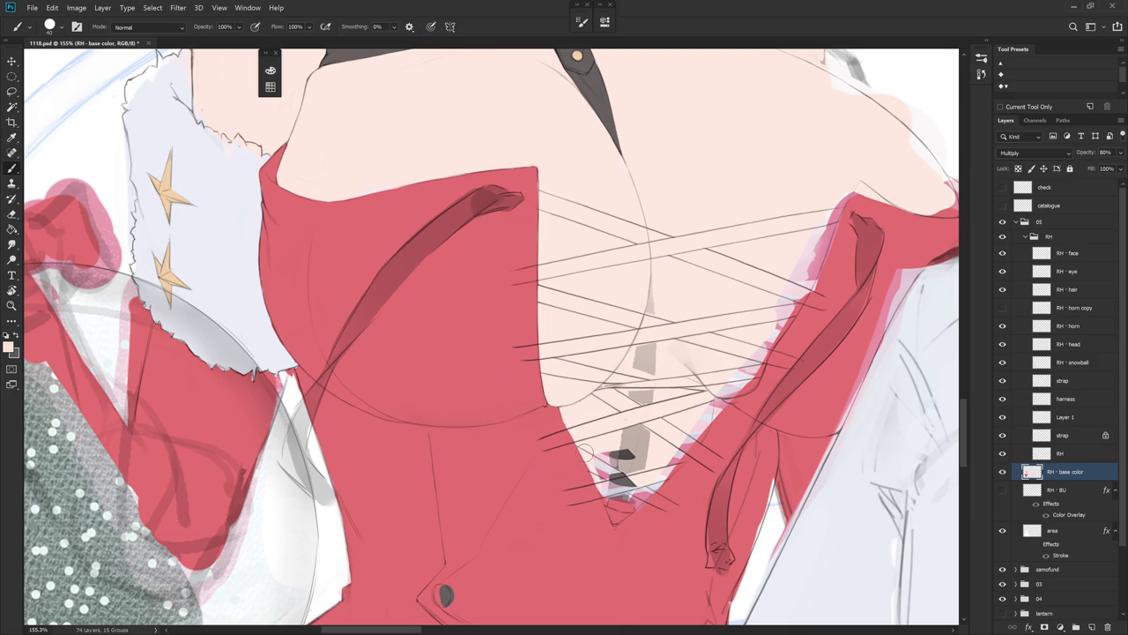
mouse_move(606, 493)
mouse_down()
mouse_move(608, 510)
mouse_move(608, 458)
mouse_up()
mouse_move(613, 502)
mouse_down()
mouse_move(626, 447)
mouse_move(663, 406)
mouse_move(666, 471)
mouse_up()
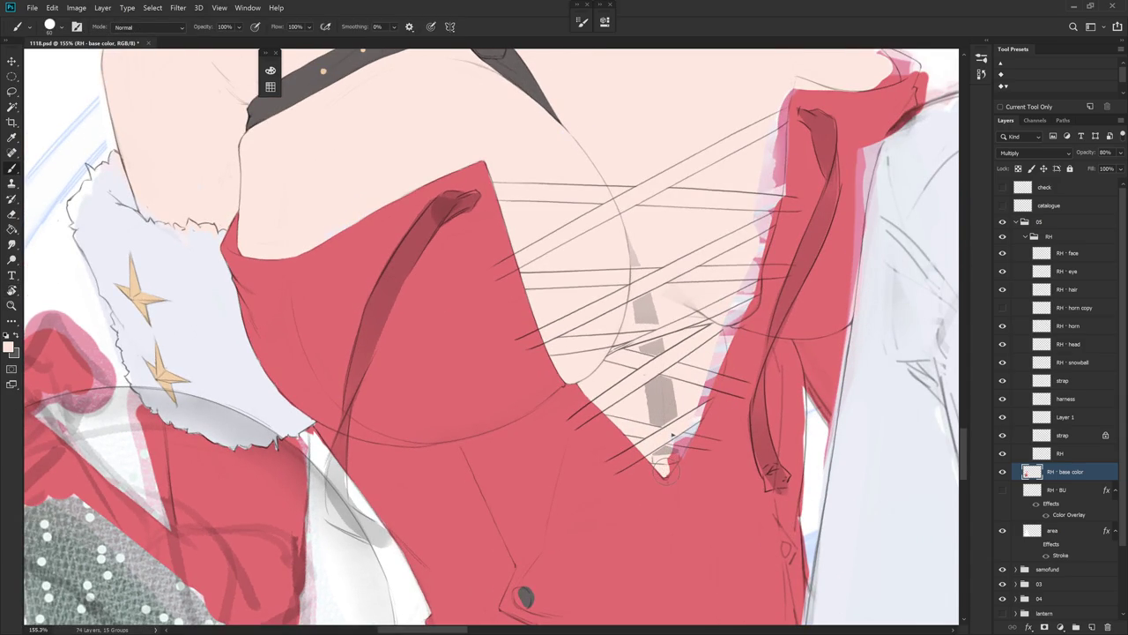
drag(680, 422, 667, 461)
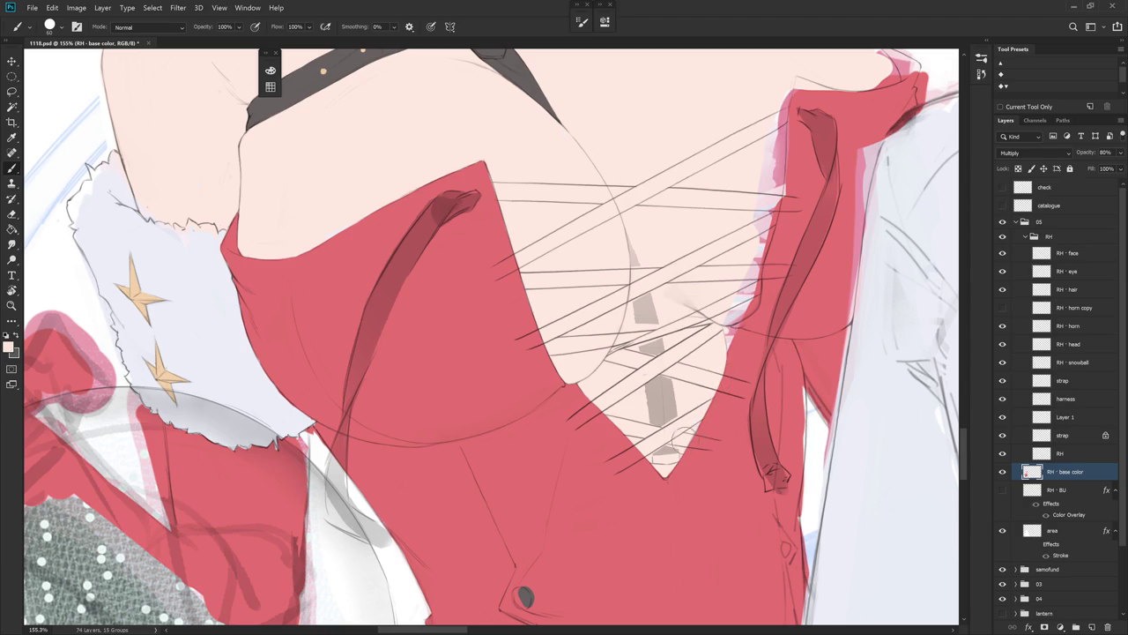
alt+click(737, 341)
- Fill the skin-dress gap, reshape the red edge beside the laced opening, and cover a red notch with skin
drag(724, 328, 728, 345)
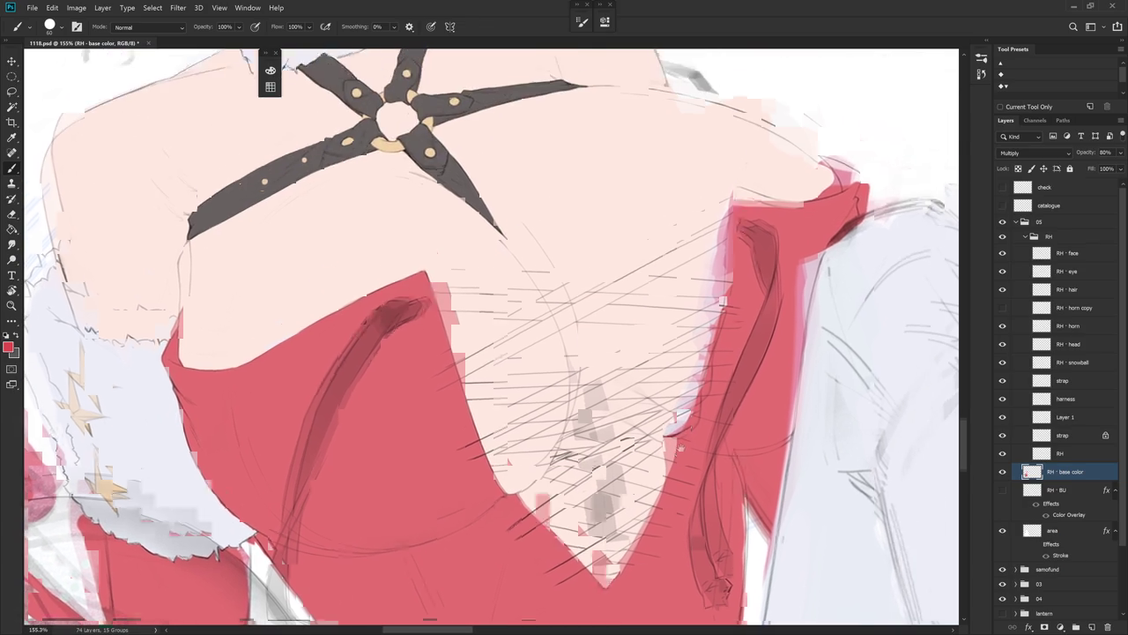
drag(745, 323, 696, 296)
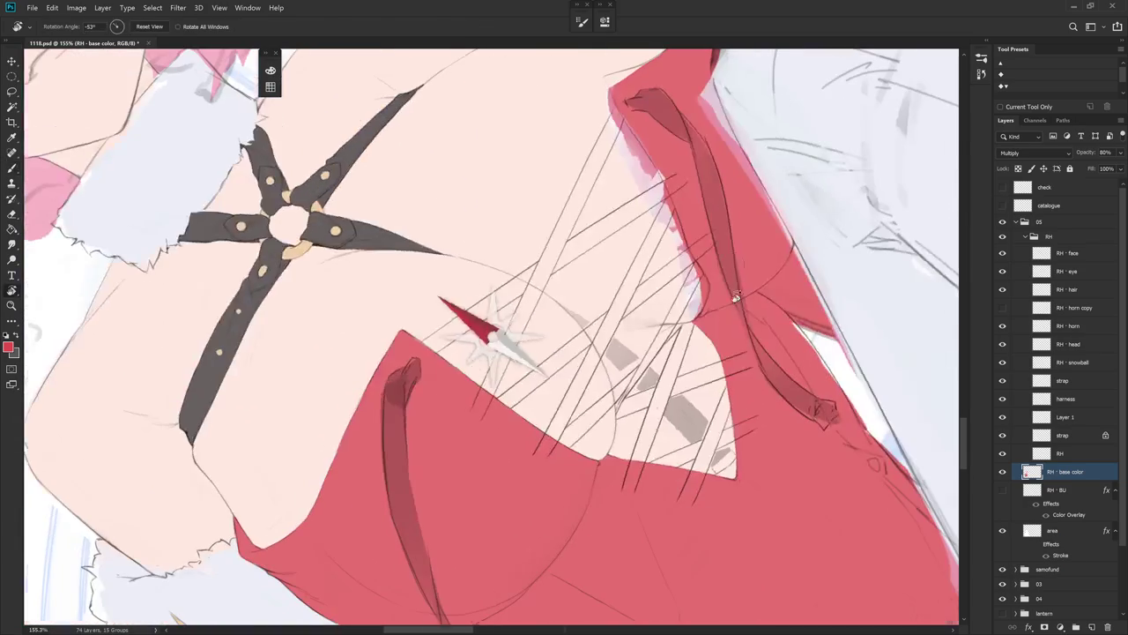
alt+click(696, 297)
alt+click(694, 310)
alt+click(690, 333)
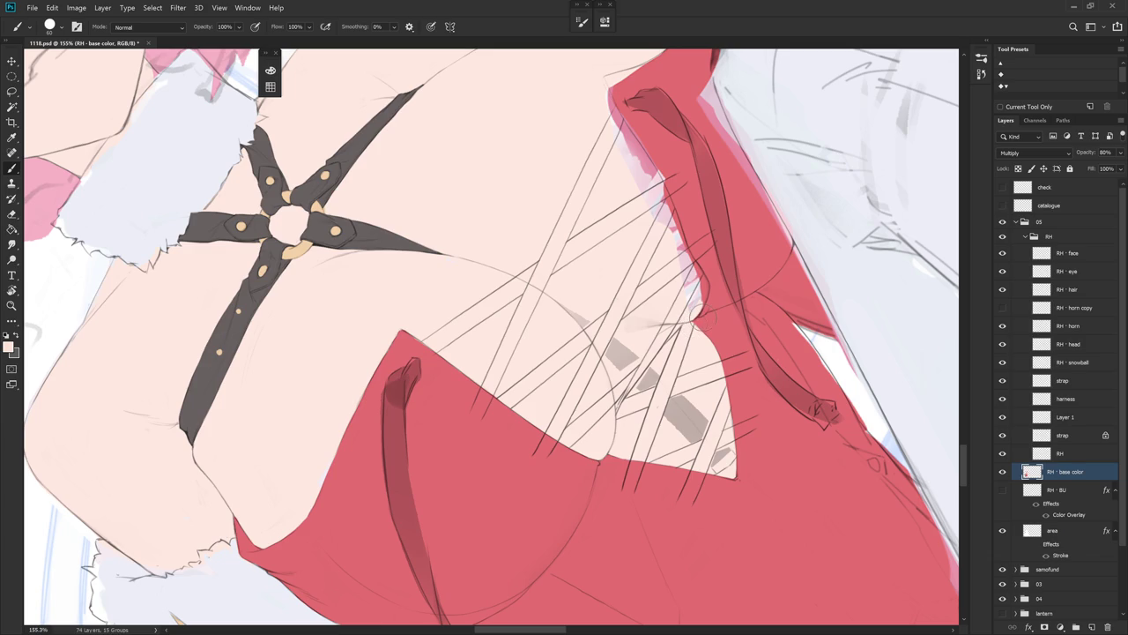
alt+click(693, 315)
drag(691, 324, 683, 392)
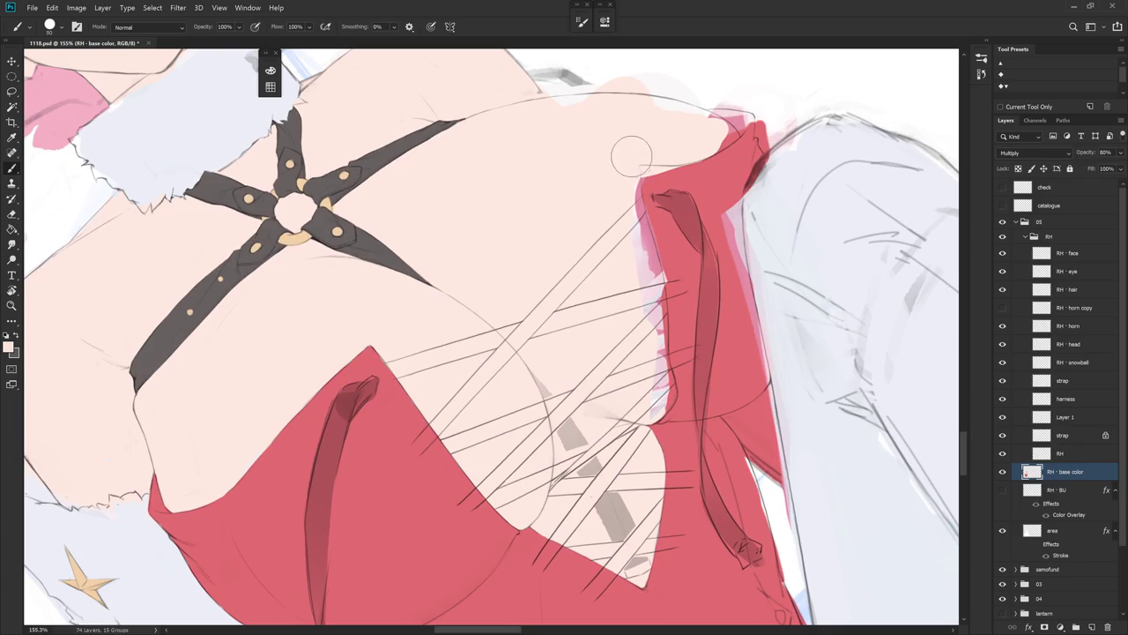
drag(631, 201, 663, 365)
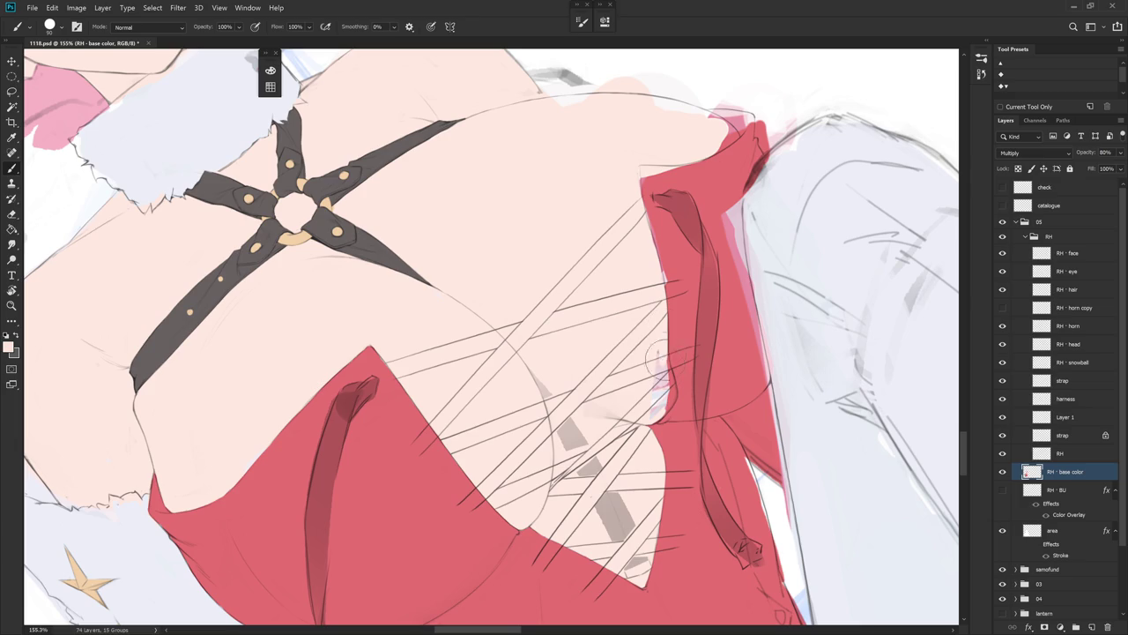
drag(659, 405, 524, 357)
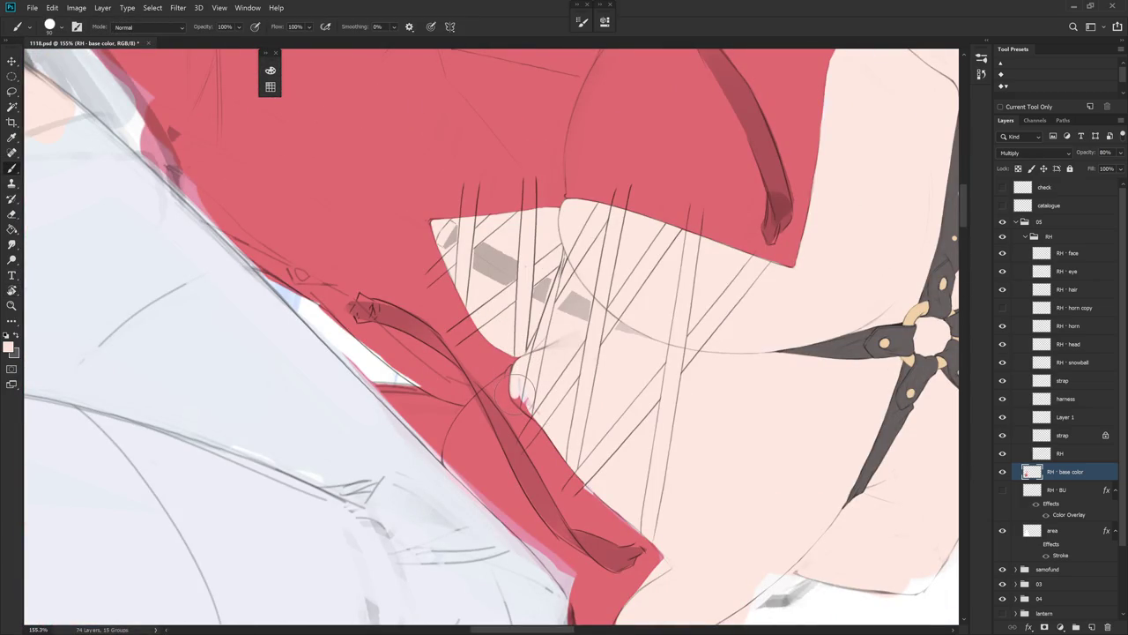
alt+click(533, 397)
drag(522, 407, 518, 388)
- Extend the red dress's upper edge tip further up beside the arm
key(r)
drag(554, 436, 602, 374)
key(Escape)
alt+click(559, 258)
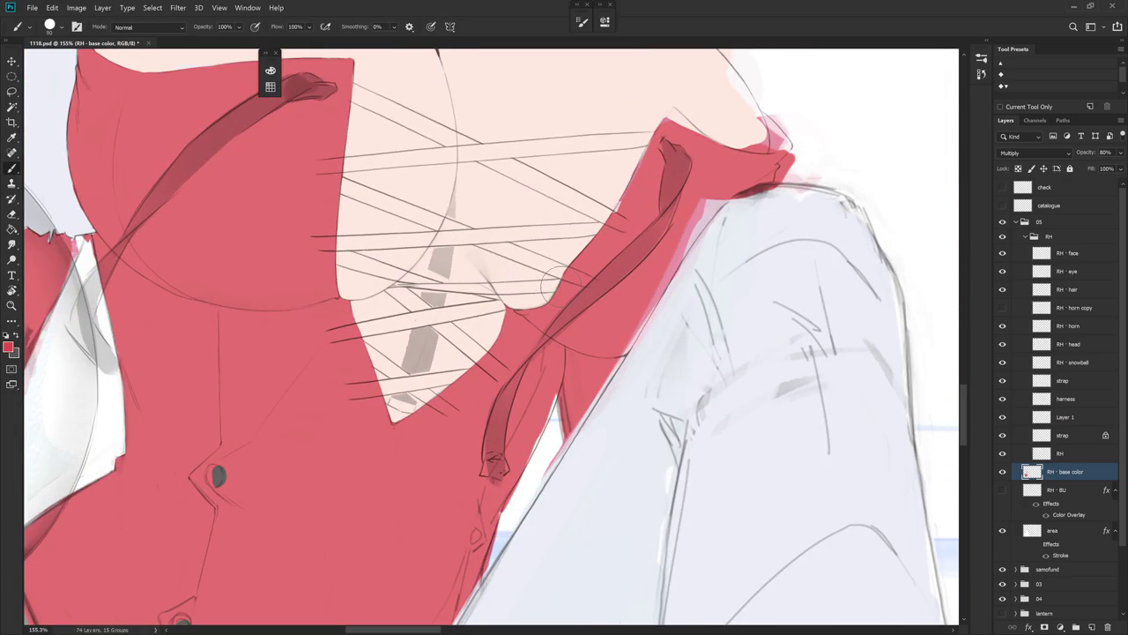
drag(597, 261, 560, 329)
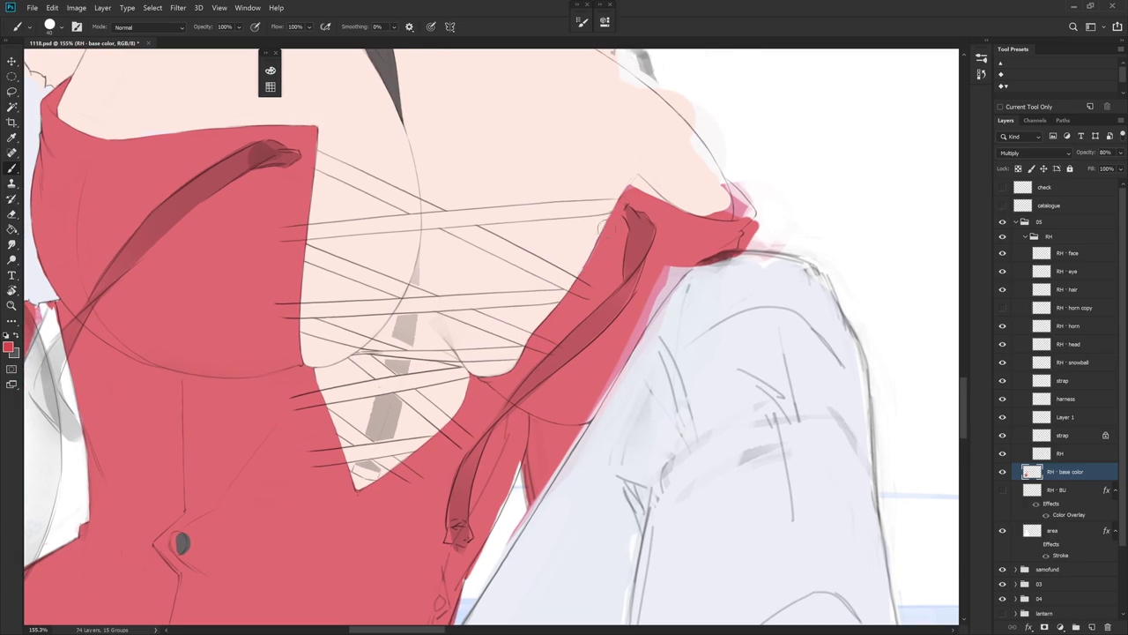
drag(637, 181, 529, 255)
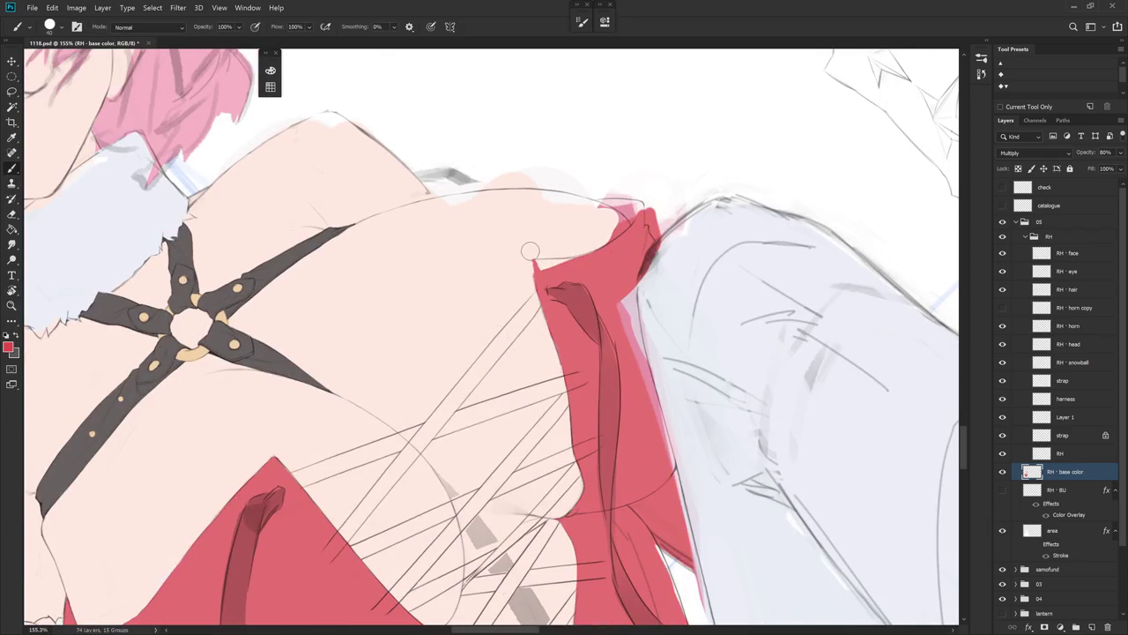
alt+click(537, 290)
drag(534, 270, 533, 265)
alt+click(533, 261)
alt+click(544, 284)
alt+click(541, 319)
alt+click(569, 321)
mouse_move(569, 300)
mouse_down()
mouse_move(543, 350)
mouse_move(557, 346)
mouse_up()
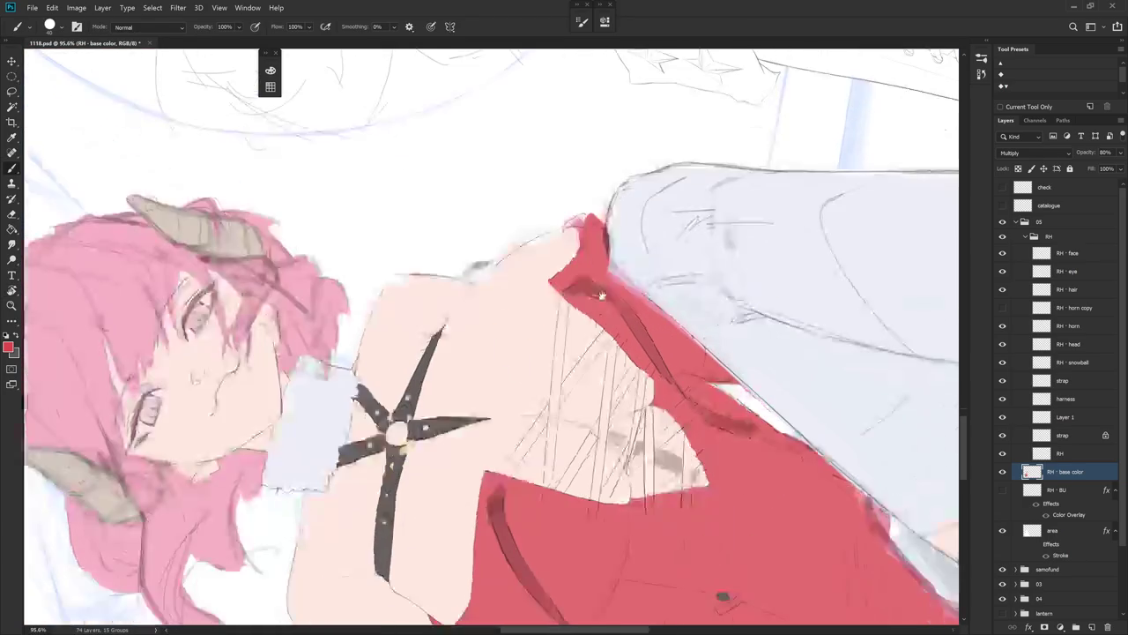
mouse_move(665, 320)
mouse_down()
mouse_move(719, 377)
mouse_move(639, 474)
mouse_up()
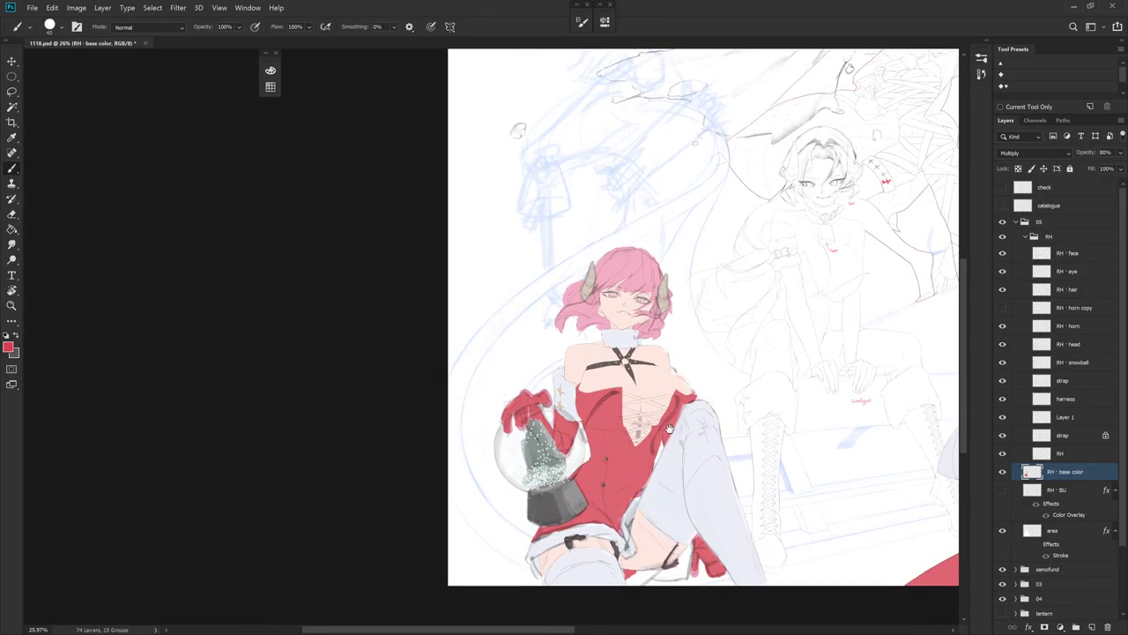
- Lasso a thin strip along the lacing and fill it with pale colour
drag(670, 425, 714, 409)
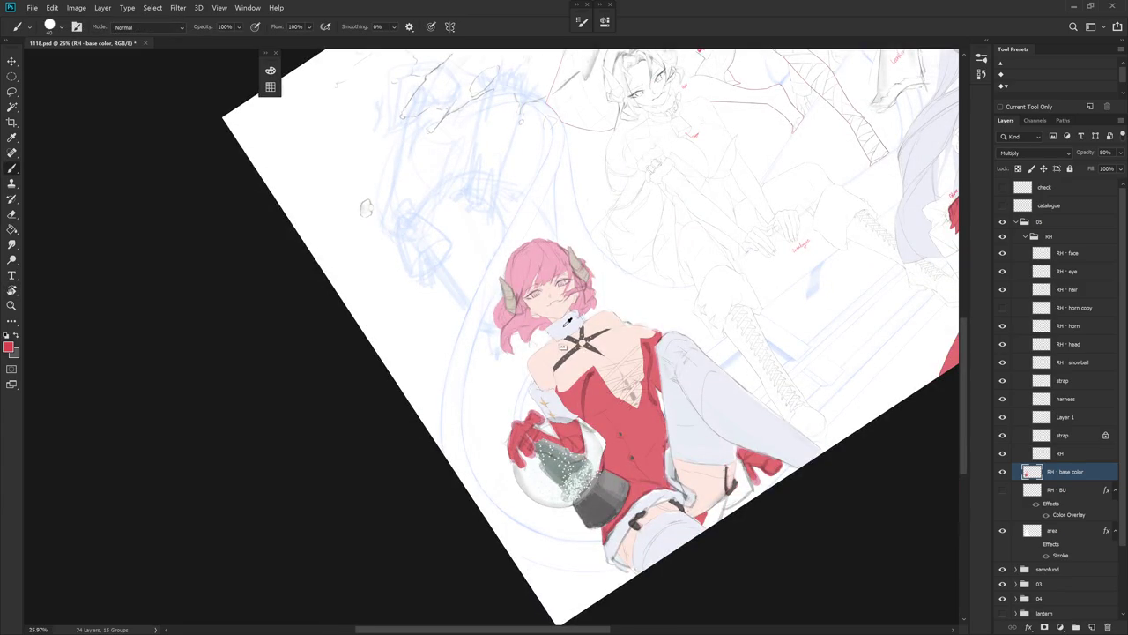
drag(566, 322, 617, 353)
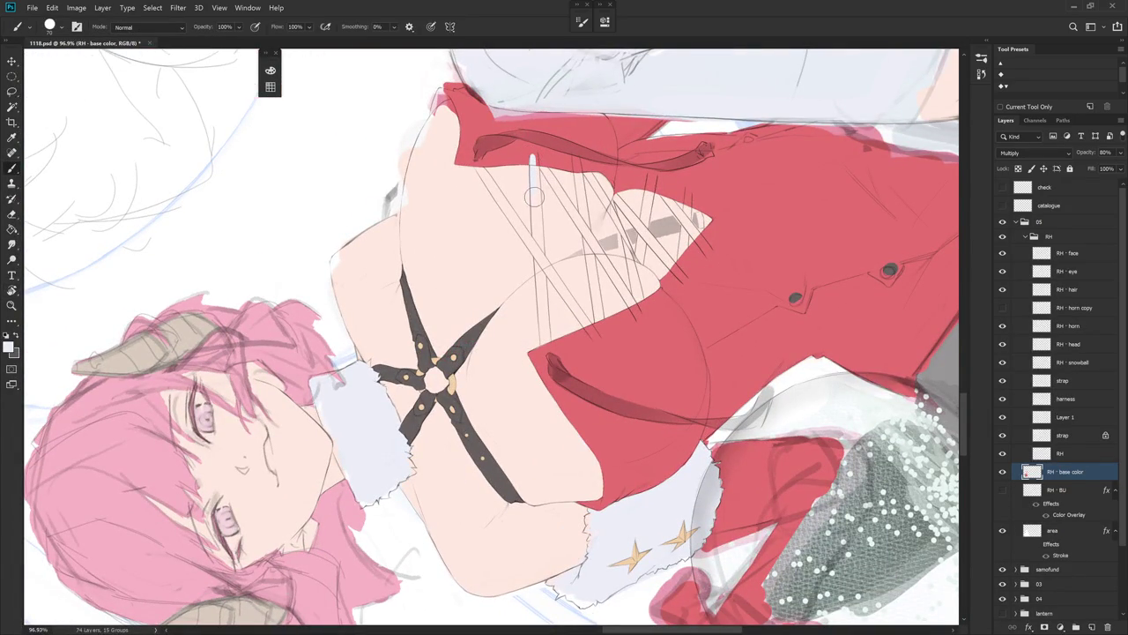
key(l)
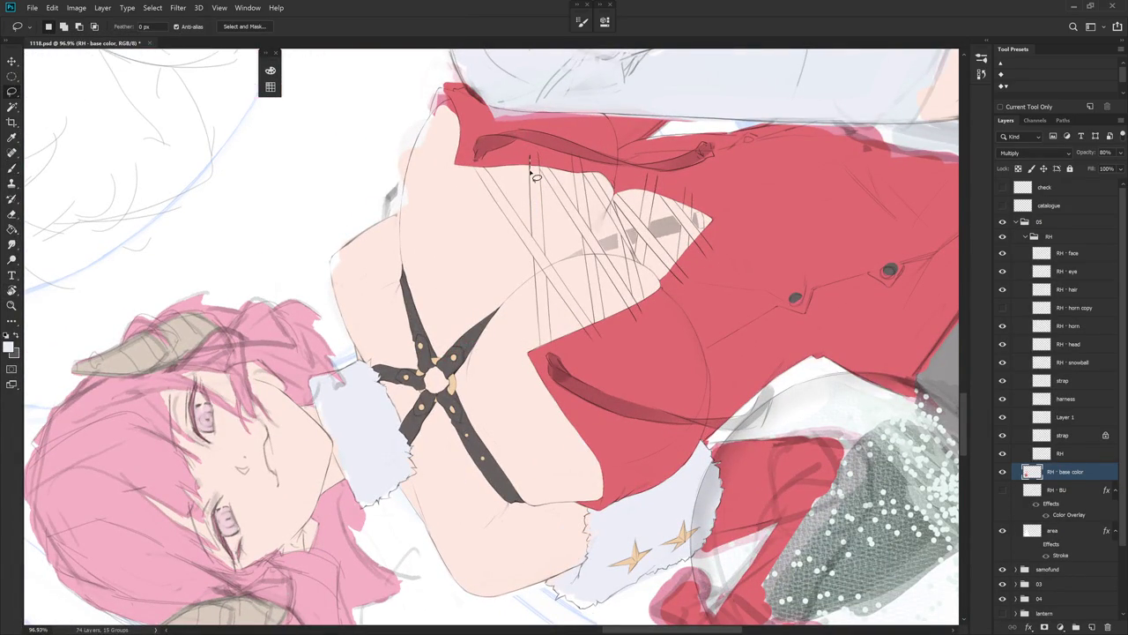
mouse_move(531, 216)
mouse_down()
mouse_move(540, 332)
mouse_move(531, 162)
mouse_up()
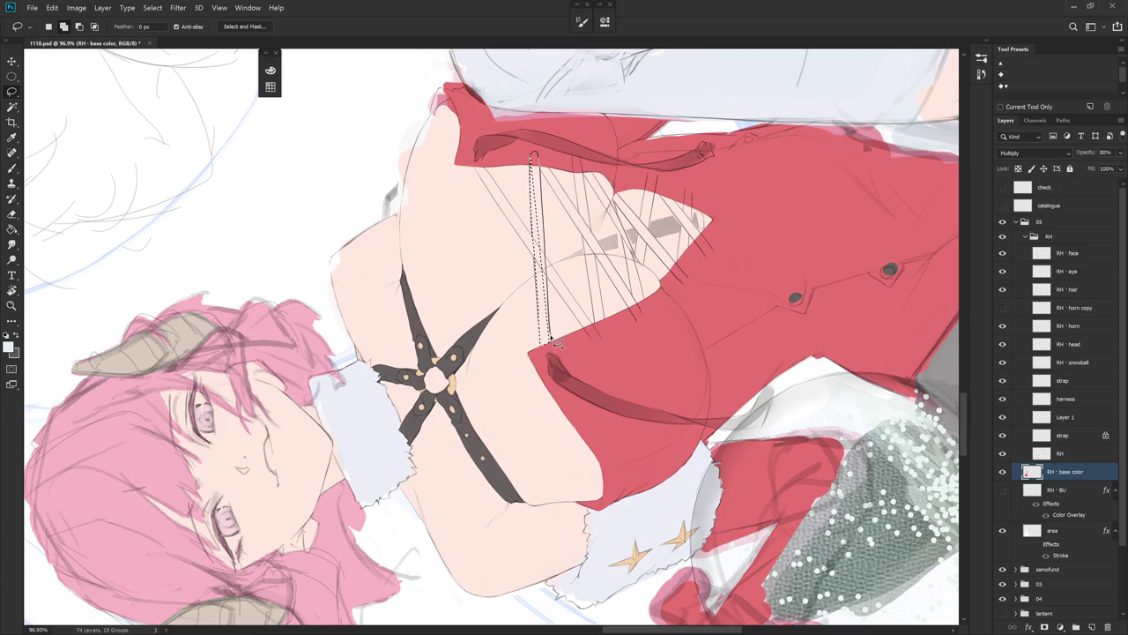
key(alt+BackSpace)
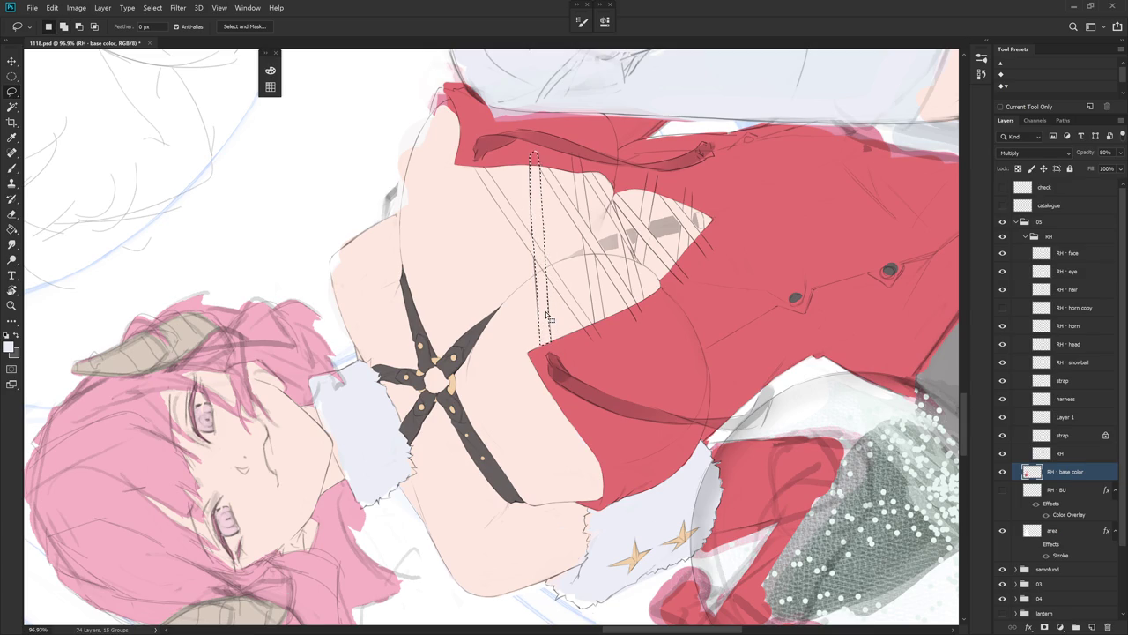
key(Escape)
- Lasso a second strap crossing the first and fill it white, forming an X at the bodice top
key(b)
alt+click(465, 379)
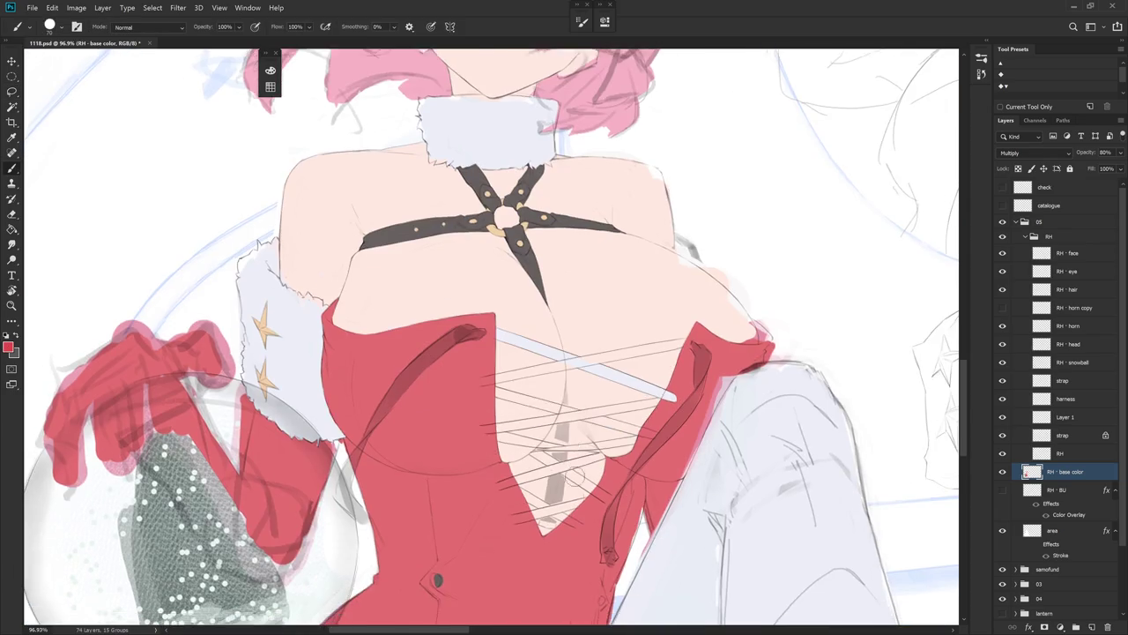
drag(473, 350, 693, 398)
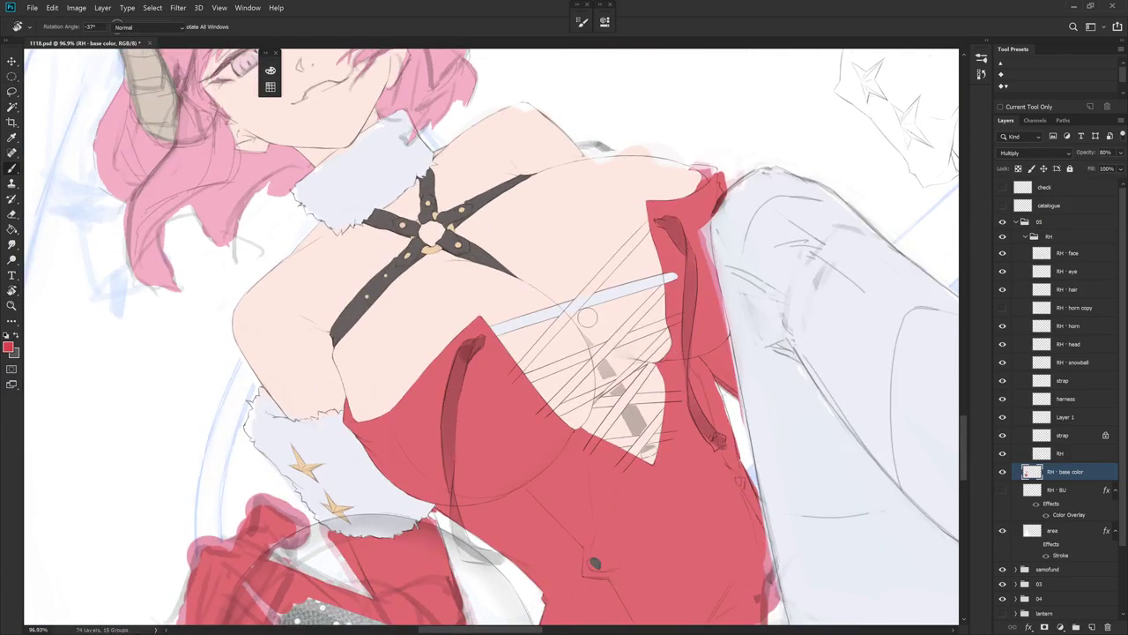
alt+click(582, 300)
drag(582, 299, 511, 165)
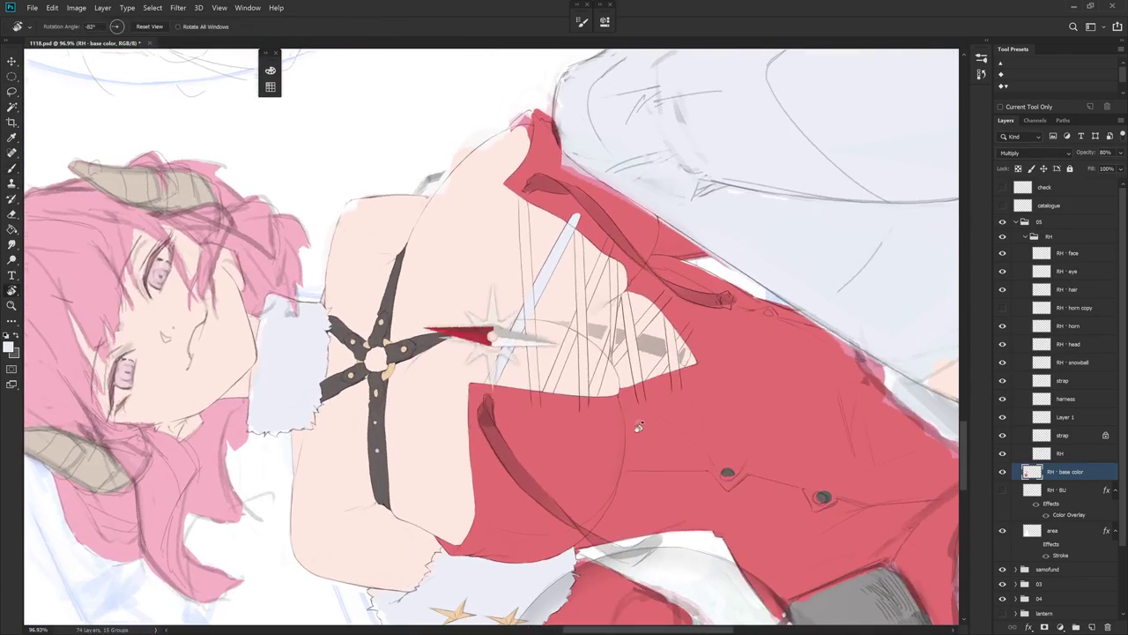
key(l)
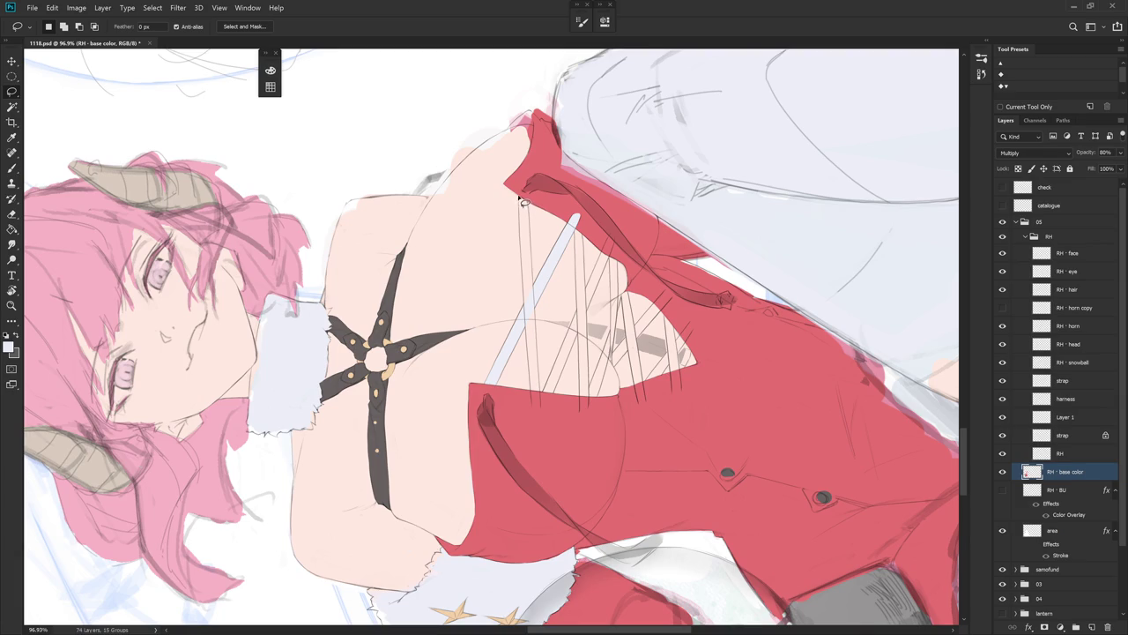
mouse_move(518, 204)
mouse_down()
mouse_move(519, 224)
mouse_move(530, 205)
mouse_move(522, 243)
mouse_move(535, 404)
mouse_up()
key(alt+BackSpace)
key(Escape)
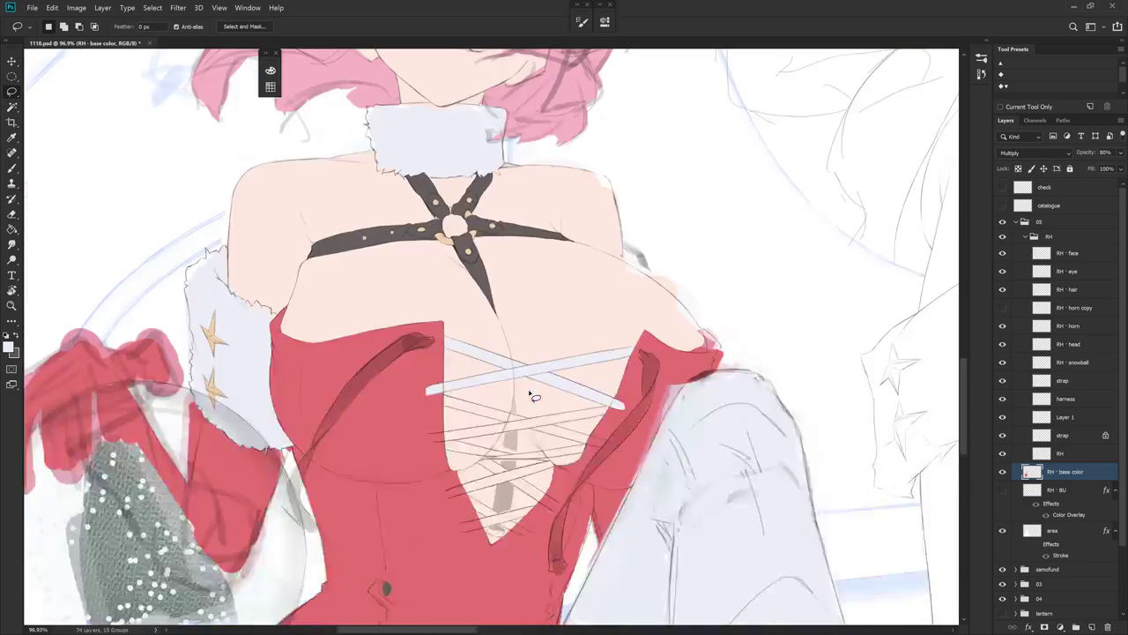
scroll(528, 391, down, 4)
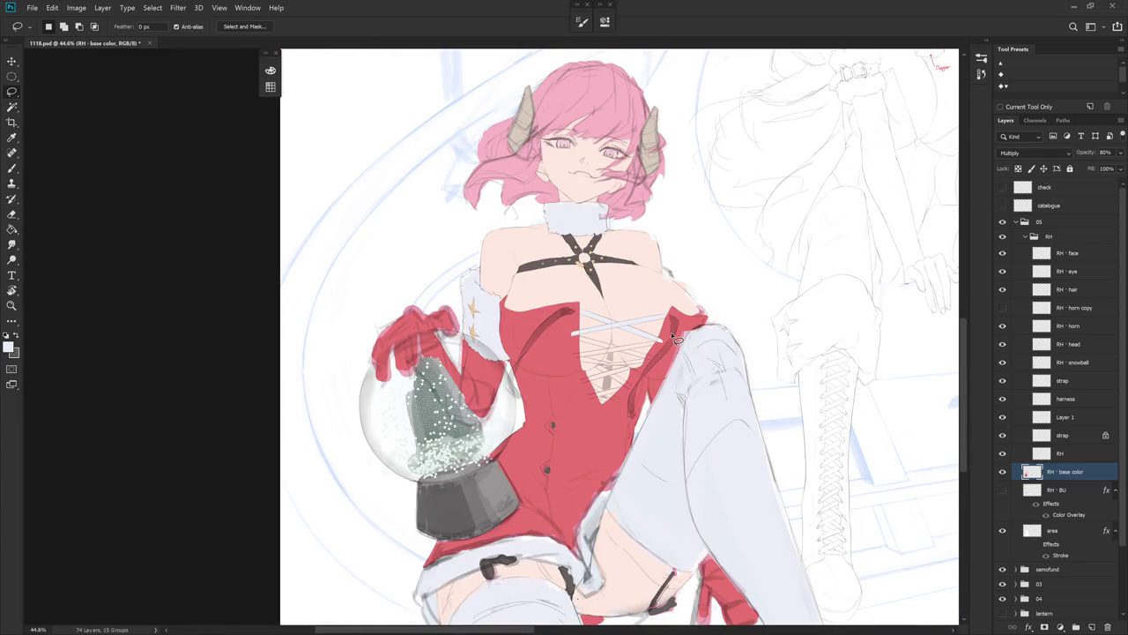
scroll(677, 340, down, 2)
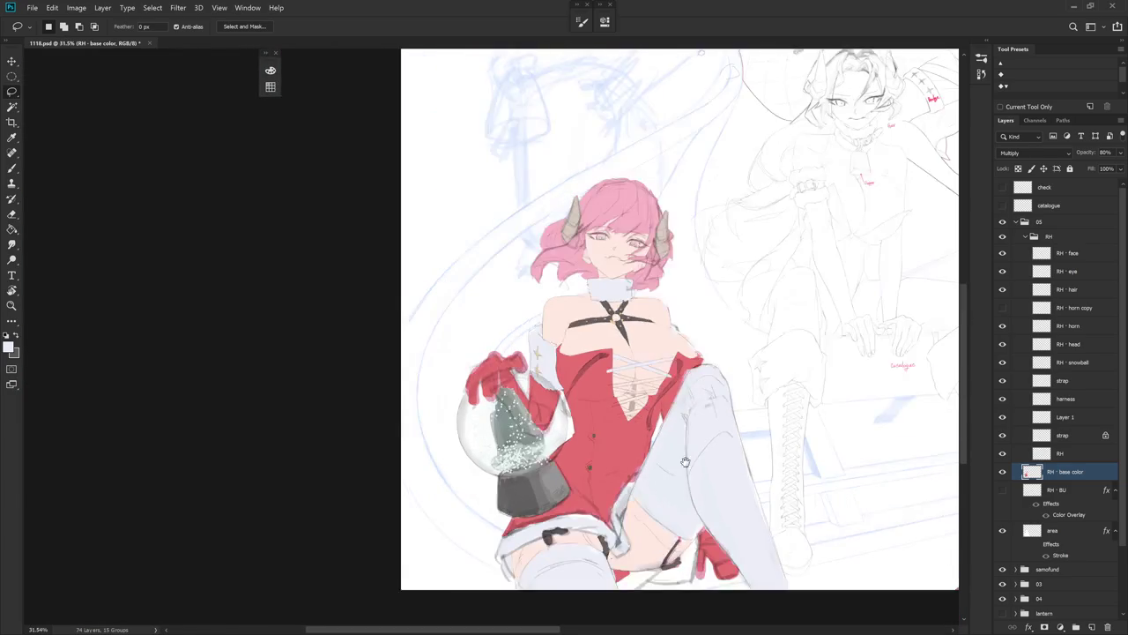
- Lasso the centre lacing strip and fill it with dark colour sampled from the harness
scroll(687, 396, down, 1)
key(b)
scroll(635, 344, up, 4)
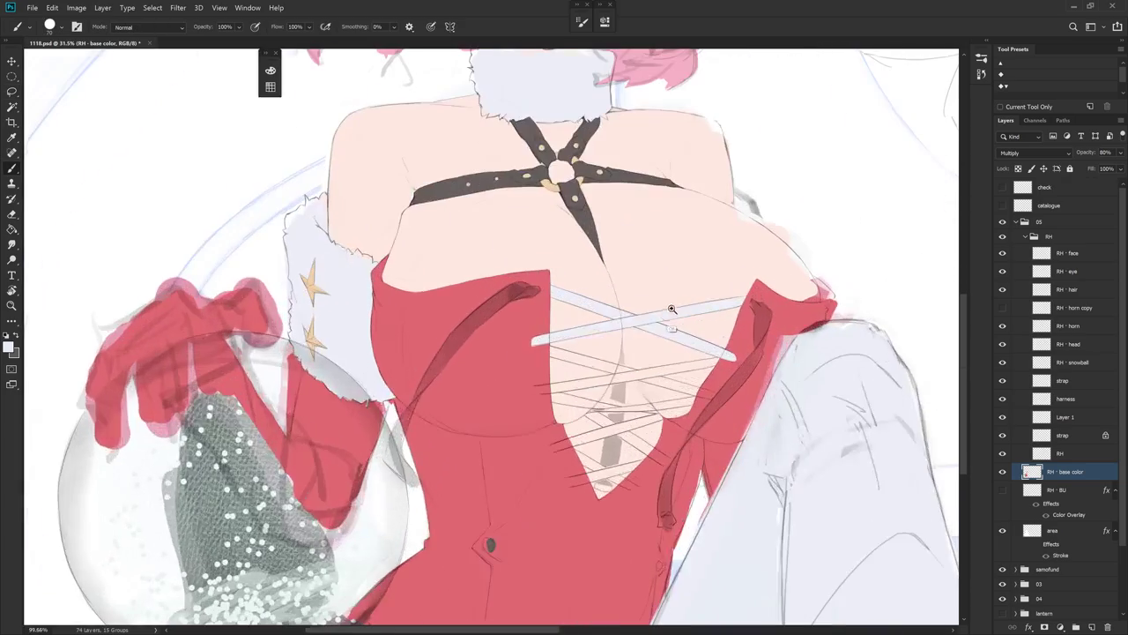
key(l)
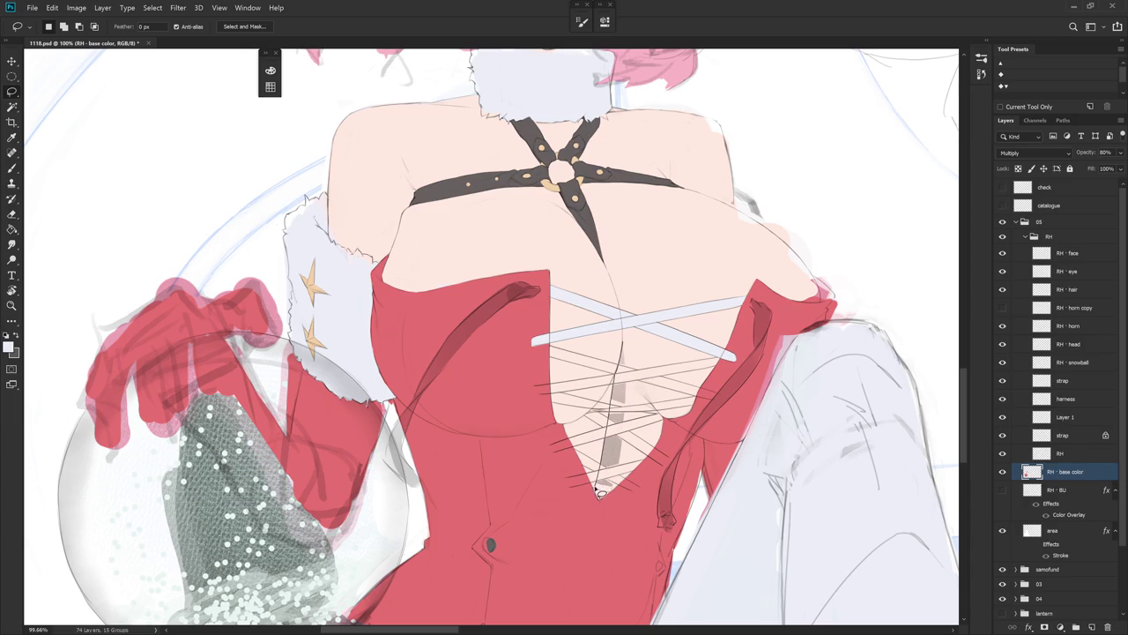
click(603, 492)
click(621, 362)
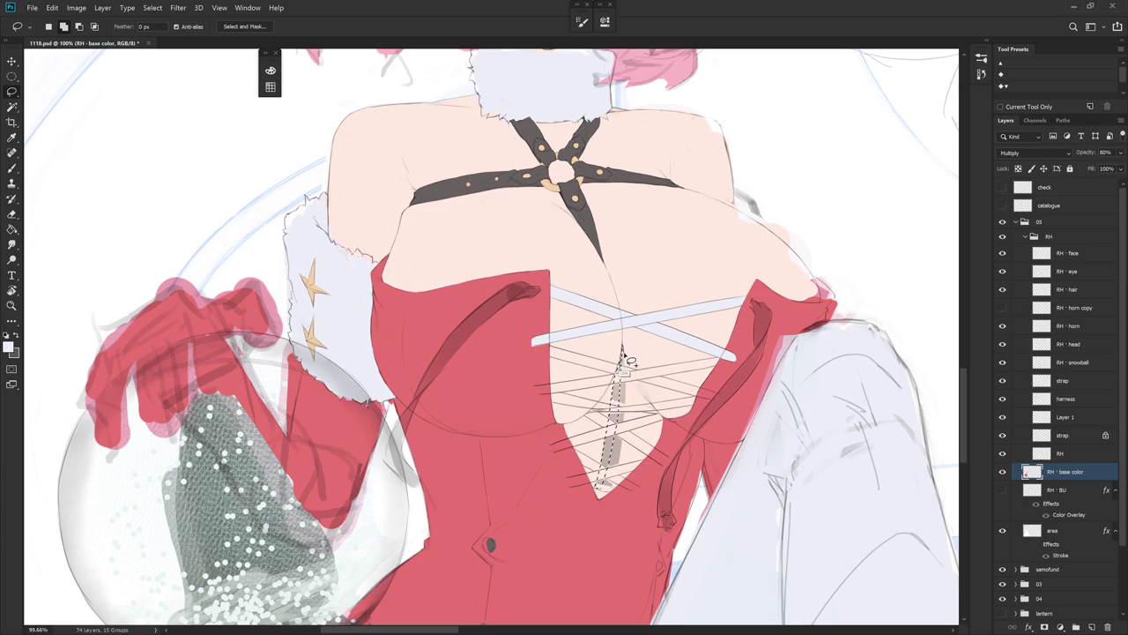
mouse_move(631, 407)
mouse_down()
mouse_move(622, 480)
mouse_move(606, 499)
mouse_move(605, 464)
mouse_up()
key(alt+BackSpace)
key(b)
alt+click(587, 236)
key(alt+BackSpace)
key(ctrl+d)
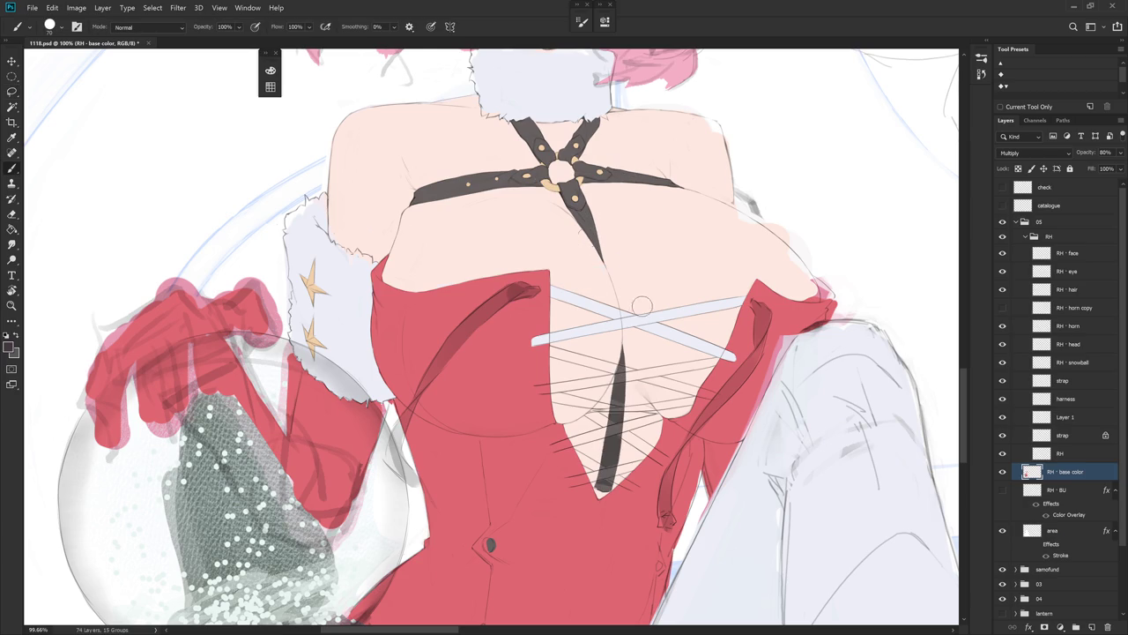
- Lasso a new strap outline along the pale line down the lacing
scroll(581, 352, down, 5)
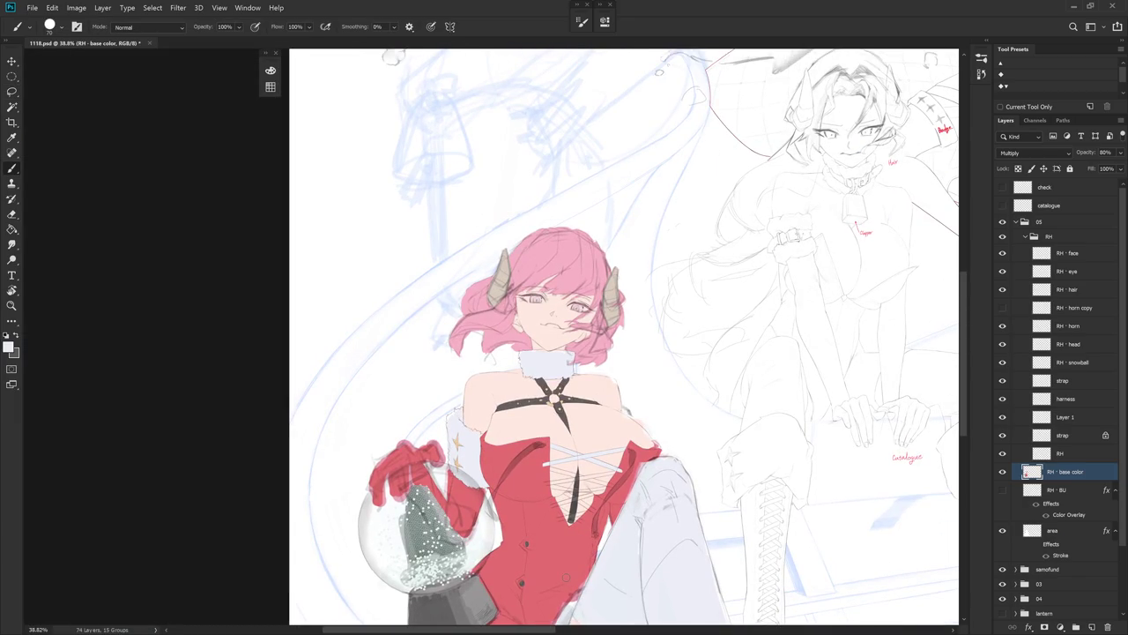
drag(566, 577, 493, 353)
scroll(493, 353, up, 5)
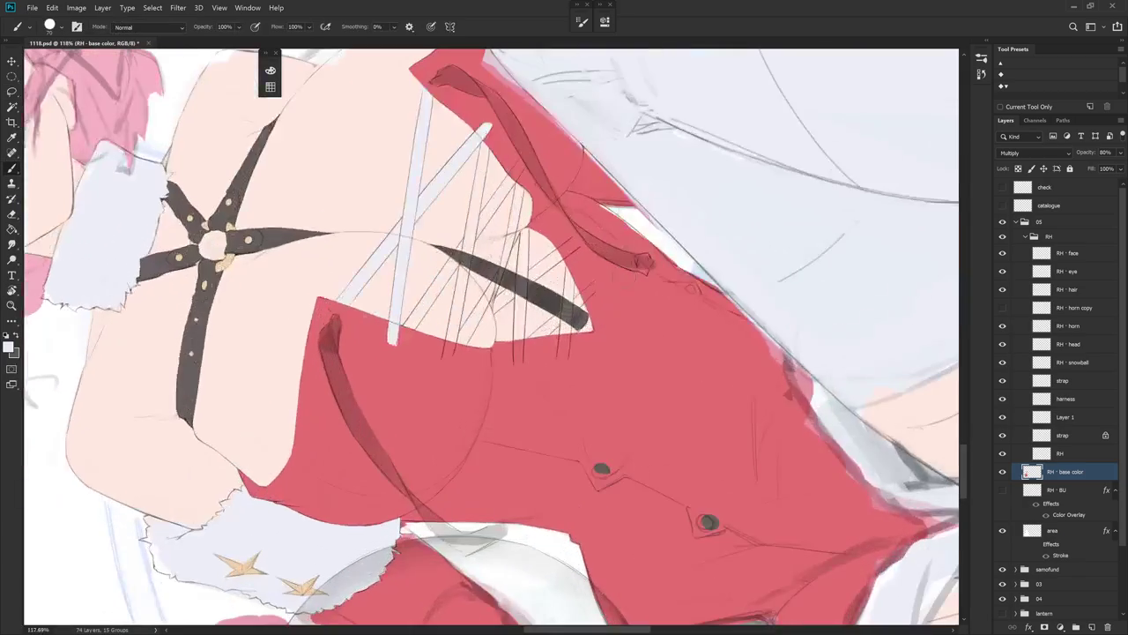
key(l)
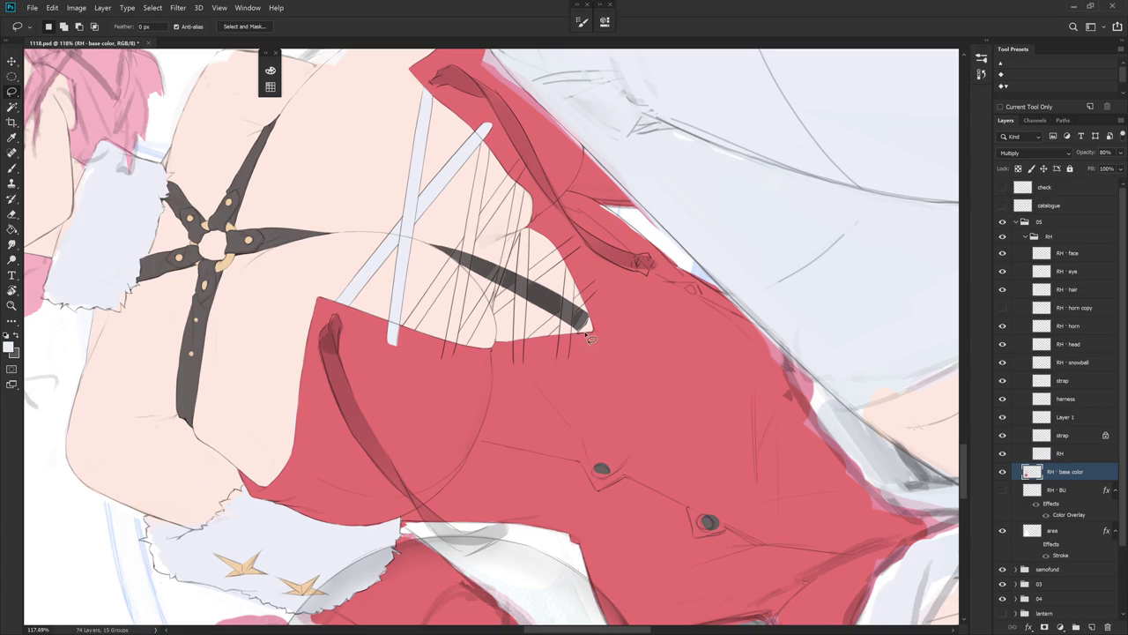
mouse_move(594, 328)
mouse_down()
mouse_move(585, 316)
mouse_move(582, 459)
mouse_move(552, 252)
mouse_move(573, 346)
mouse_up()
key(r)
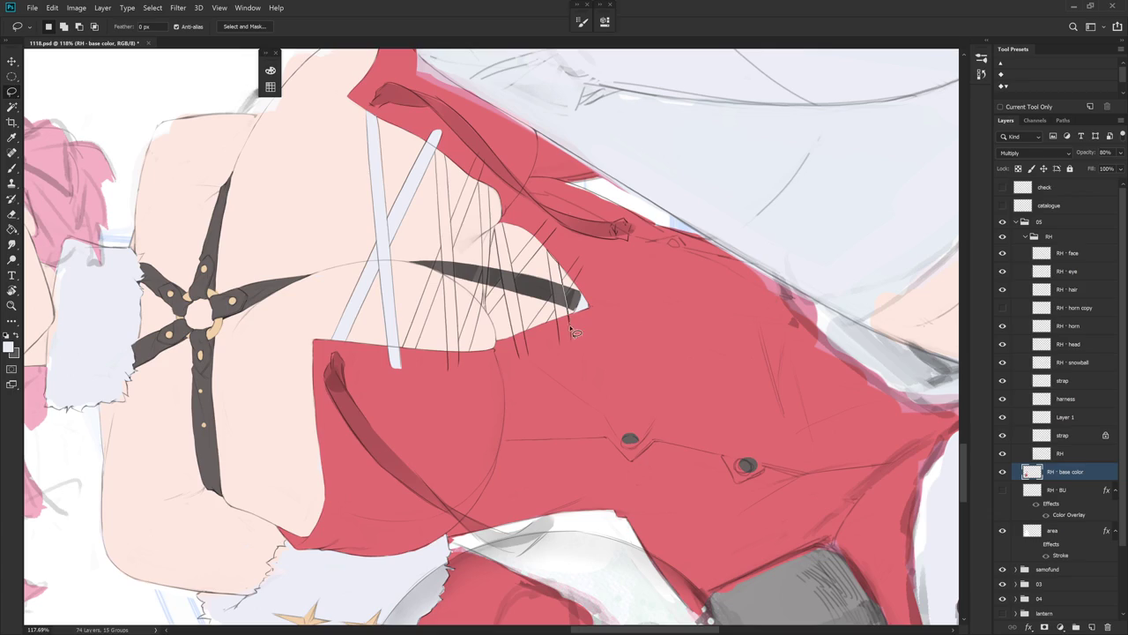
drag(573, 347, 556, 330)
drag(553, 260, 521, 244)
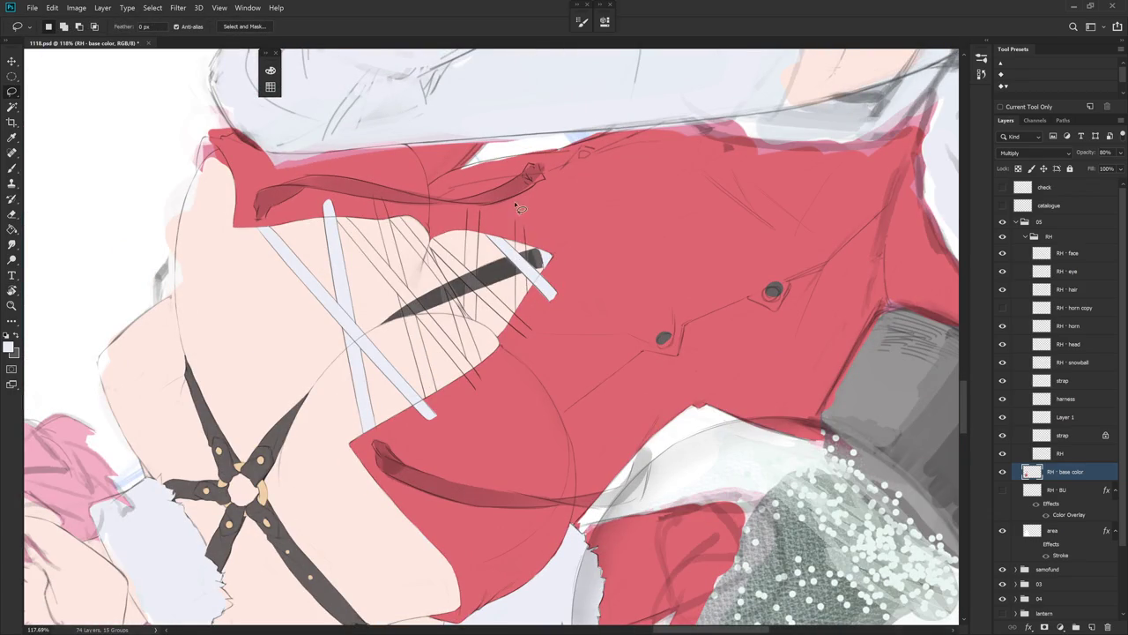
drag(516, 221, 517, 304)
drag(522, 308, 526, 227)
drag(534, 288, 542, 228)
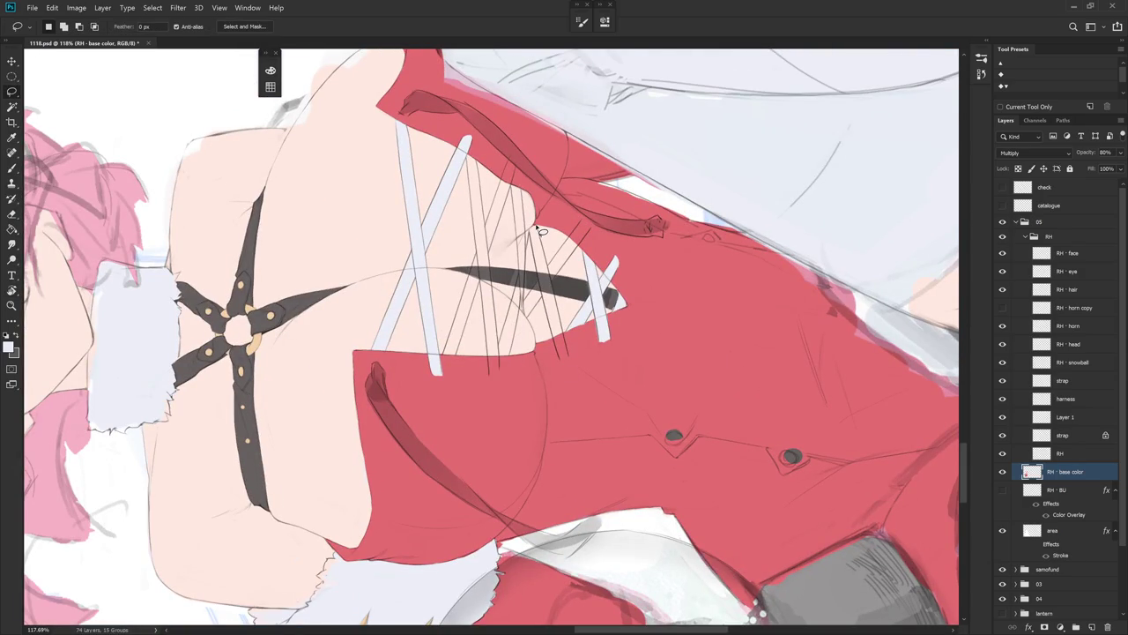
- Outline another strap down the lacing and fill it white
drag(528, 232, 570, 359)
key(r)
drag(569, 359, 626, 364)
key(Escape)
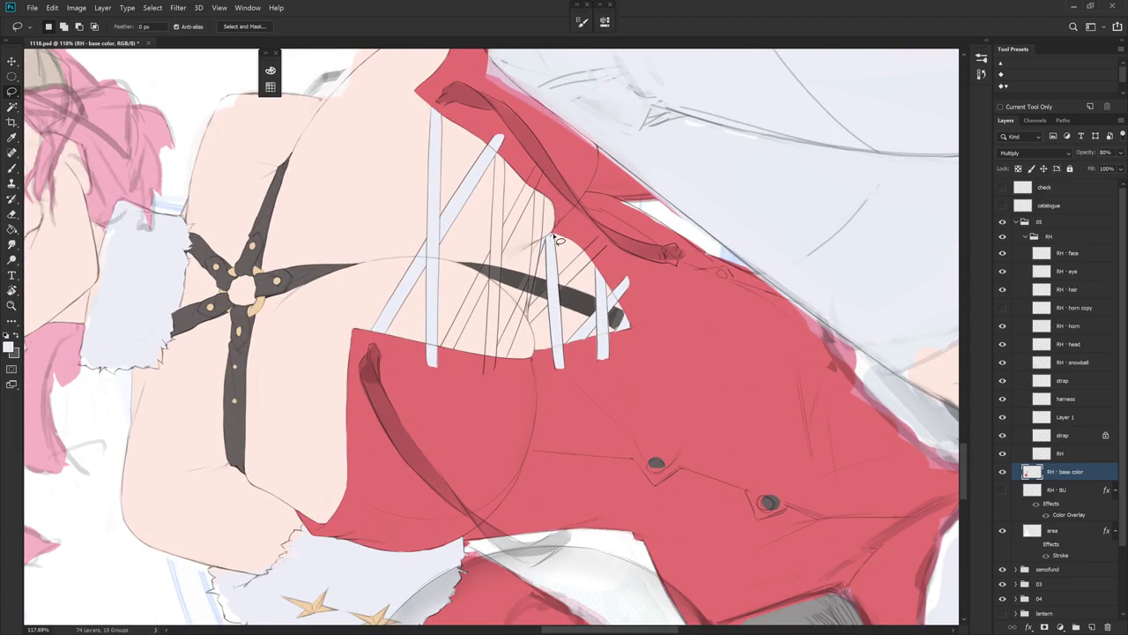
drag(567, 319, 518, 222)
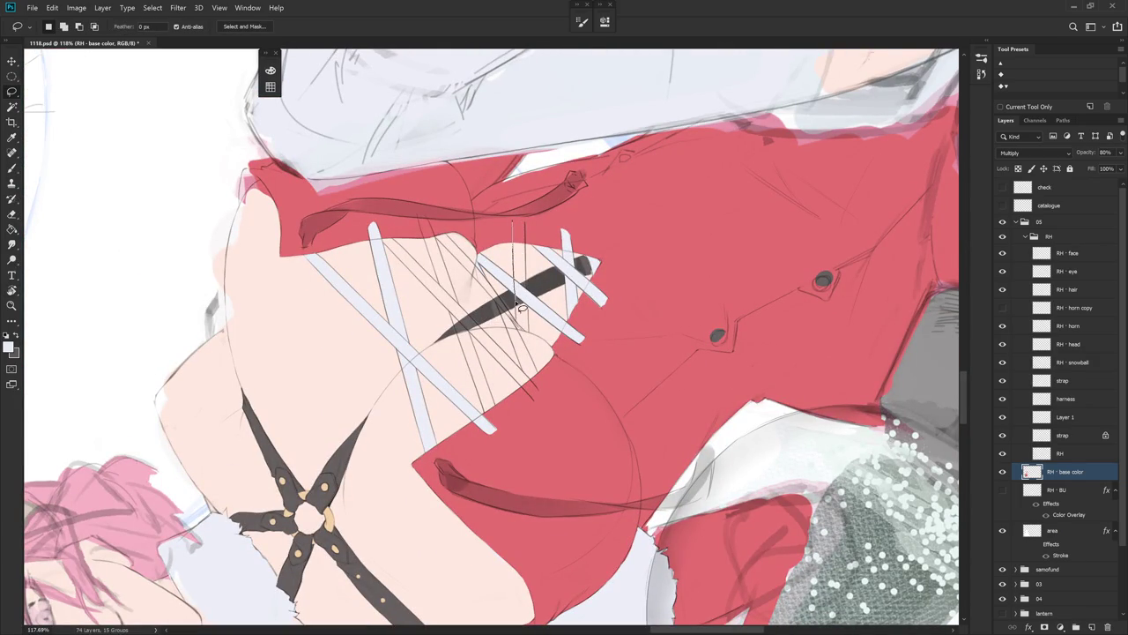
mouse_move(517, 319)
mouse_down()
mouse_move(530, 335)
mouse_move(529, 218)
mouse_move(571, 220)
mouse_up()
key(alt+BackSpace)
key(ctrl+d)
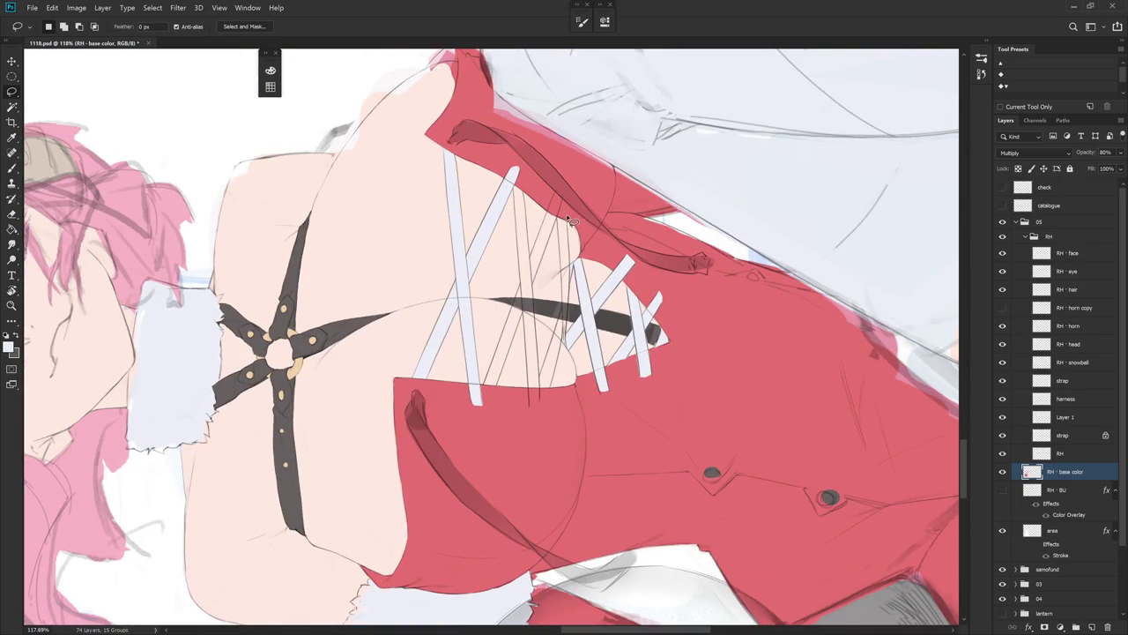
- Trace the outline of another thin strap beside the lacing
drag(563, 224, 573, 318)
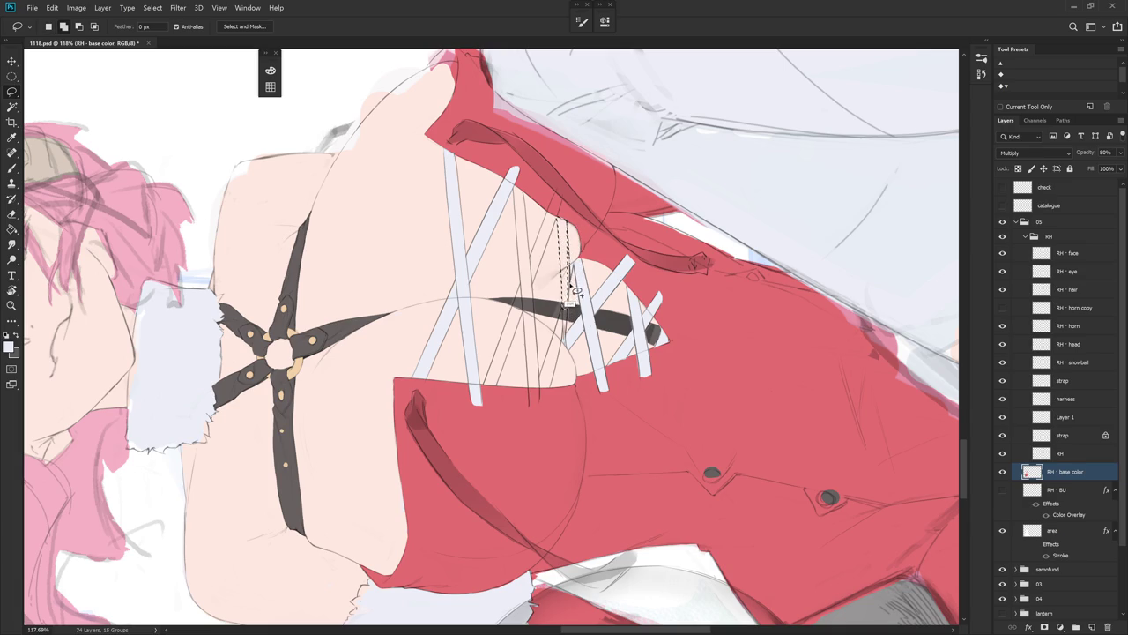
key(r)
mouse_move(573, 234)
mouse_down()
mouse_move(639, 448)
mouse_move(633, 439)
mouse_up()
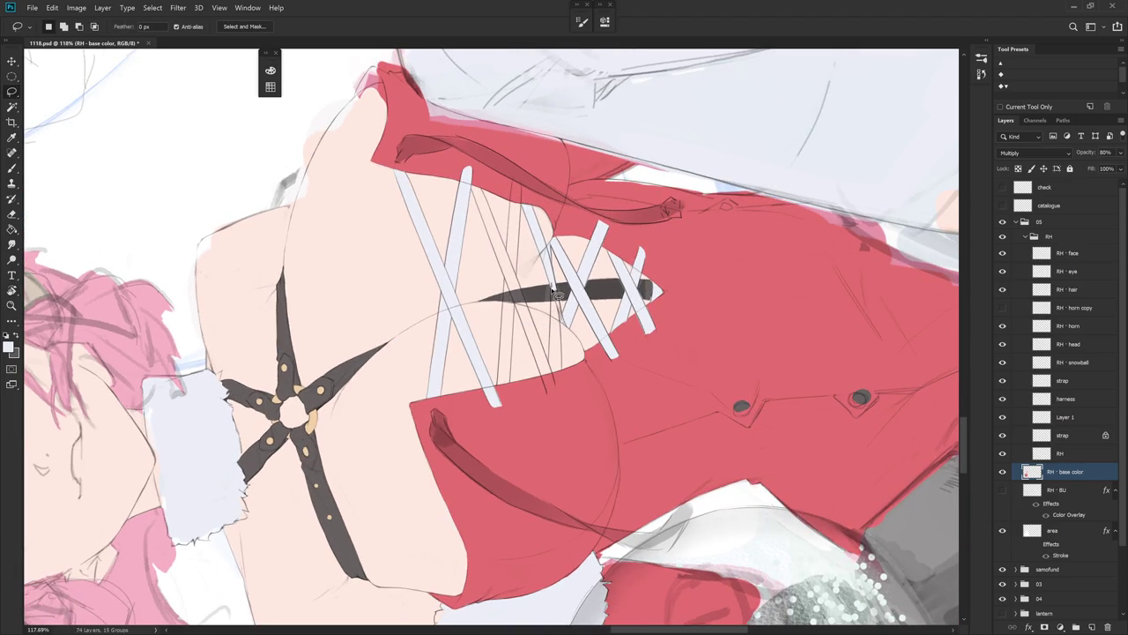
mouse_move(553, 337)
mouse_down()
mouse_move(557, 269)
mouse_move(555, 280)
mouse_up()
drag(561, 327, 566, 377)
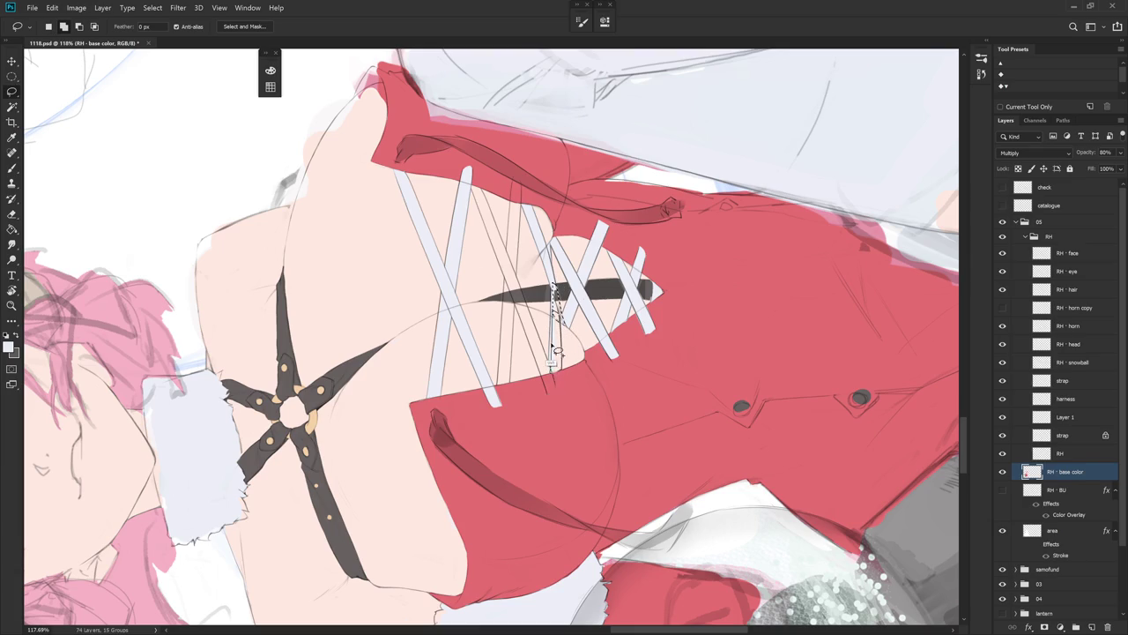
drag(567, 378, 556, 331)
key(Escape)
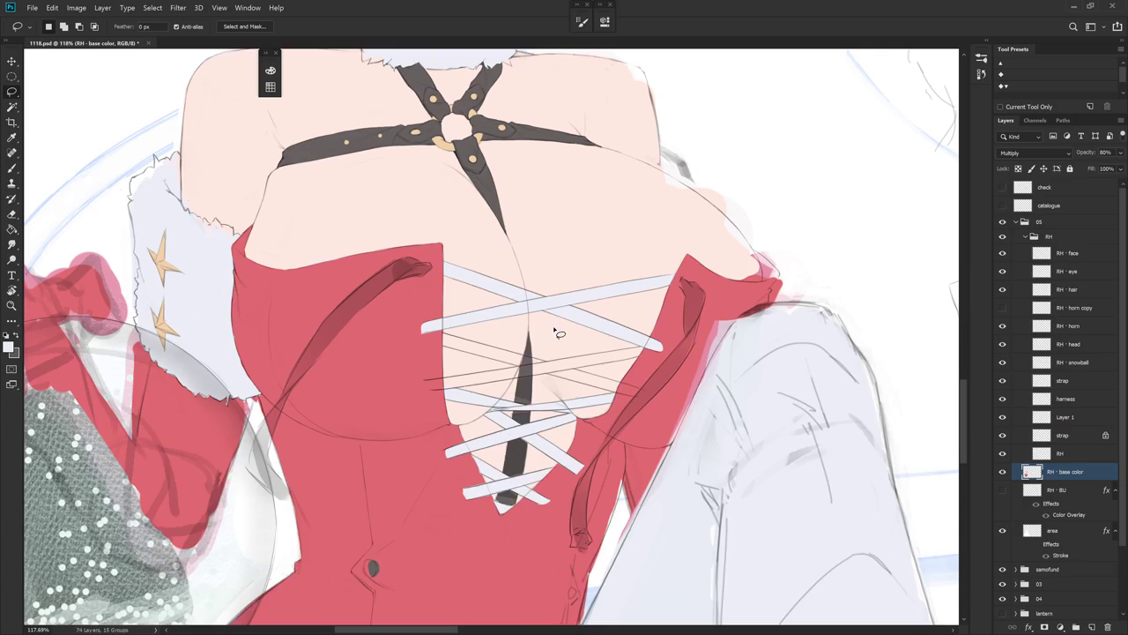
- Outline another diagonal lace strap along the vertical strap edge, then sample the dress red
scroll(556, 333, down, 5)
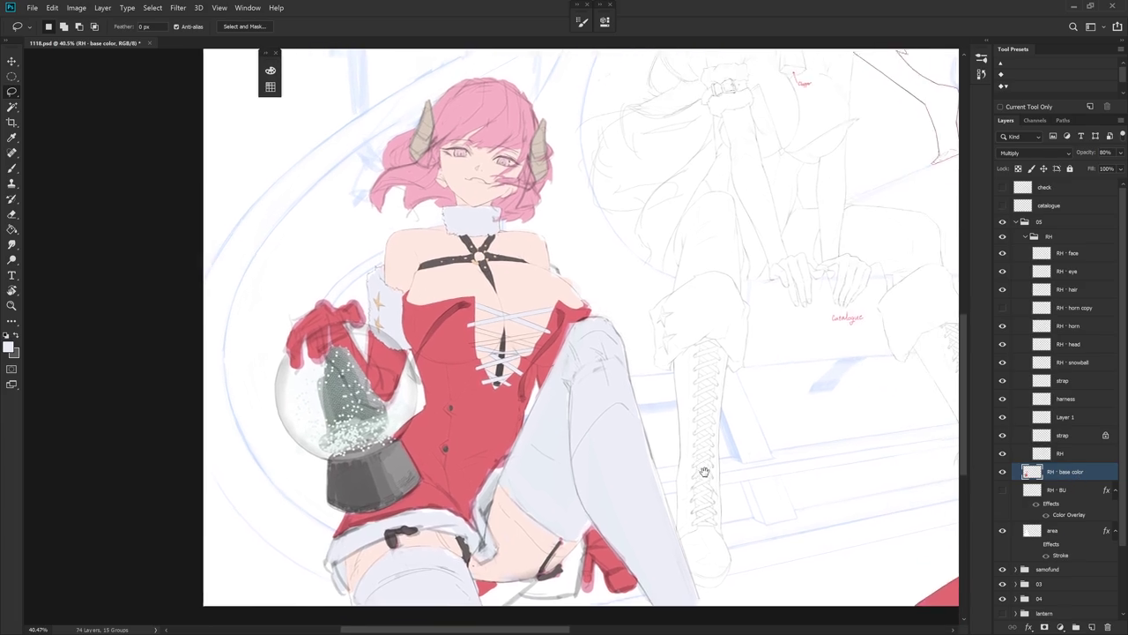
key(r)
mouse_move(670, 264)
mouse_down()
mouse_move(627, 356)
mouse_move(674, 357)
mouse_up()
scroll(626, 356, up, 5)
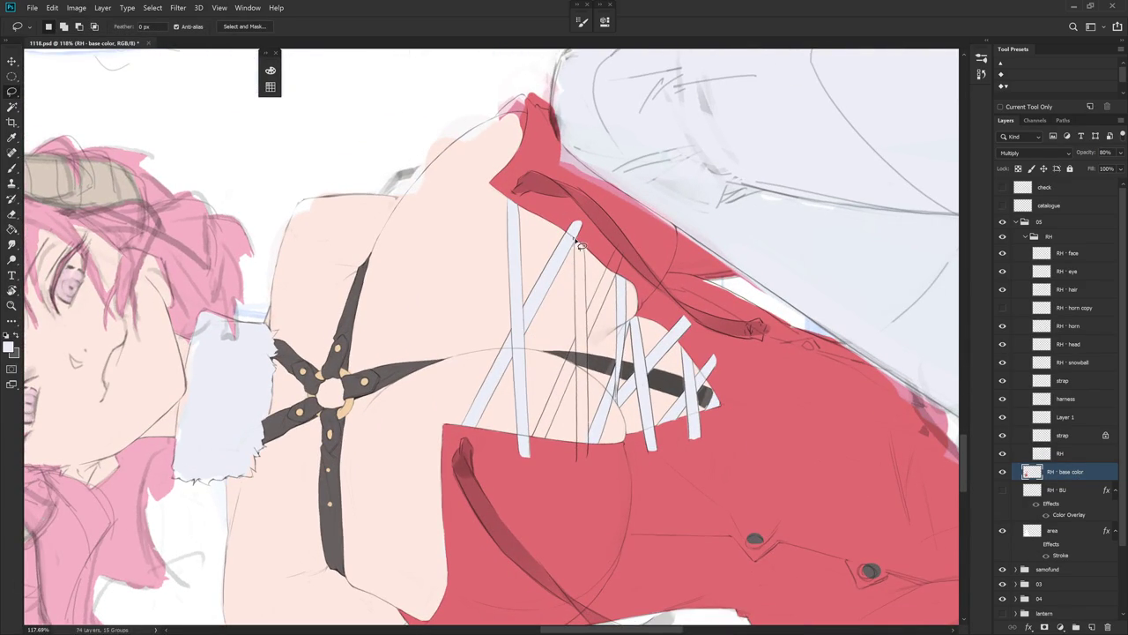
drag(587, 255, 592, 375)
drag(592, 375, 580, 443)
key(r)
mouse_move(580, 566)
mouse_down()
mouse_move(649, 470)
mouse_move(555, 190)
mouse_up()
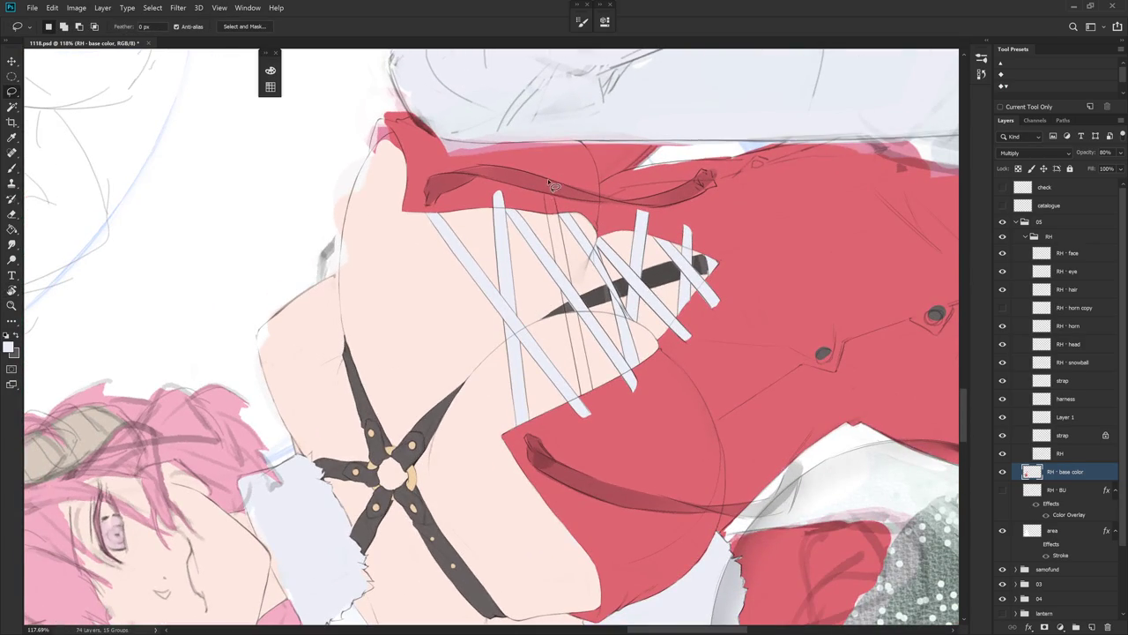
mouse_move(547, 190)
mouse_down()
mouse_move(582, 393)
mouse_move(596, 388)
mouse_up()
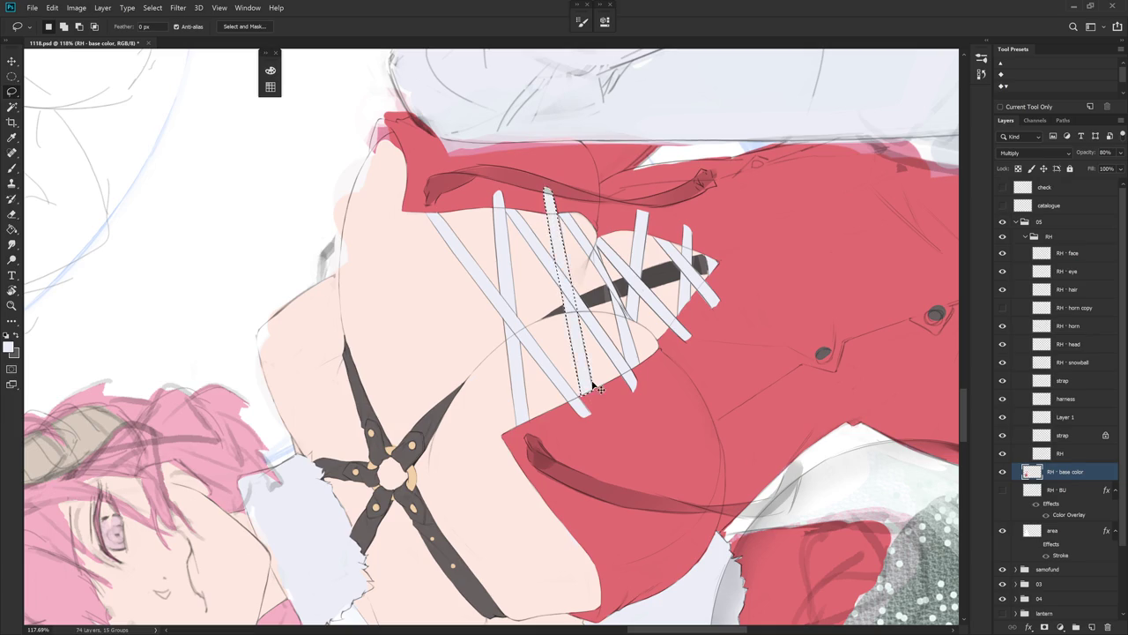
key(b)
alt+click(596, 388)
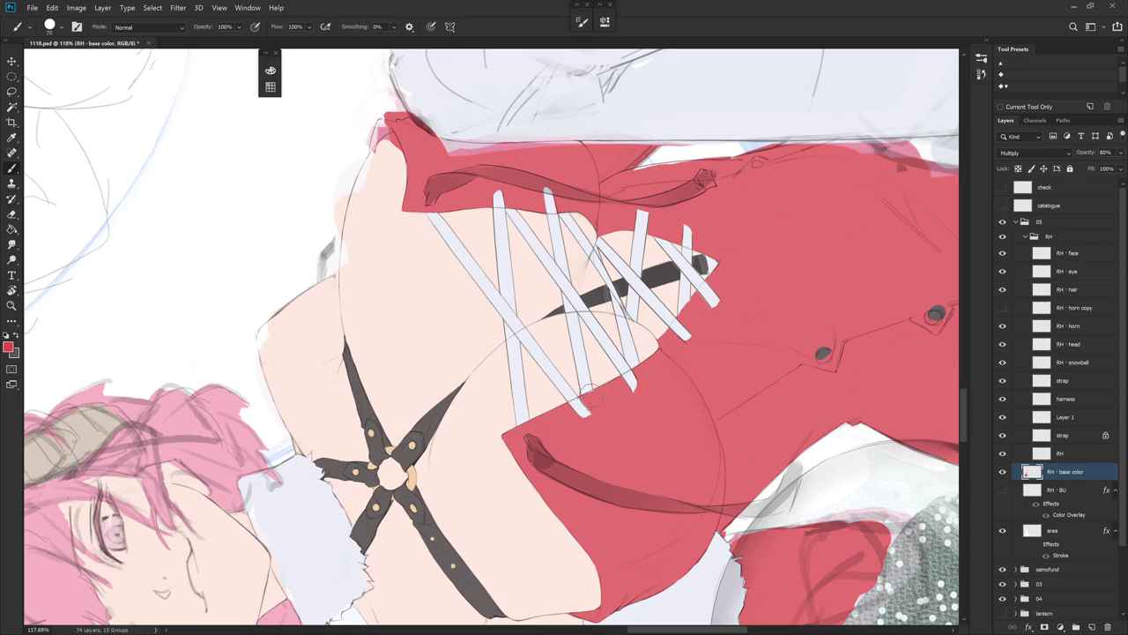
key(Escape)
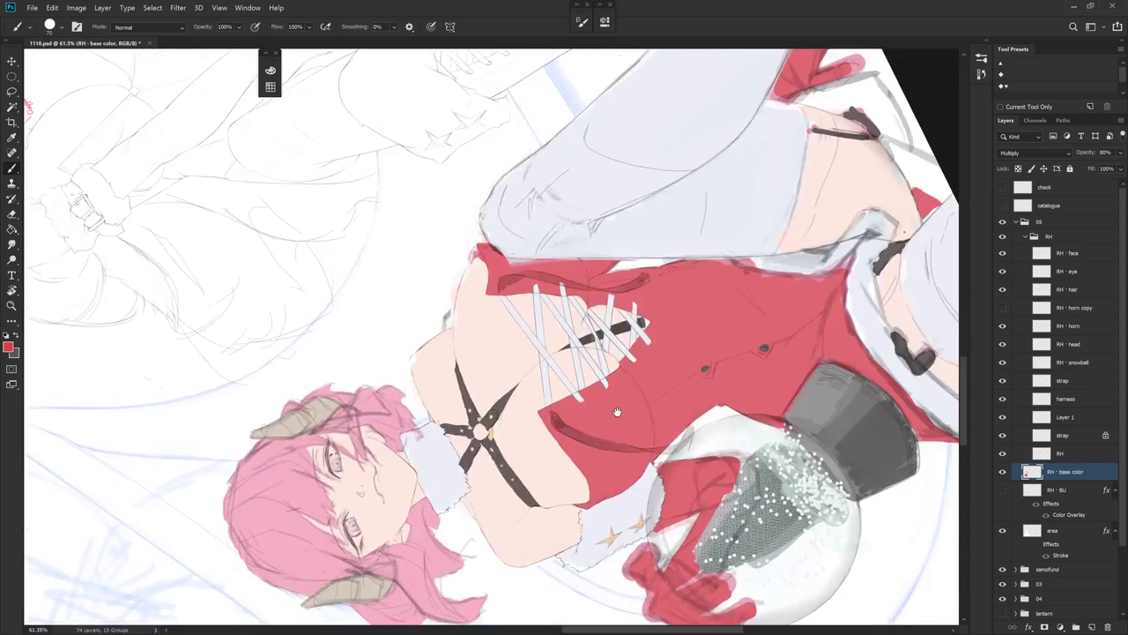
key(ctrl+minus)
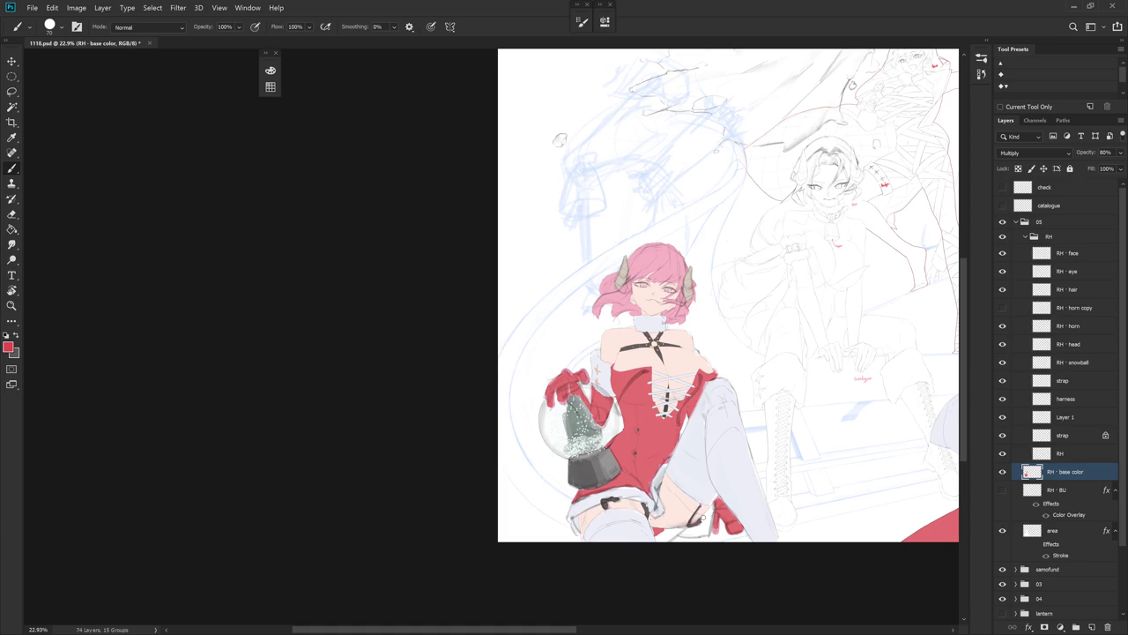
mouse_move(706, 476)
mouse_down()
mouse_move(679, 377)
mouse_move(724, 367)
mouse_up()
drag(689, 438, 694, 542)
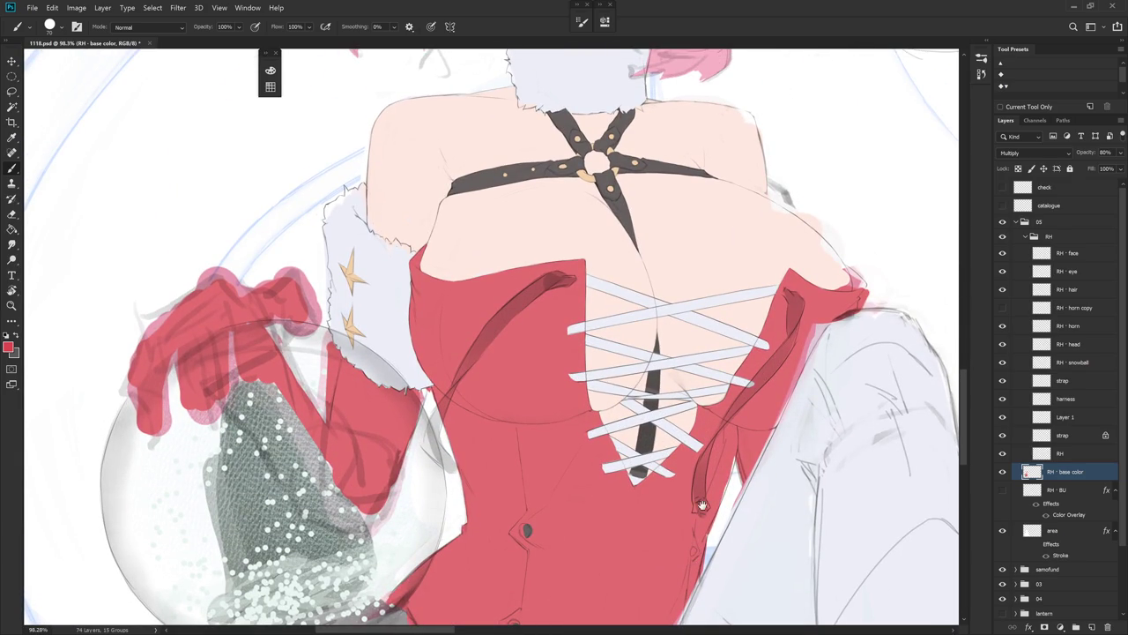
- Sample the lace colour and brush loose lace ends on both the right and left bodice edges
scroll(700, 508, down, 3)
drag(709, 441, 704, 561)
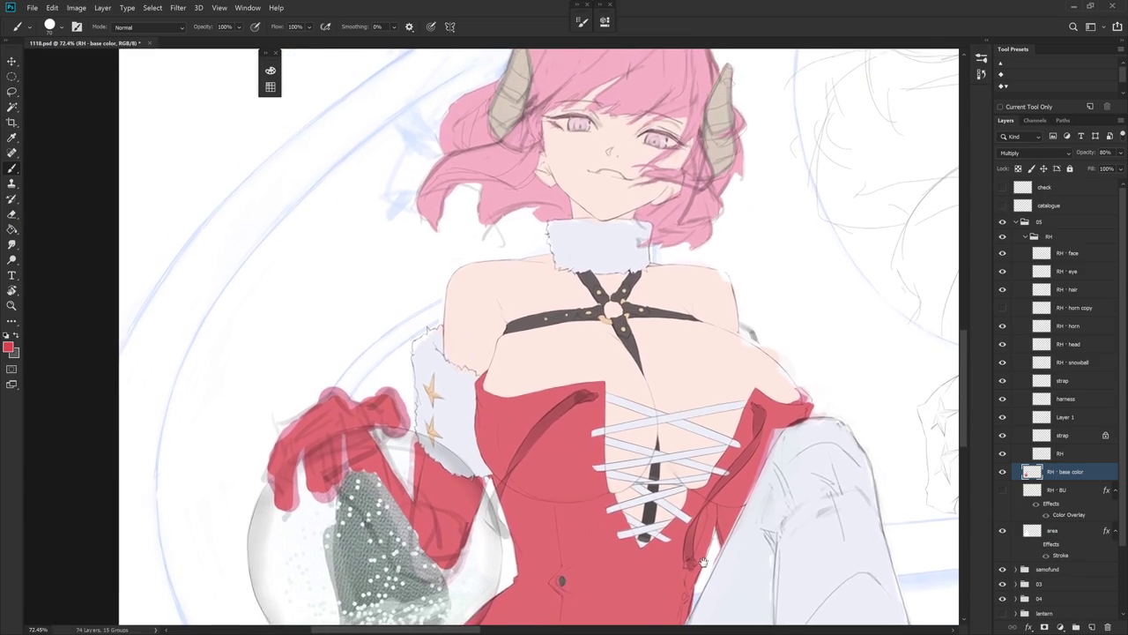
scroll(705, 519, down, 2)
drag(705, 518, 637, 522)
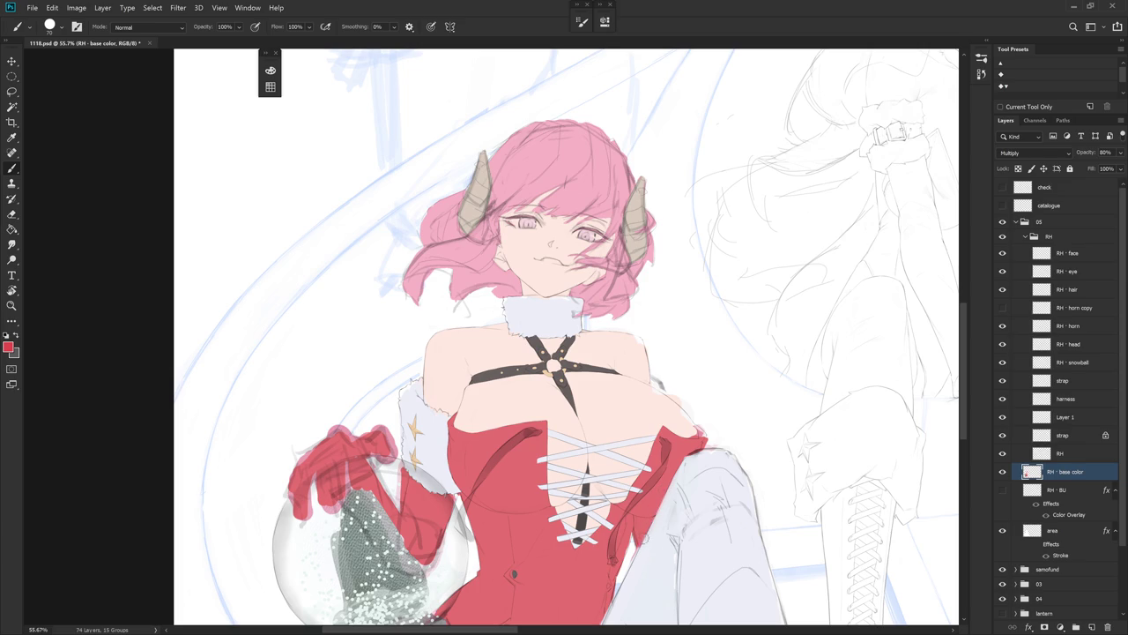
drag(622, 486, 625, 406)
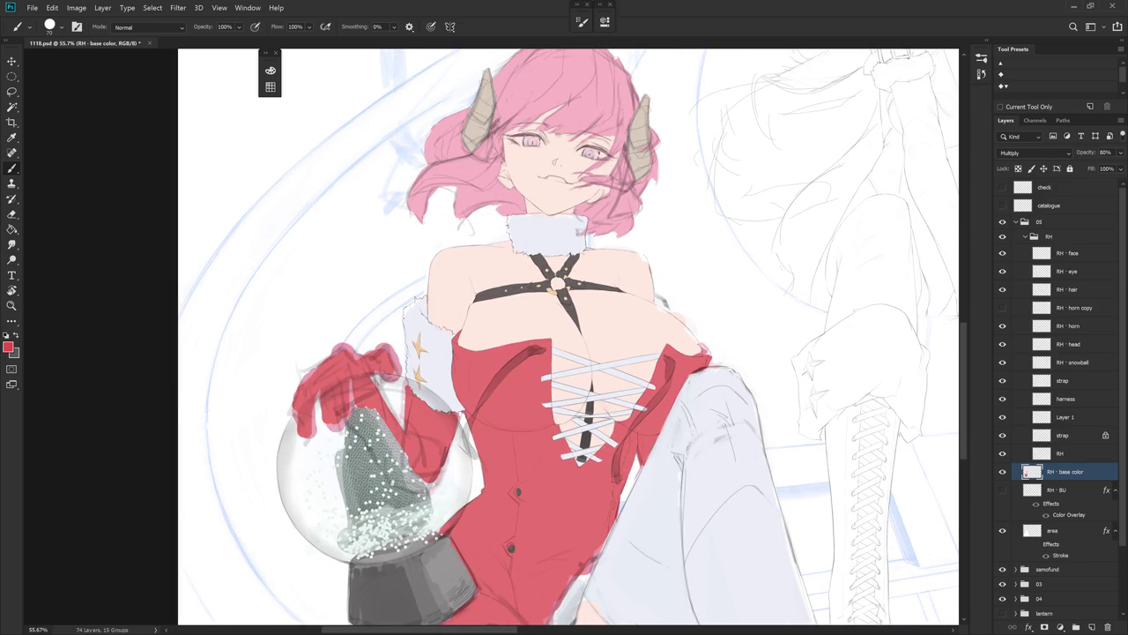
alt+click(615, 449)
mouse_move(668, 363)
mouse_down()
mouse_move(666, 385)
mouse_move(631, 430)
mouse_up()
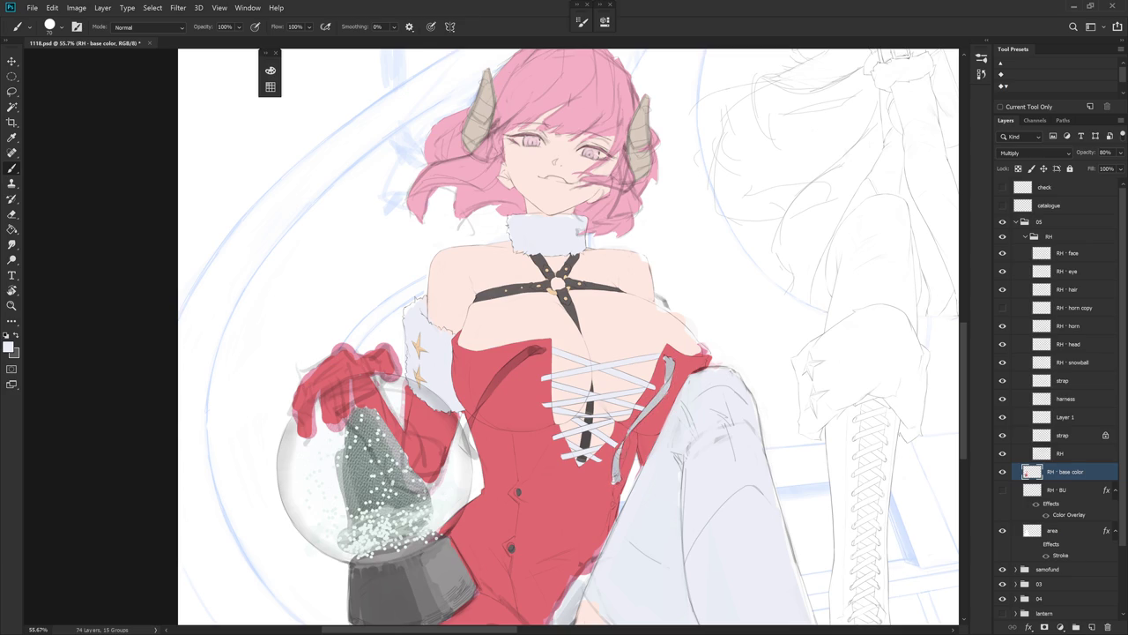
drag(553, 552, 661, 529)
drag(558, 291, 554, 351)
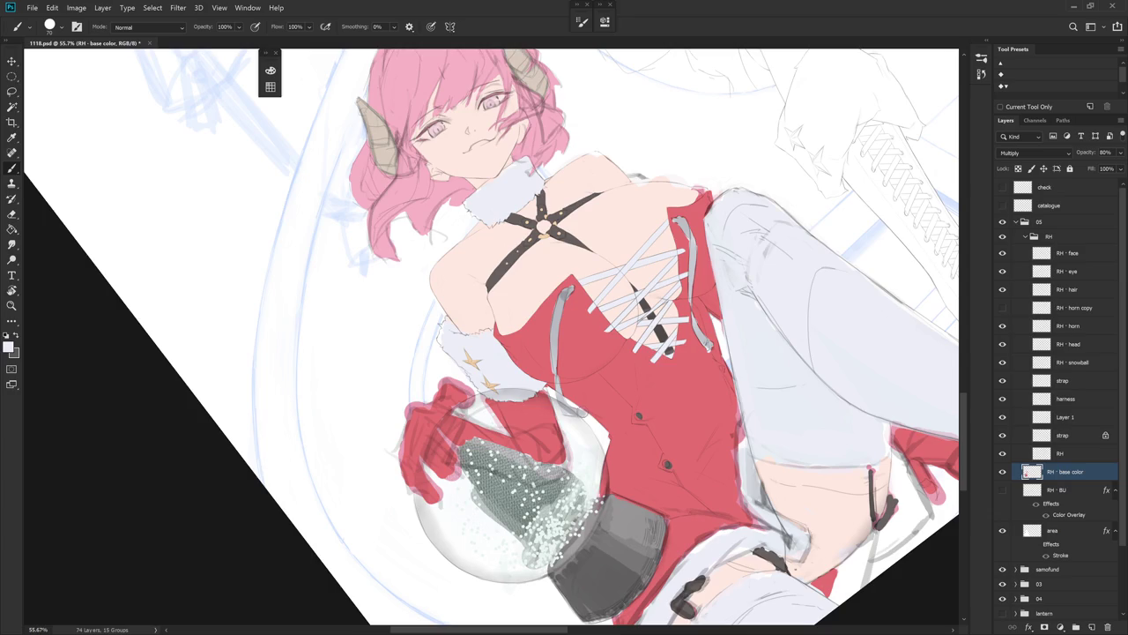
drag(767, 427, 717, 445)
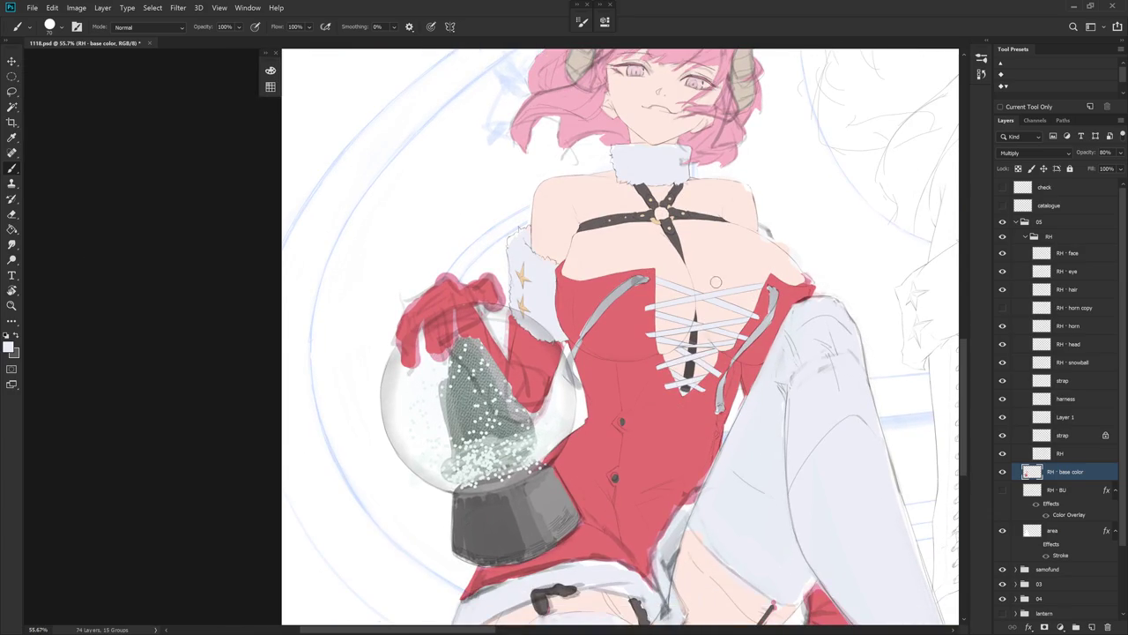
alt+click(660, 216)
scroll(619, 335, down, 2)
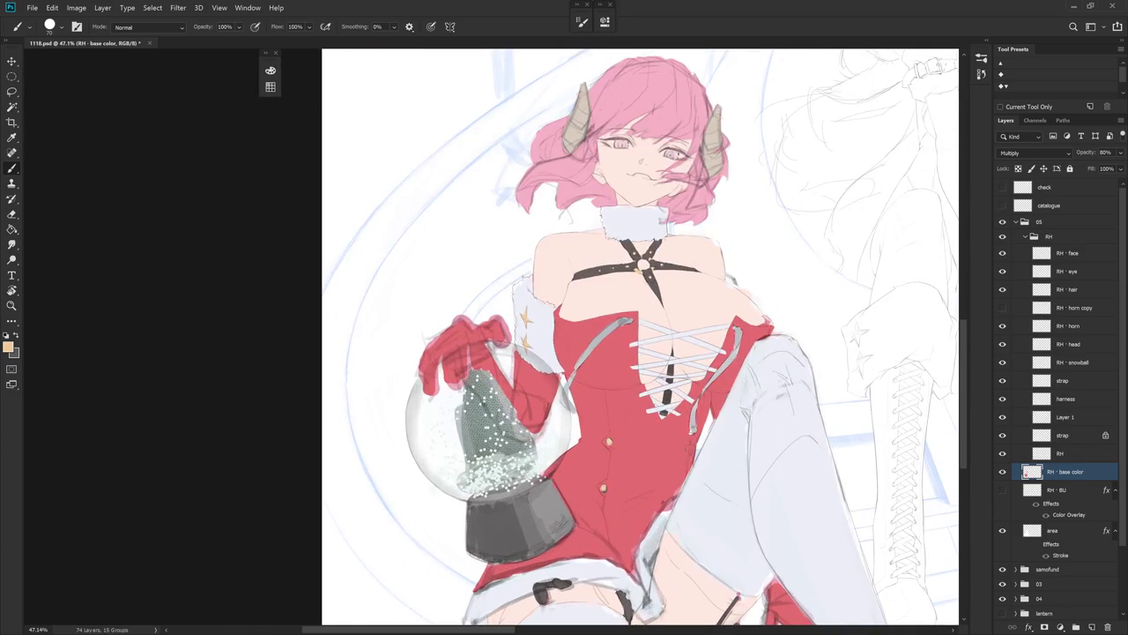
scroll(688, 490, down, 3)
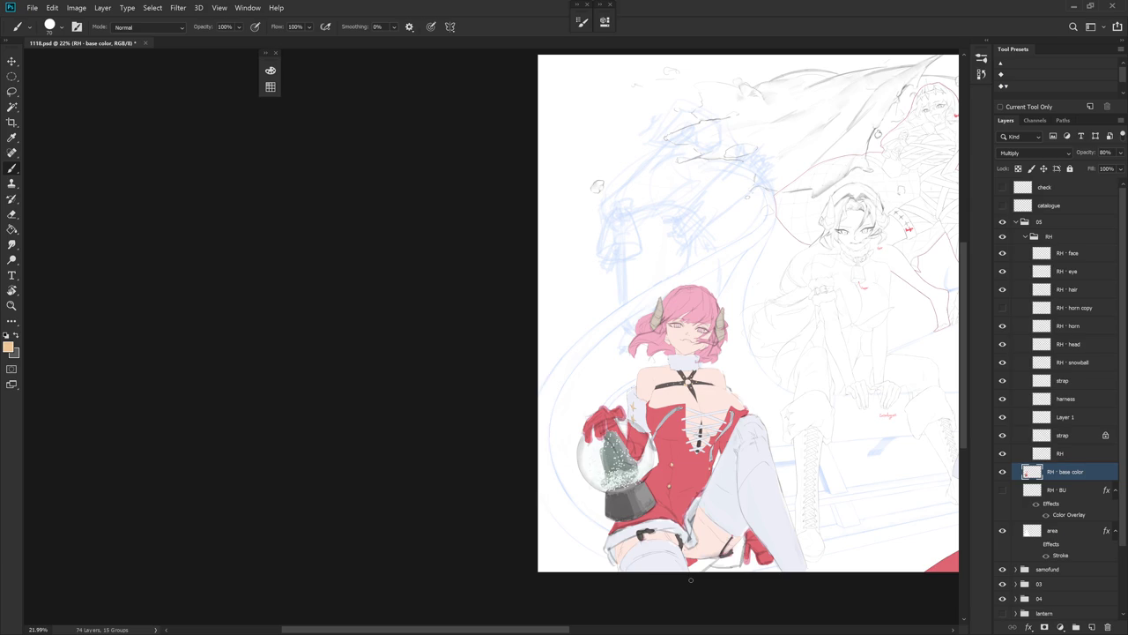
scroll(690, 579, up, 5)
alt+click(670, 529)
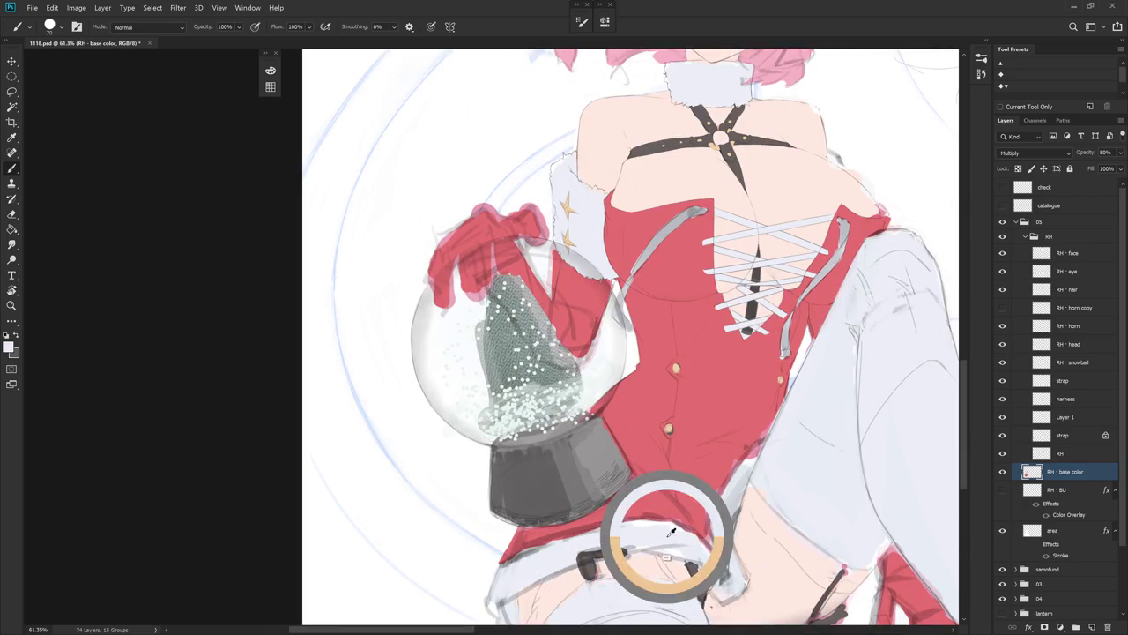
key(ctrl+z)
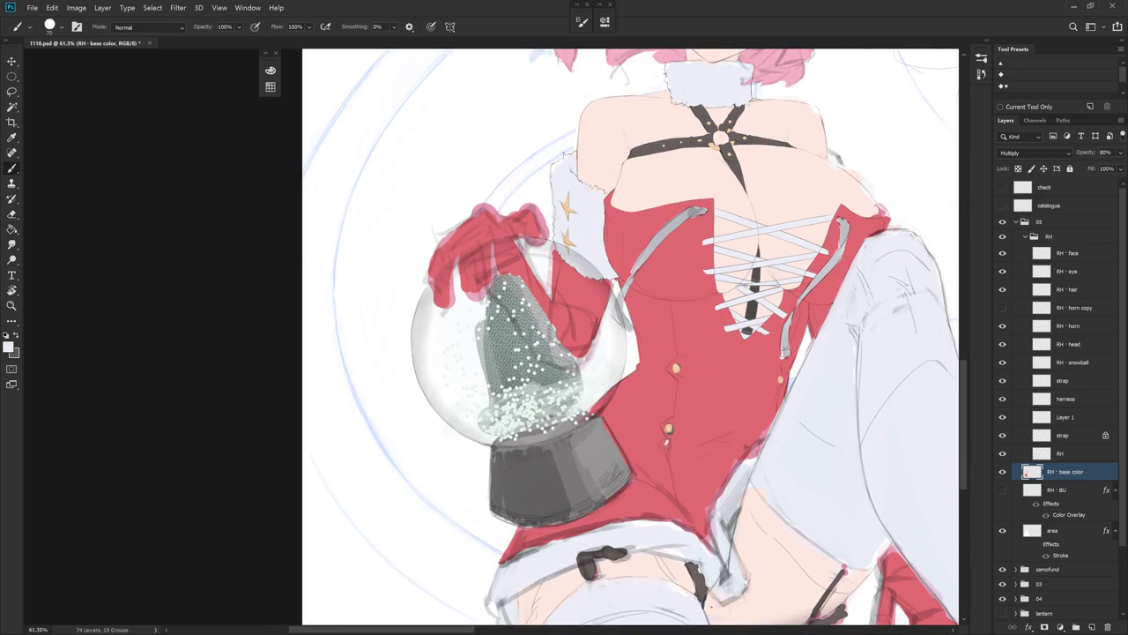
- Repaint a small white mark beside the button on the red dress and zoom to check it
mouse_move(665, 445)
mouse_down()
mouse_move(640, 480)
mouse_move(659, 458)
mouse_move(668, 485)
mouse_move(640, 477)
mouse_move(631, 516)
mouse_move(635, 483)
mouse_move(649, 485)
mouse_move(665, 514)
mouse_move(642, 491)
mouse_move(649, 520)
mouse_move(674, 518)
mouse_up()
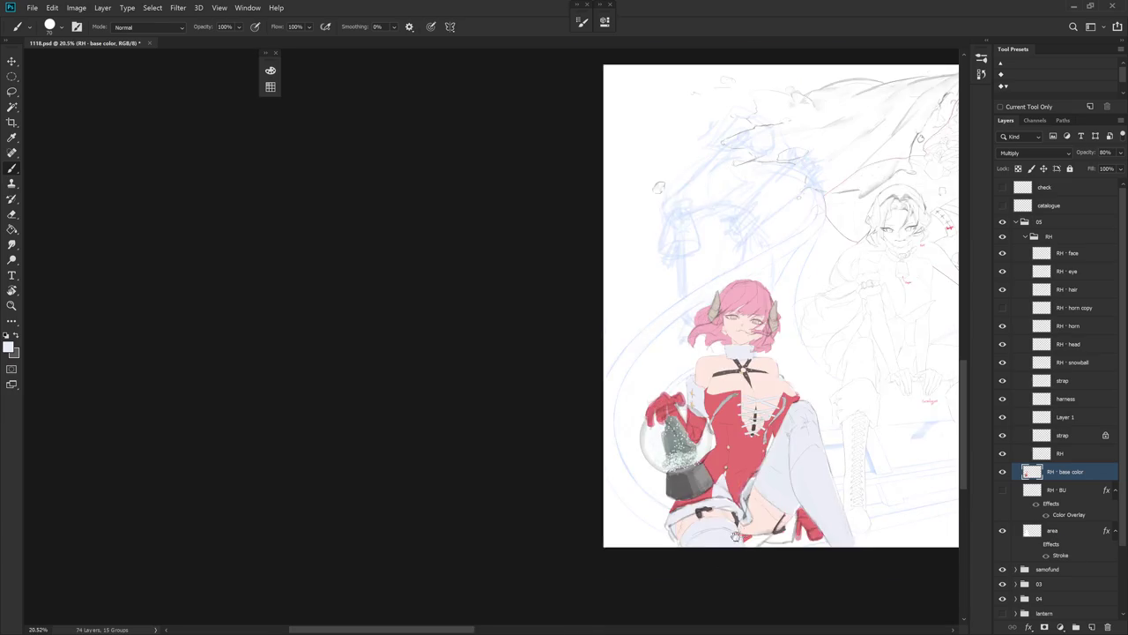
scroll(643, 505, down, 5)
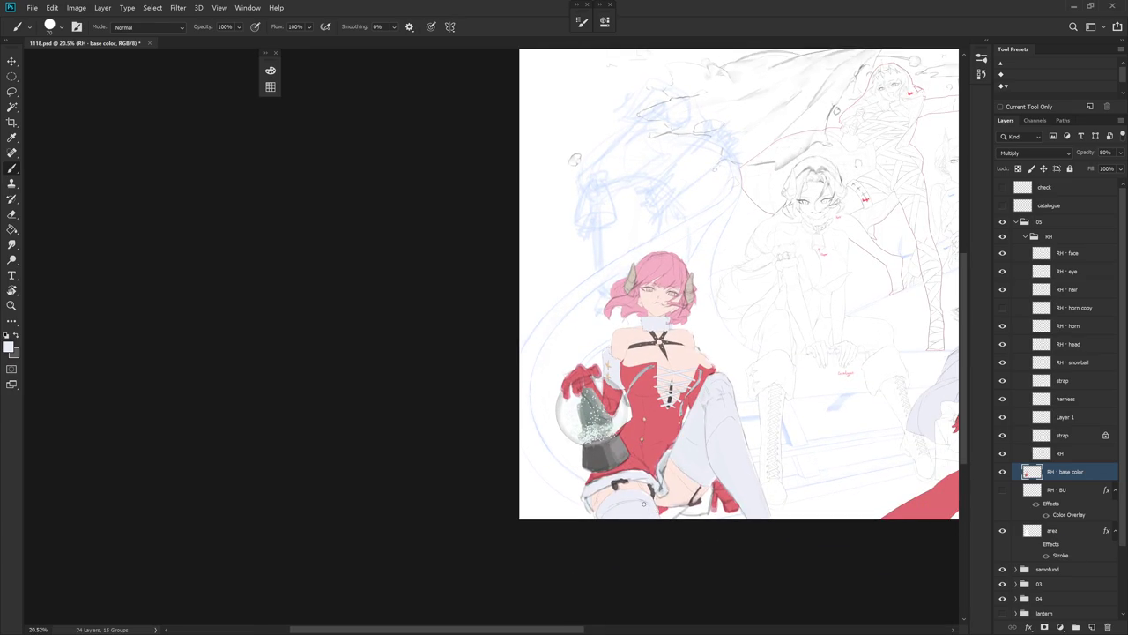
scroll(660, 471, up, 3)
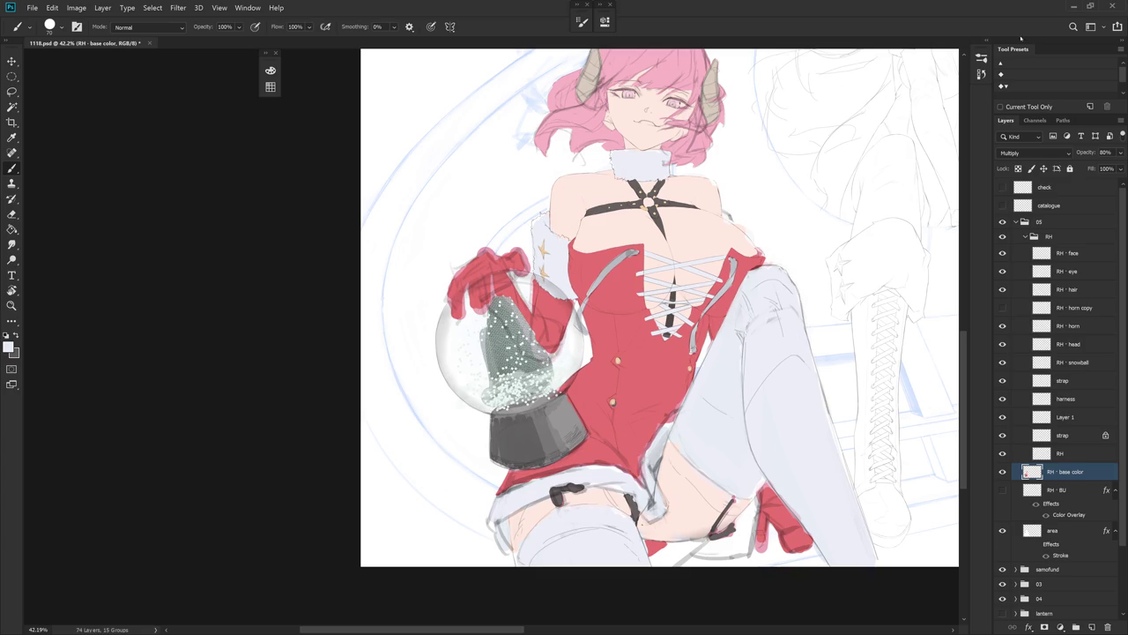
scroll(735, 239, down, 5)
scroll(660, 332, up, 4)
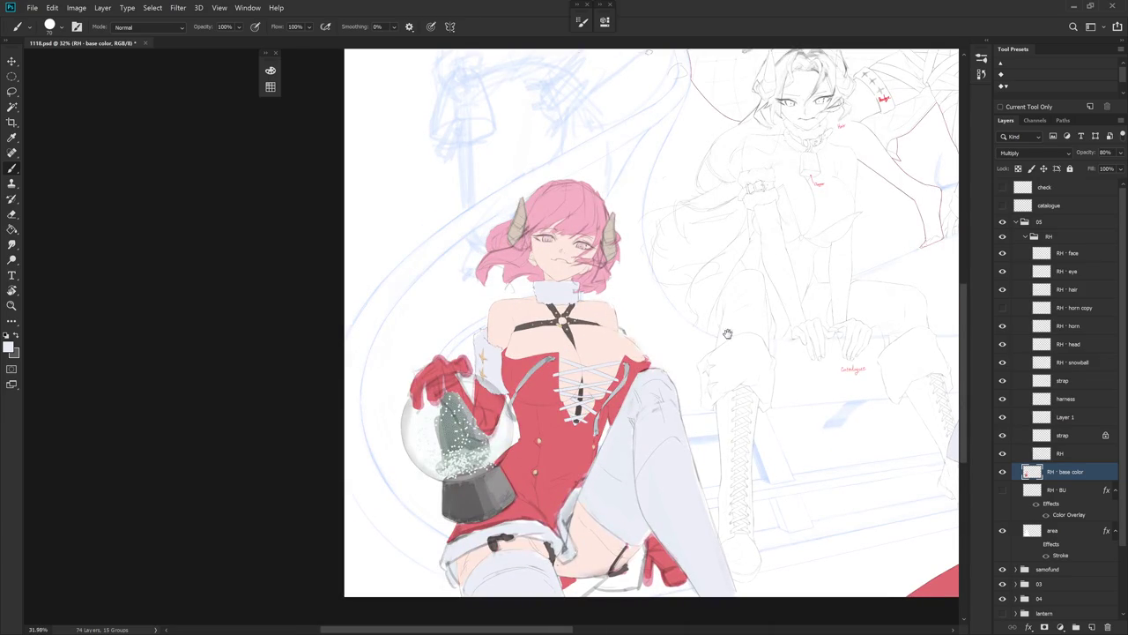
- View the second character, return to the left one, and show the History panel
drag(743, 330, 669, 352)
scroll(564, 353, down, 2)
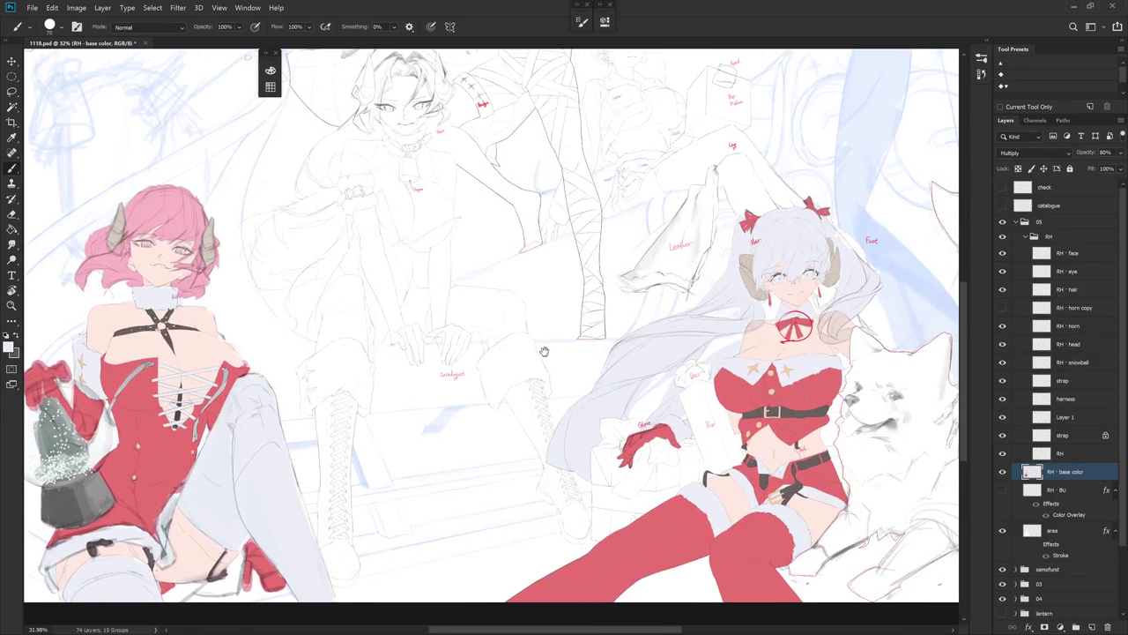
scroll(649, 354, down, 2)
drag(649, 354, 722, 375)
scroll(489, 364, up, 2)
click(982, 73)
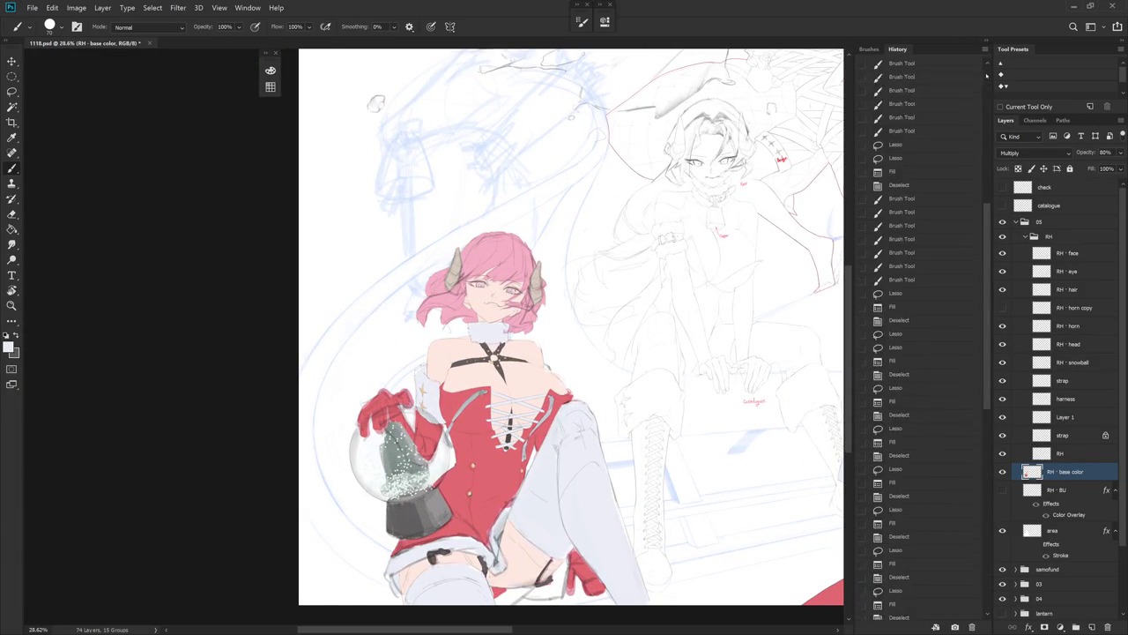
- Hide the RH - base color layer and compare History Snapshots 7 and 8
click(1002, 471)
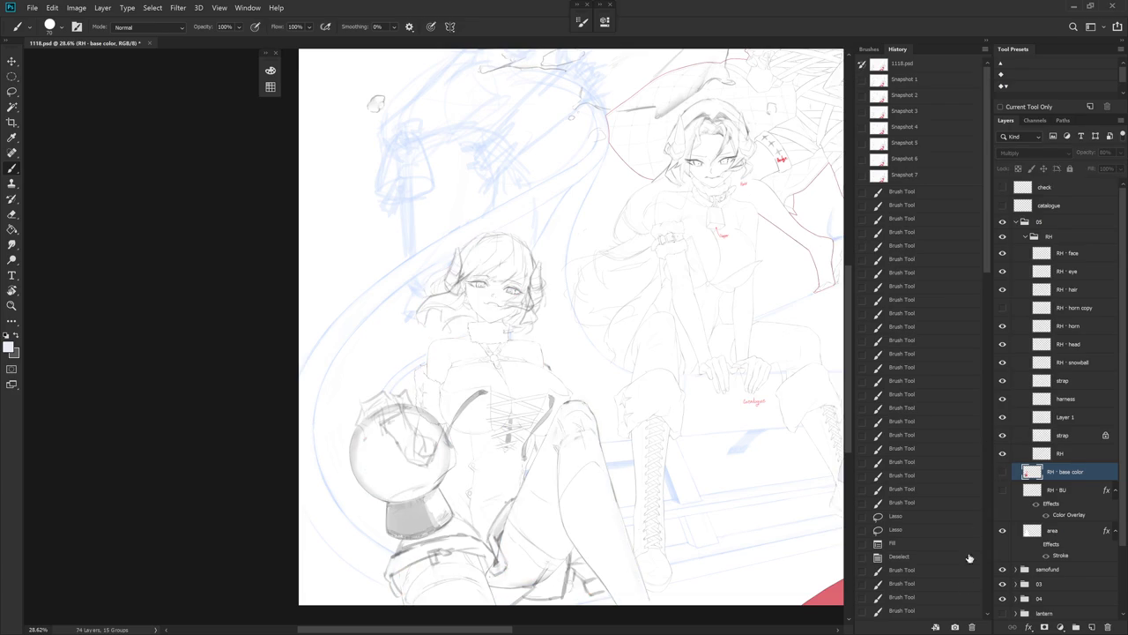
scroll(959, 617, down, 10)
scroll(989, 78, up, 10)
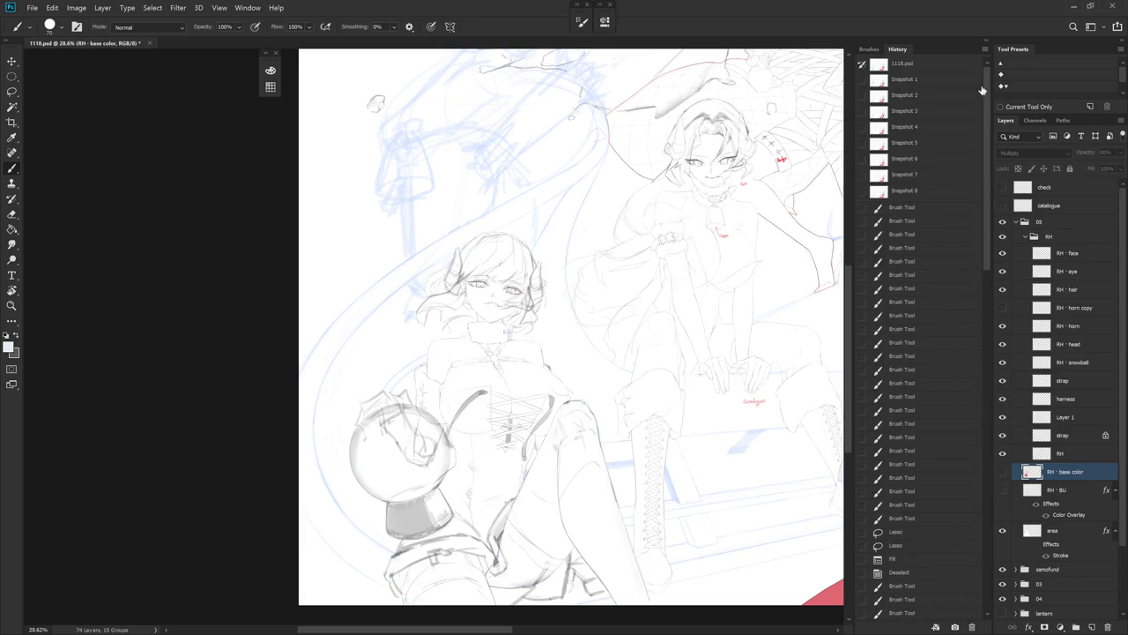
click(902, 175)
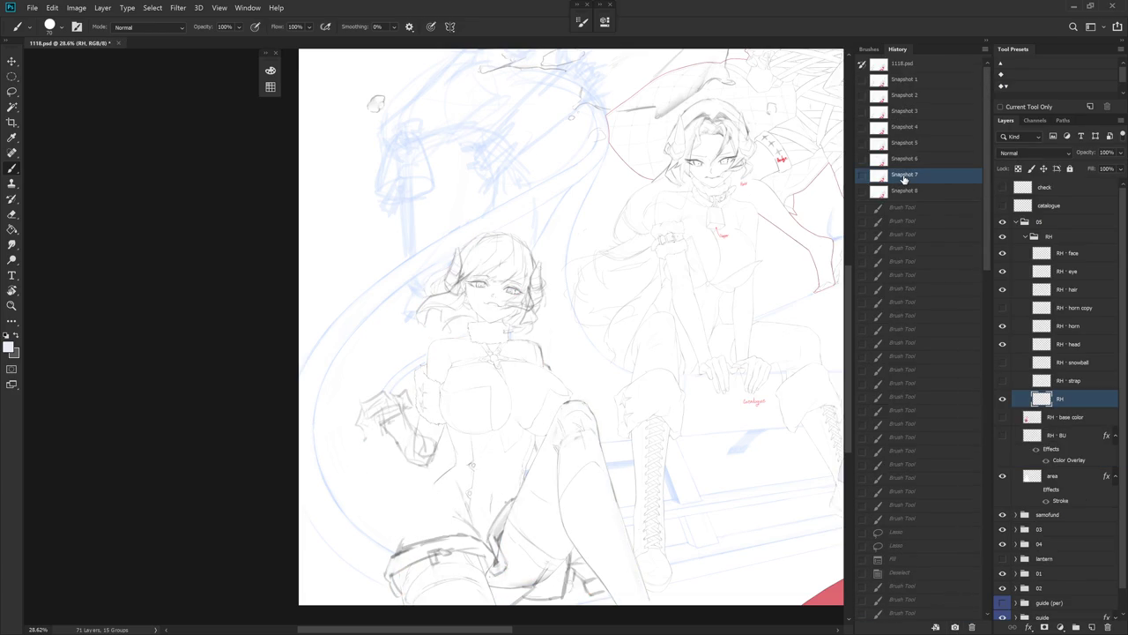
click(908, 191)
click(913, 192)
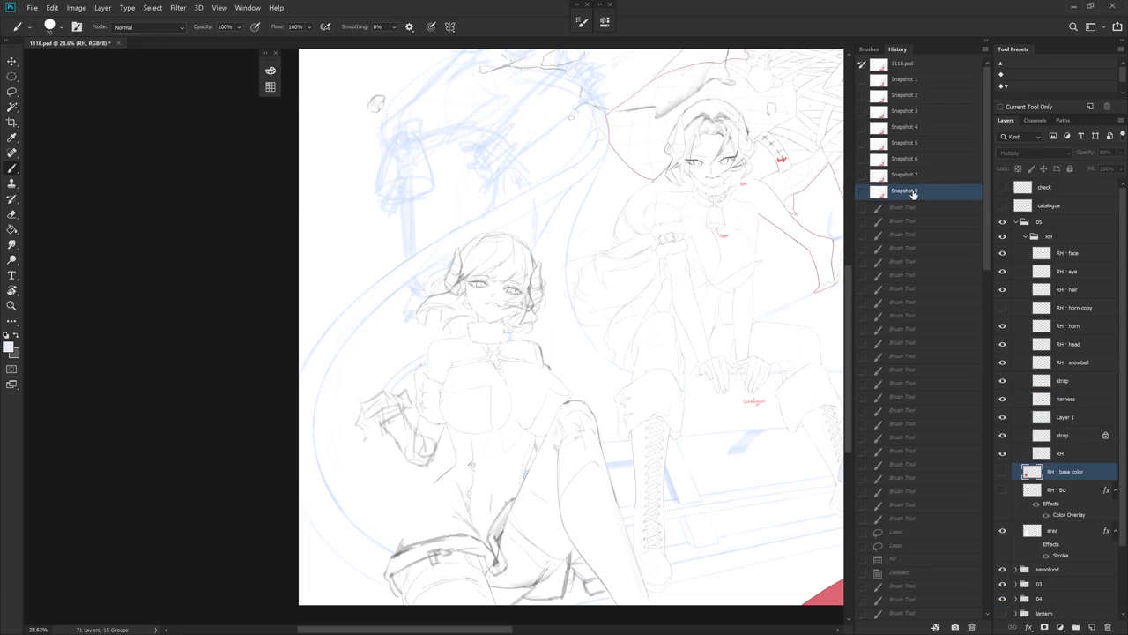
click(913, 86)
click(913, 192)
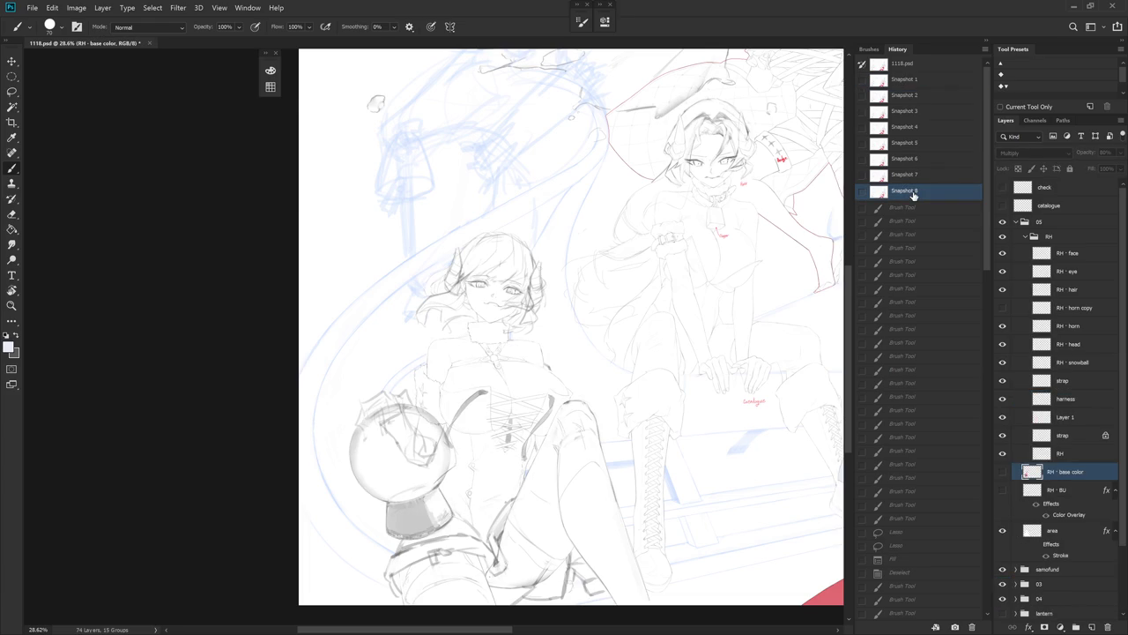
- Flip between Snapshot 1 and Snapshot 8 to compare earliest and latest artwork
click(919, 85)
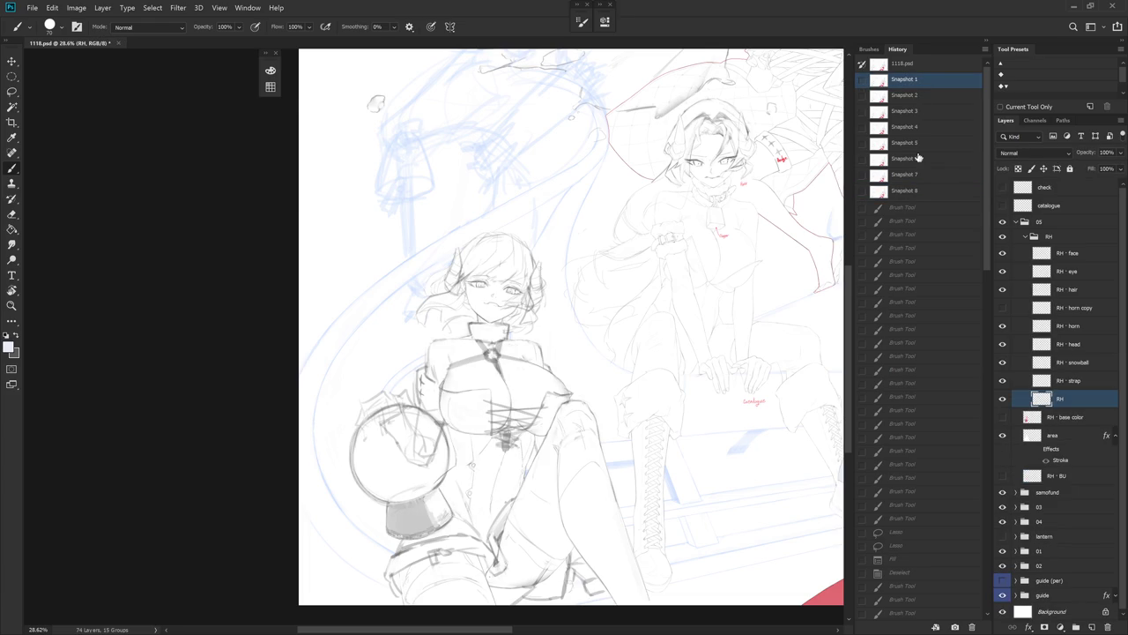
click(917, 193)
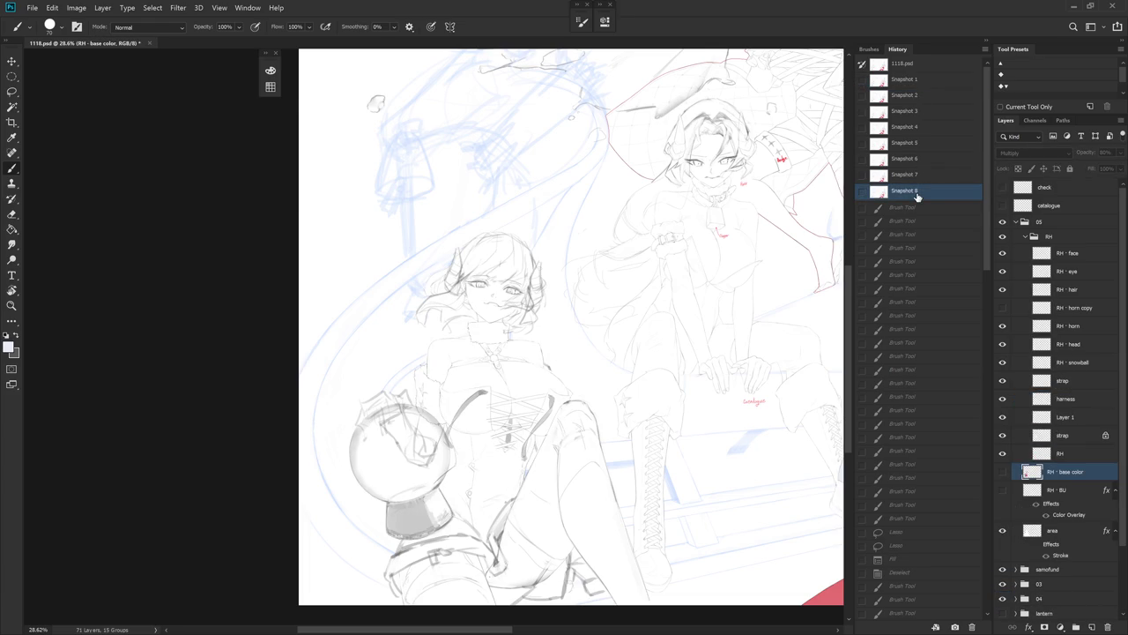
click(917, 81)
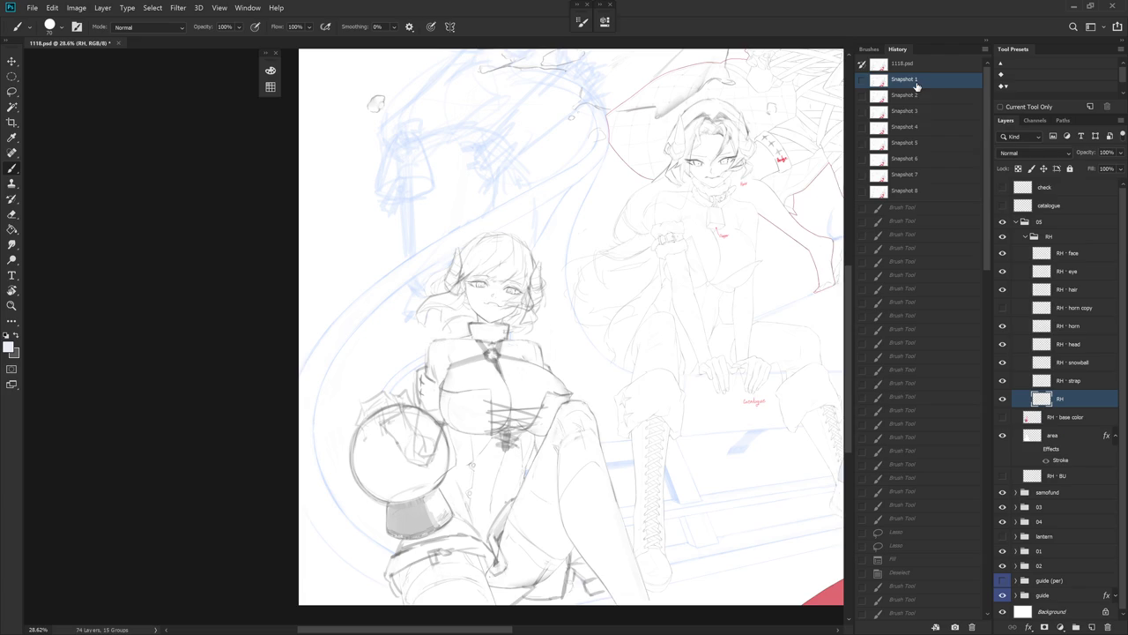
click(914, 194)
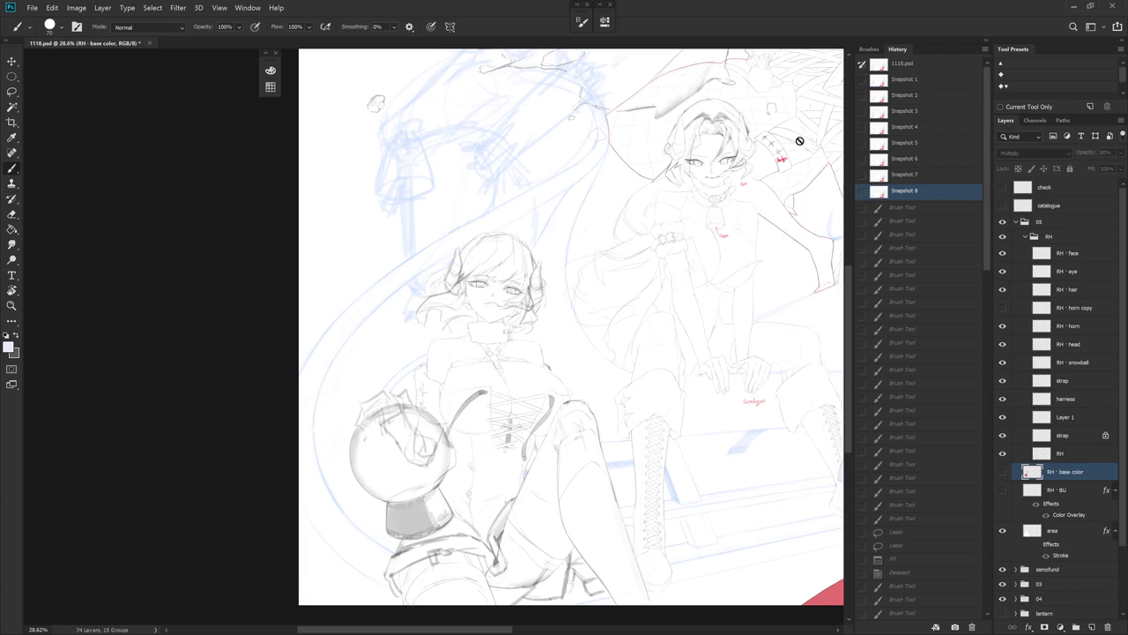
click(893, 81)
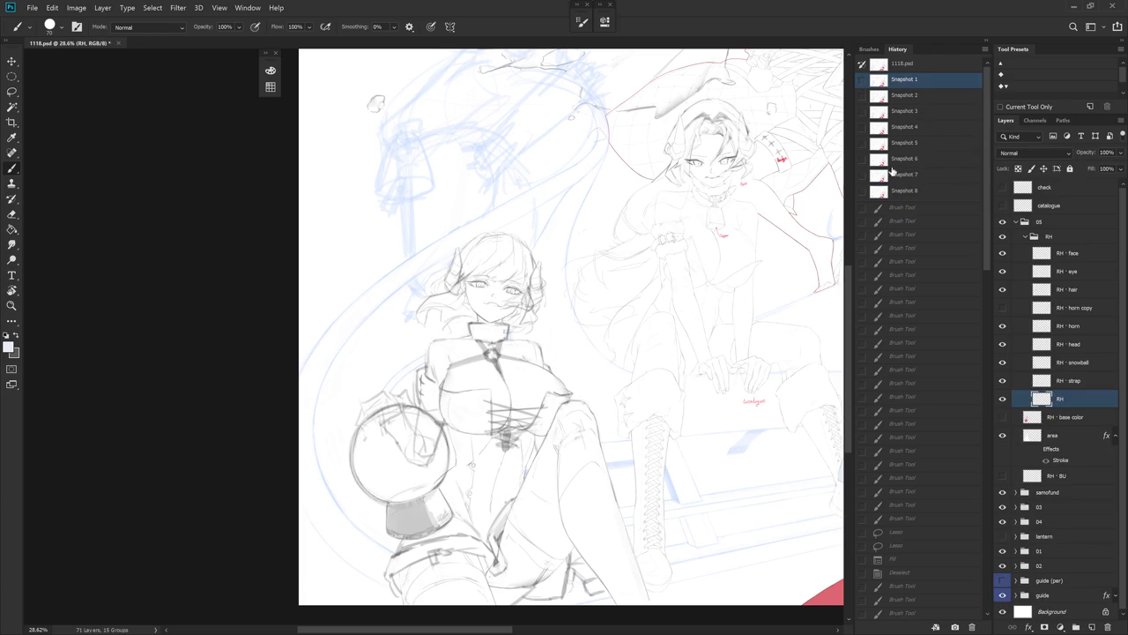
click(903, 194)
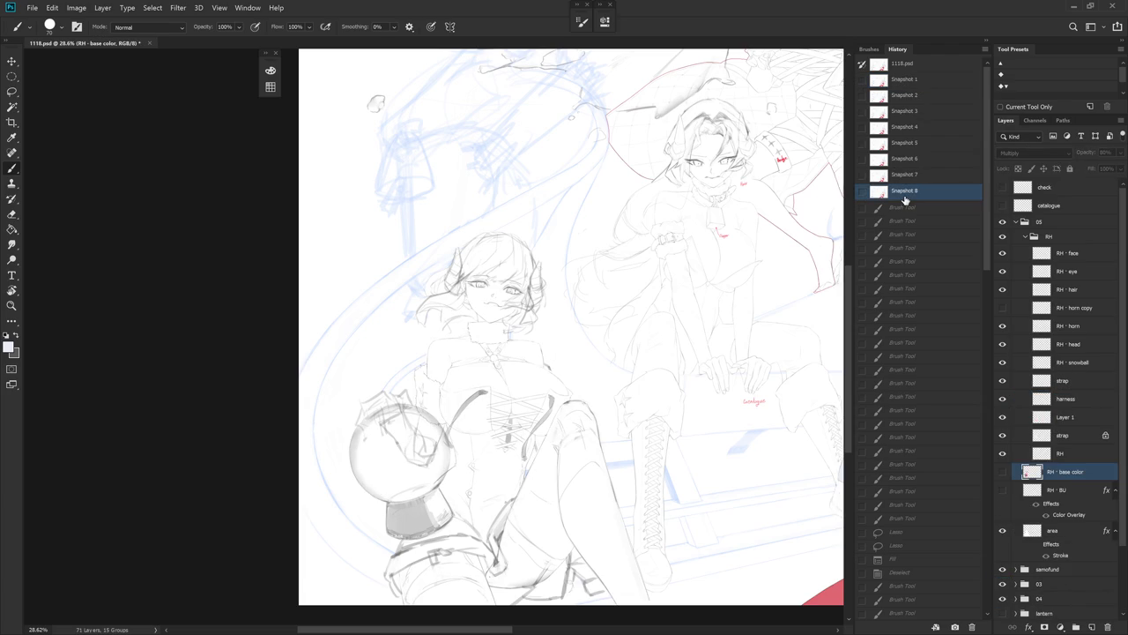
click(916, 82)
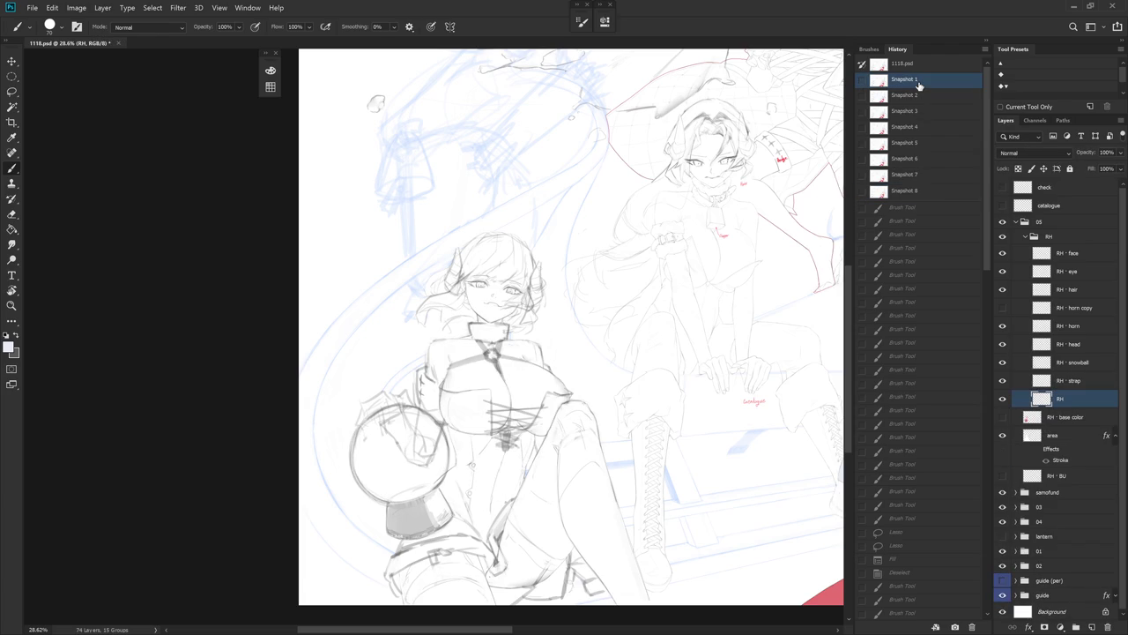
click(908, 192)
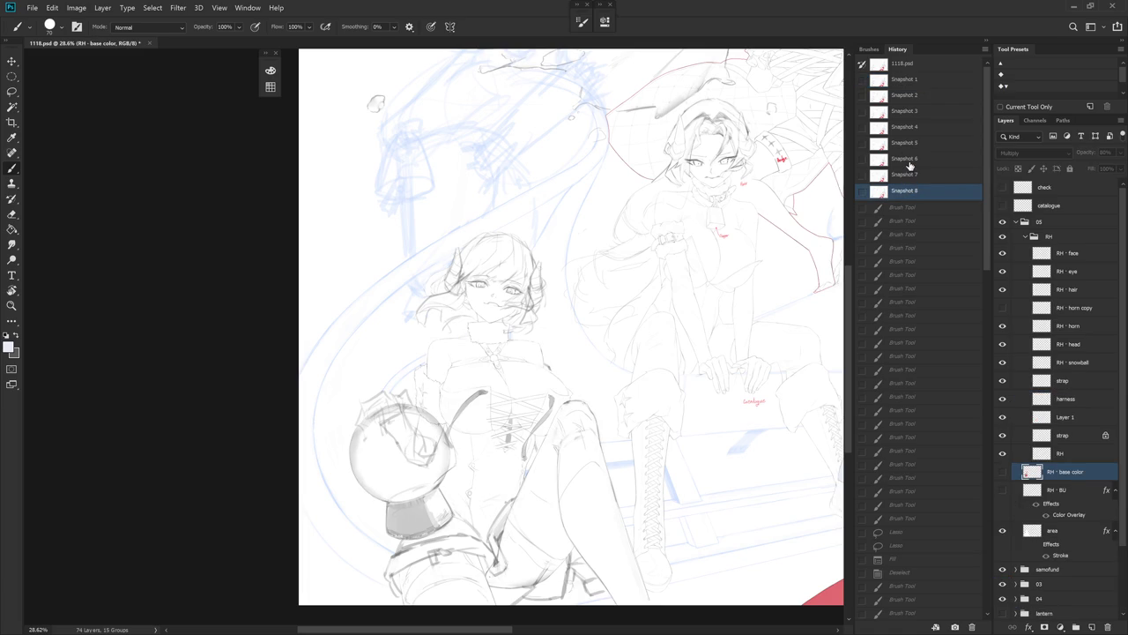
- Restore the last Brush Tool history state and collapse the History panel
click(989, 608)
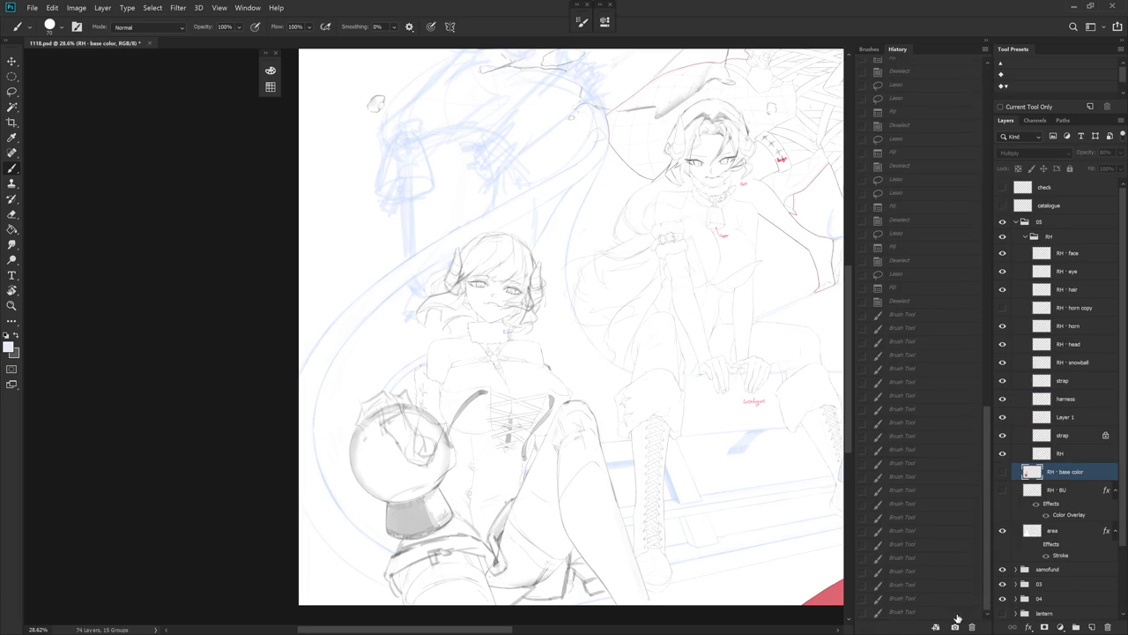
click(959, 612)
click(987, 41)
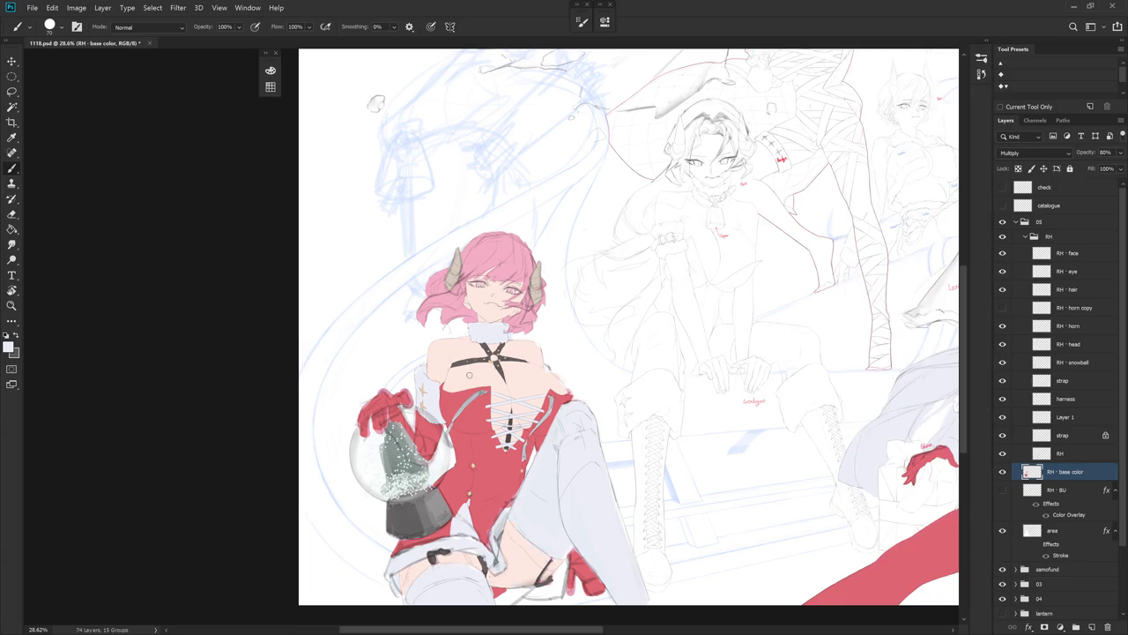
scroll(571, 366, up, 5)
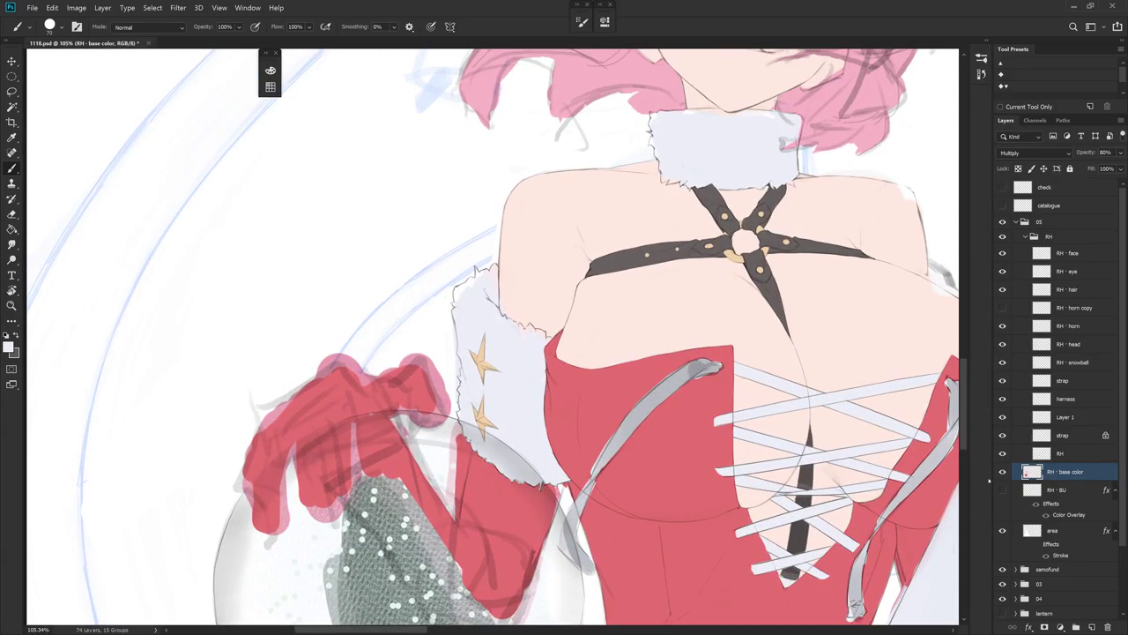
- Hide the RH - base color layer and make the RH line art layer active near the sleeve cuff
click(1002, 472)
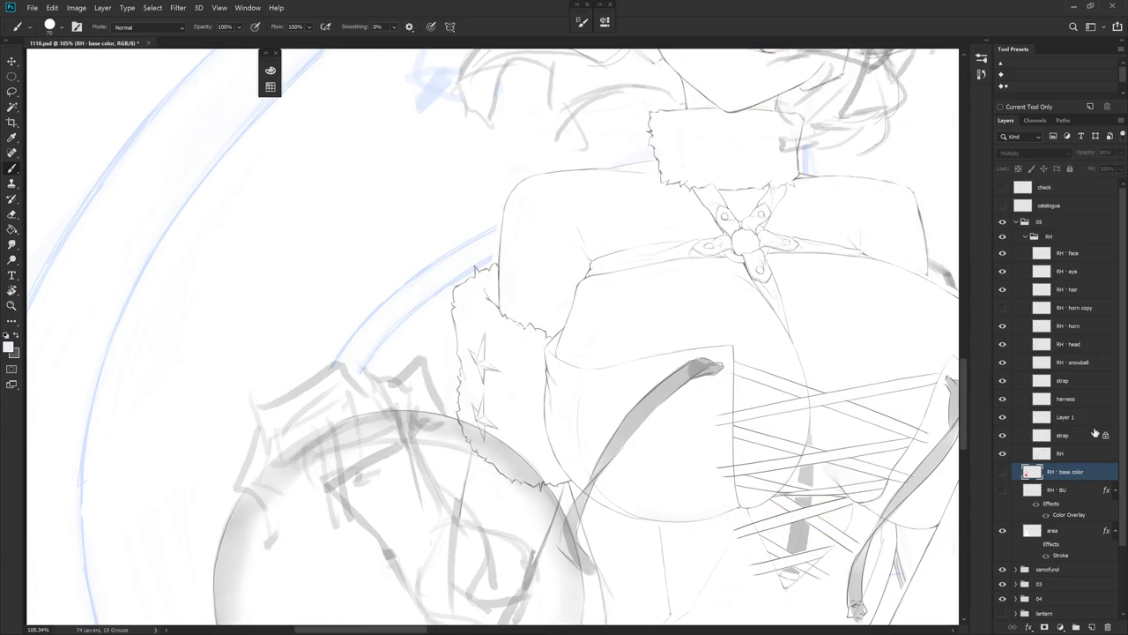
click(1079, 427)
click(1070, 453)
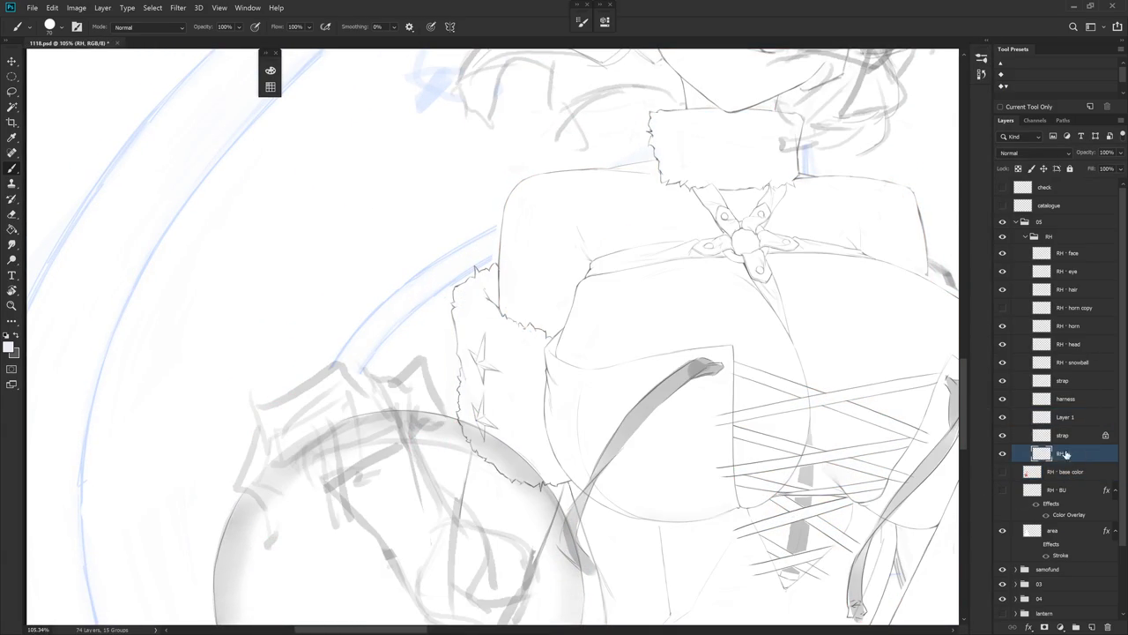
key(l)
drag(558, 471, 572, 460)
key(e)
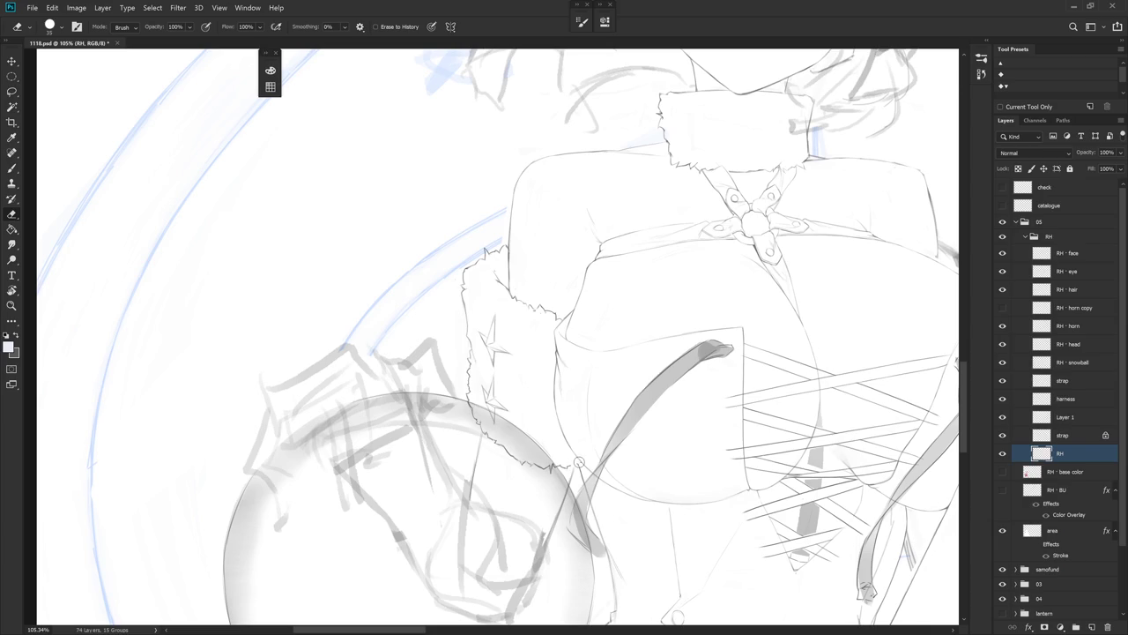
key(b)
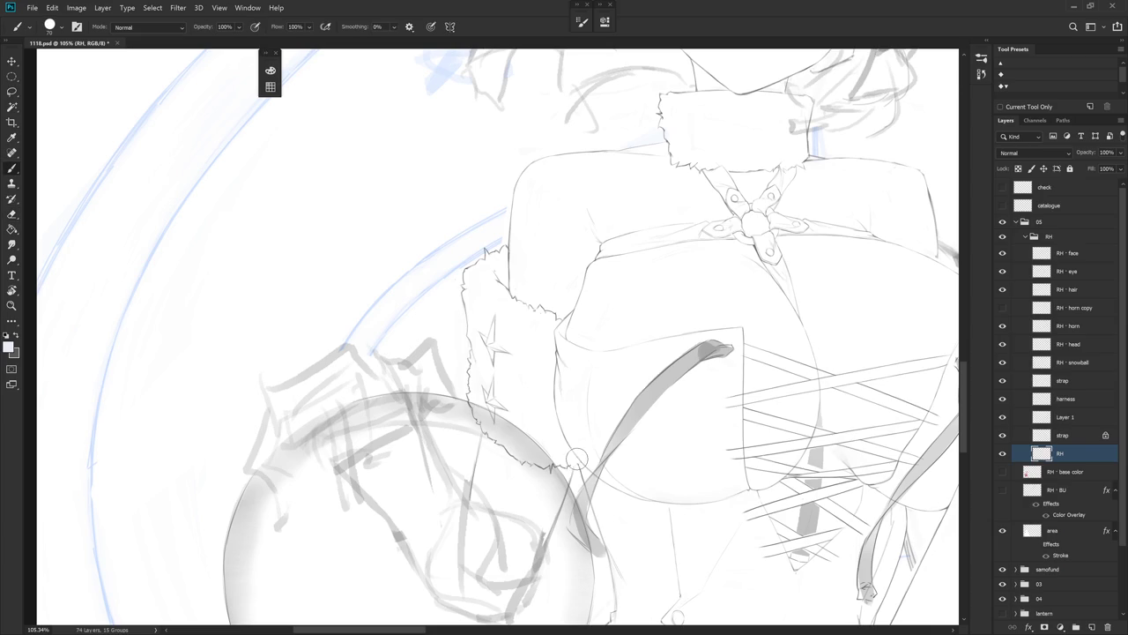
- Sample the grey line colour and pick the Hard_set03 brush at size 4
alt+click(580, 469)
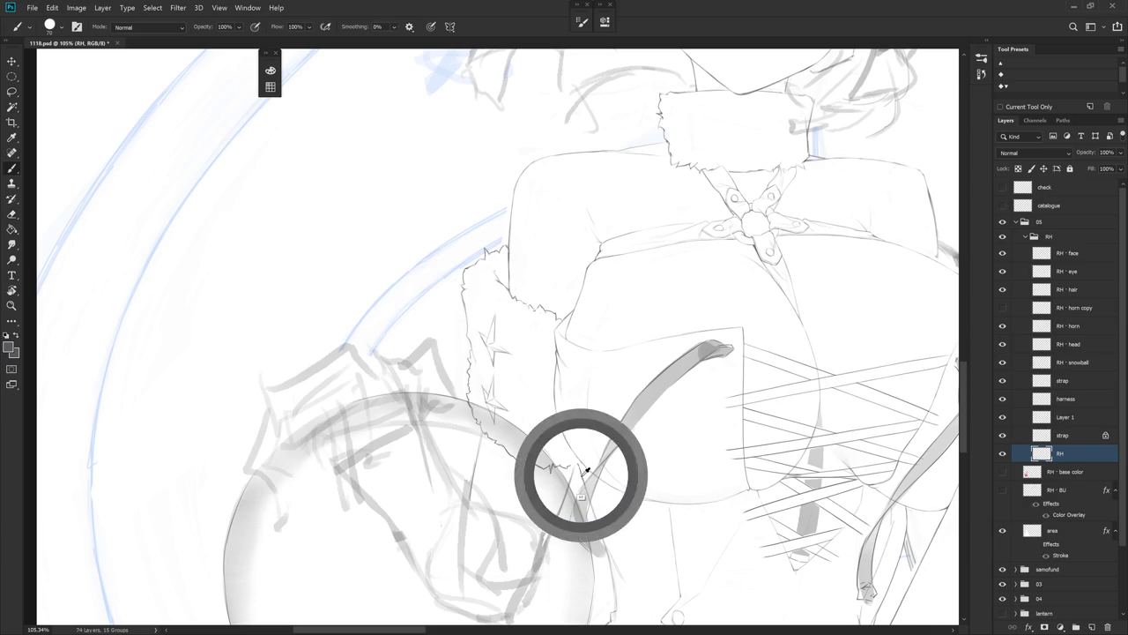
right_click(583, 465)
click(652, 388)
key(Return)
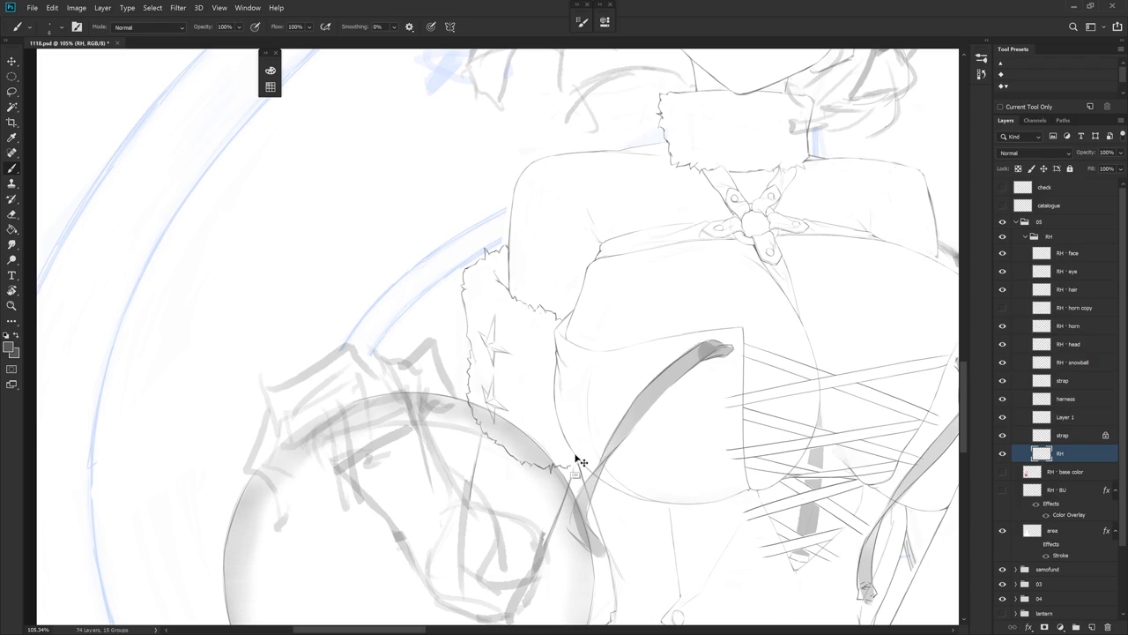
key(e)
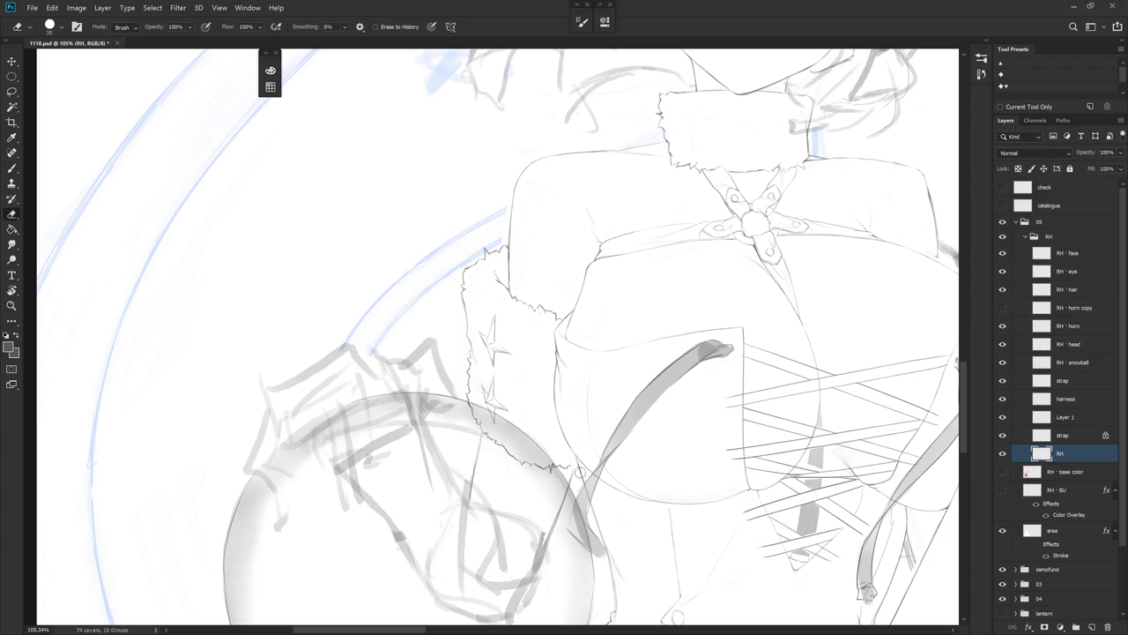
key(b)
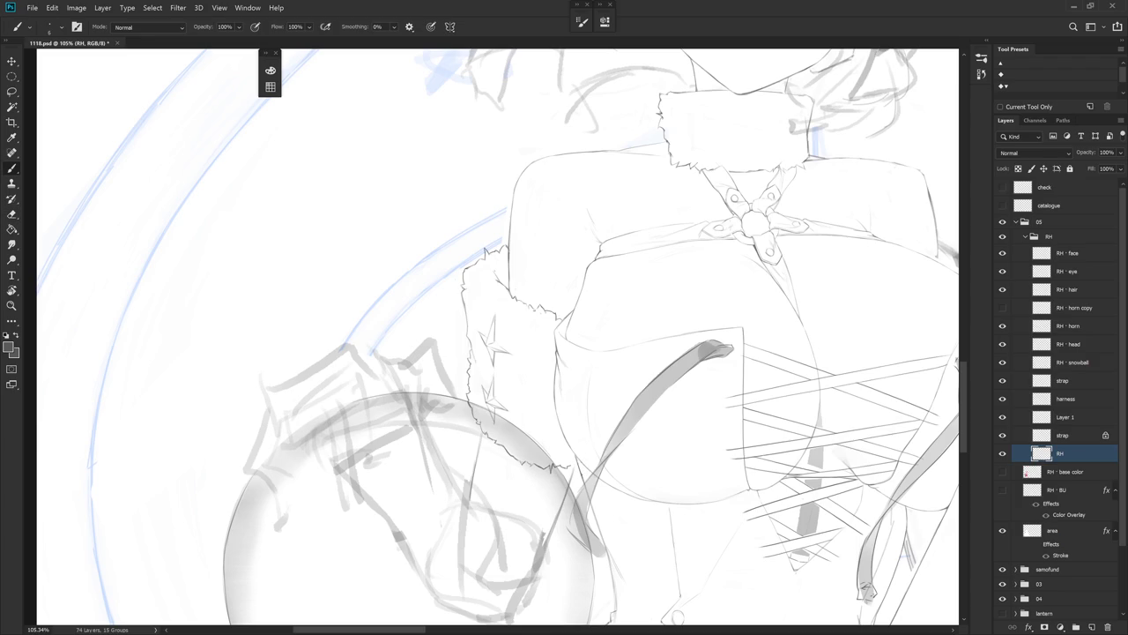
key(e)
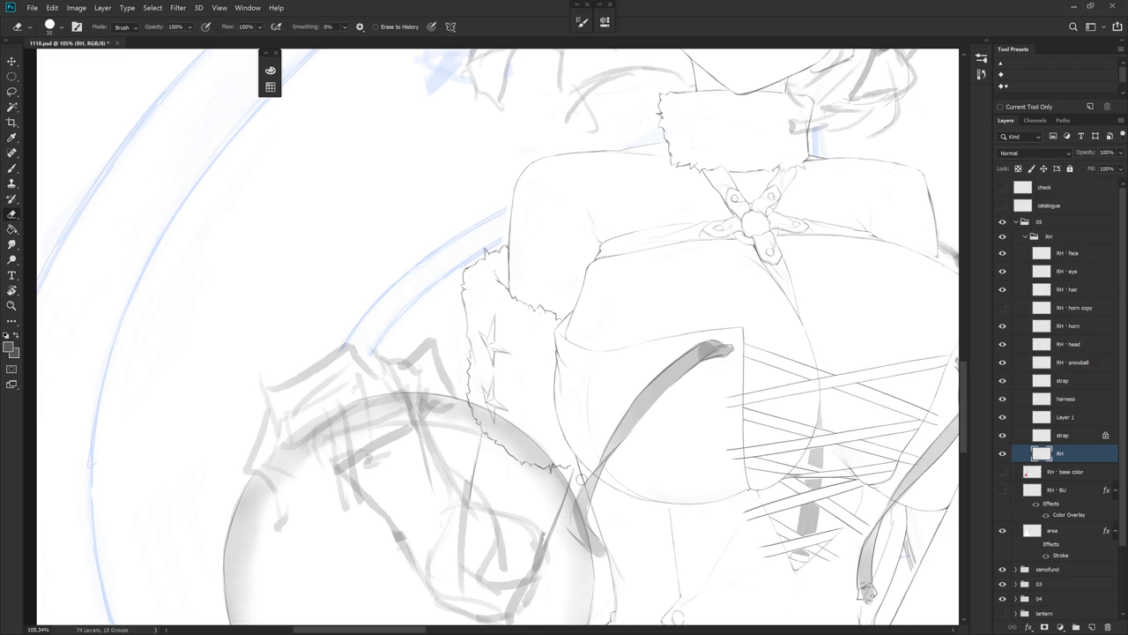
key(b)
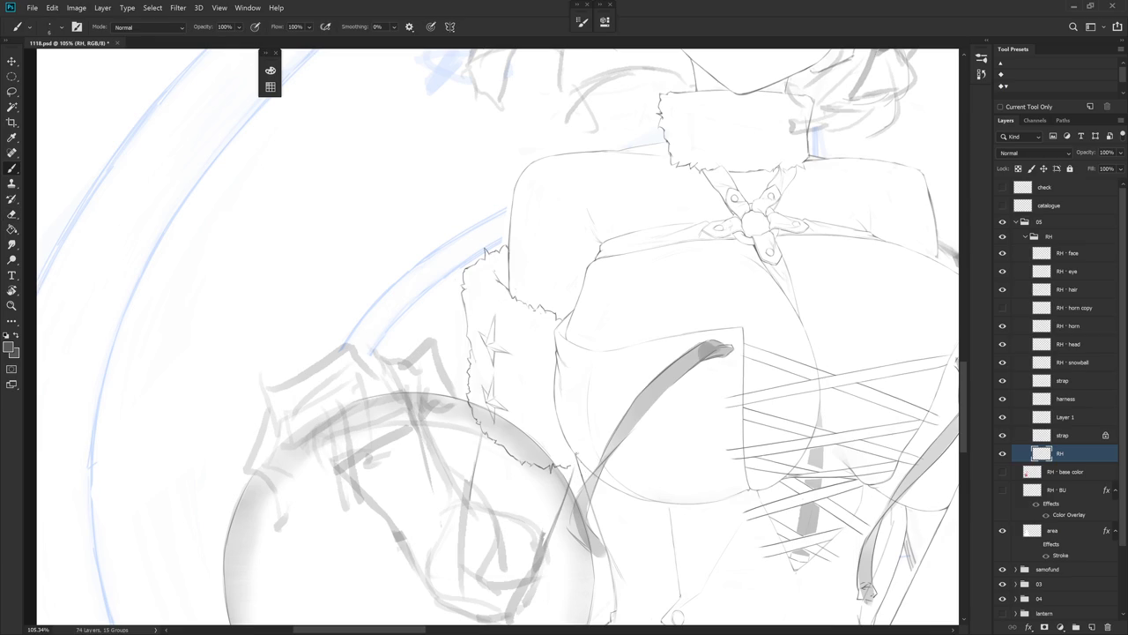
- Lasso the fur cuff's line art on the RH layer and nudge it to a new position
key(l)
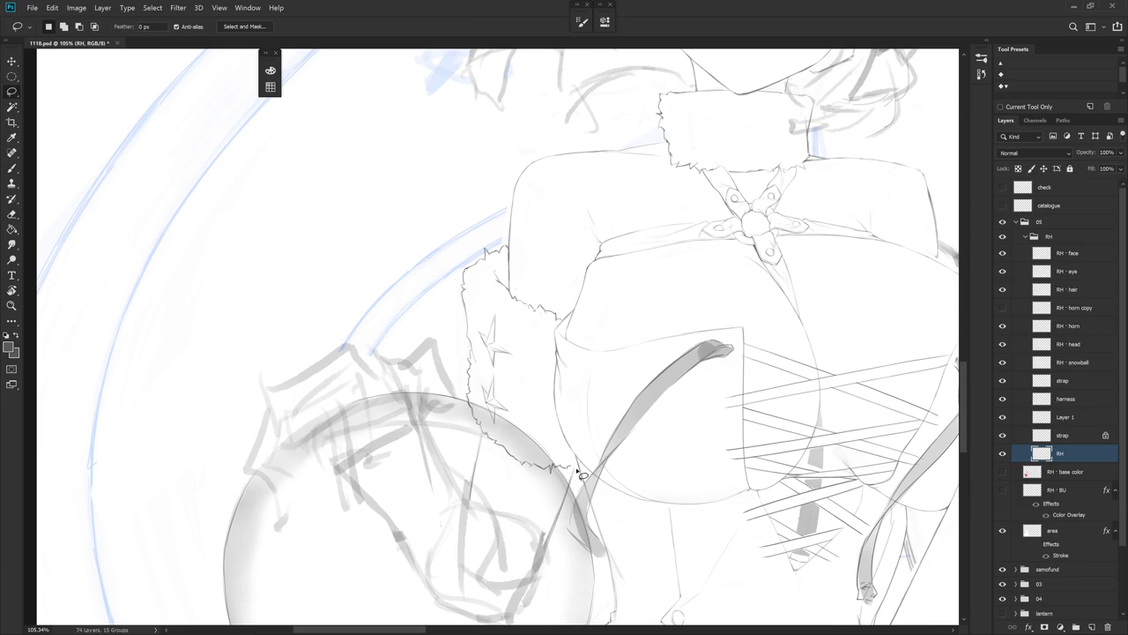
mouse_move(571, 476)
mouse_down()
mouse_move(529, 395)
mouse_move(521, 340)
mouse_move(483, 320)
mouse_move(483, 370)
mouse_move(469, 310)
mouse_move(474, 430)
mouse_move(520, 476)
mouse_move(568, 477)
mouse_up()
key(ctrl+t)
drag(517, 415, 521, 405)
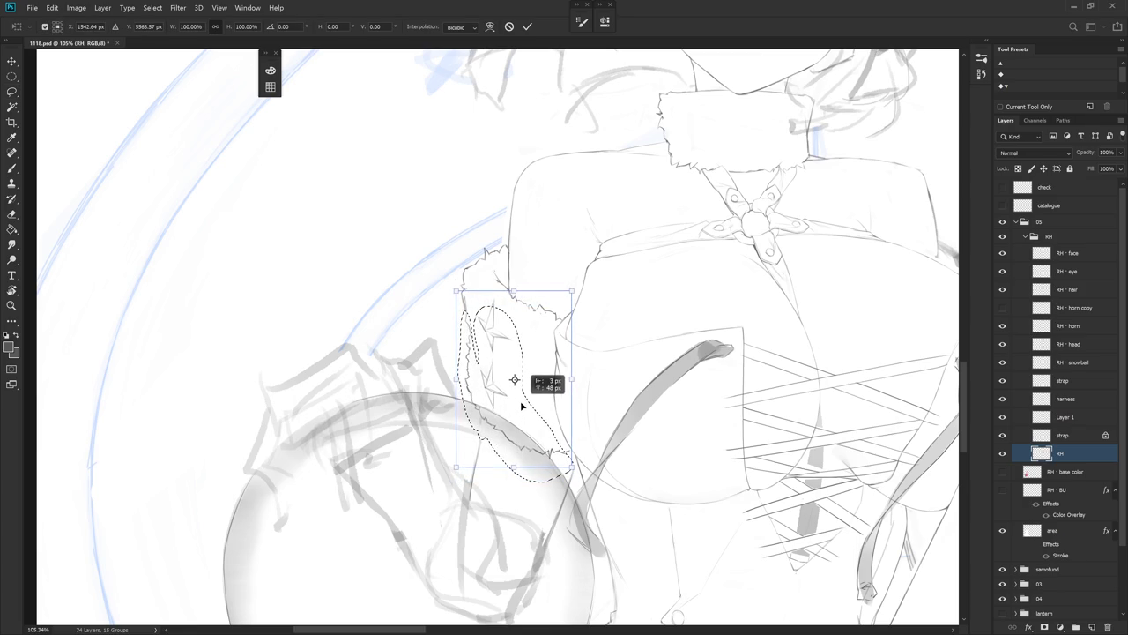
key(Return)
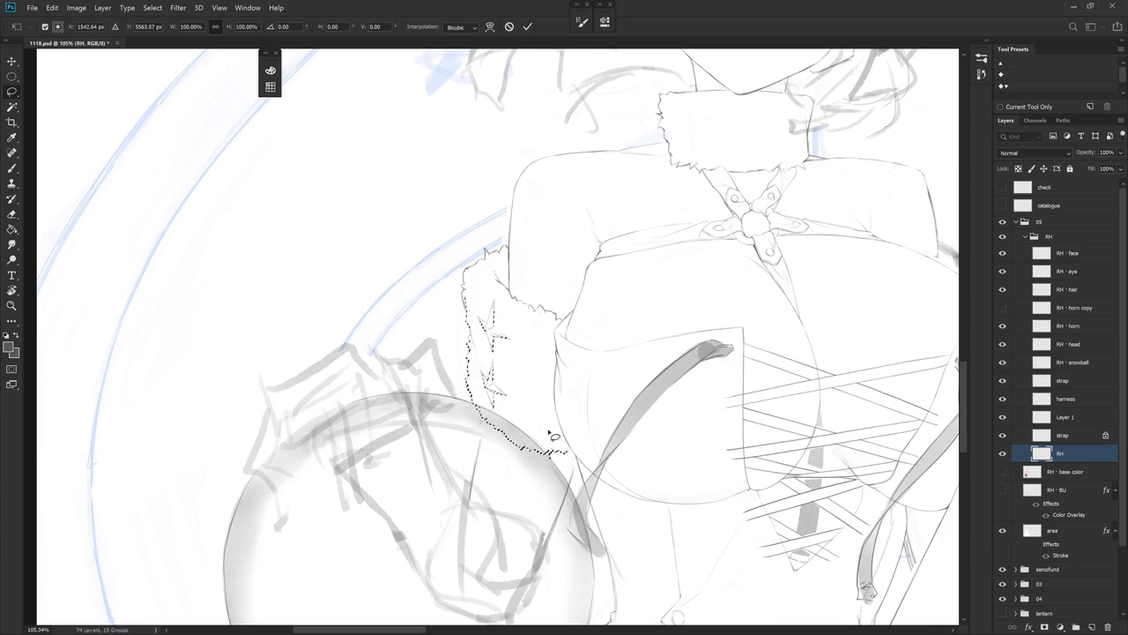
key(ctrl+d)
- Test a thin brush stroke along the cuff edge, then undo it
key(b)
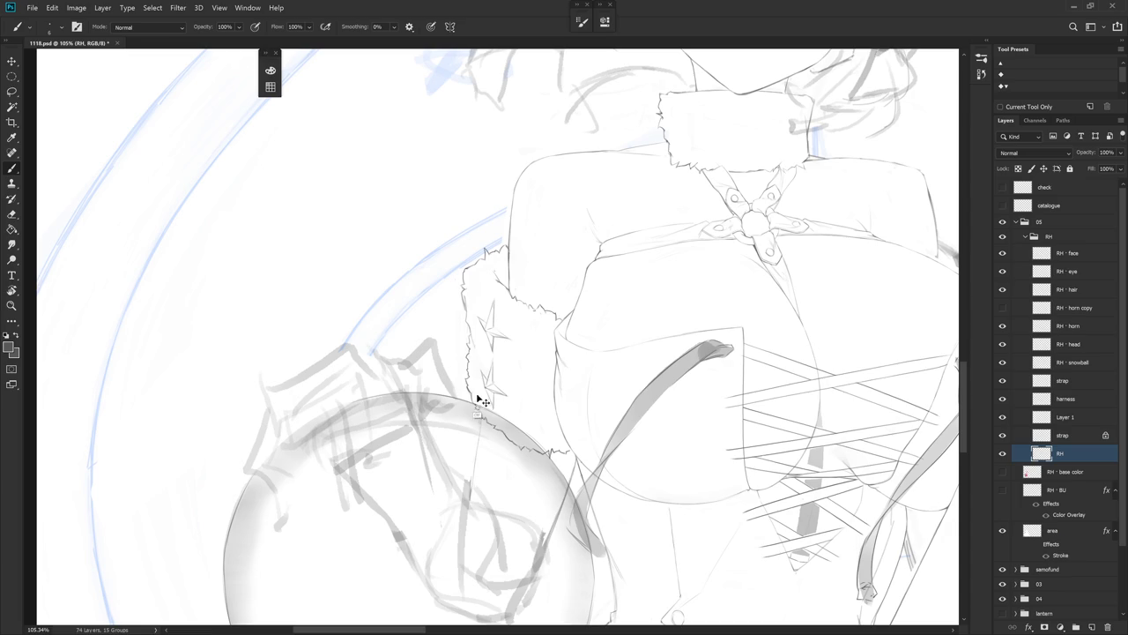
drag(477, 438, 470, 485)
key(ctrl+z)
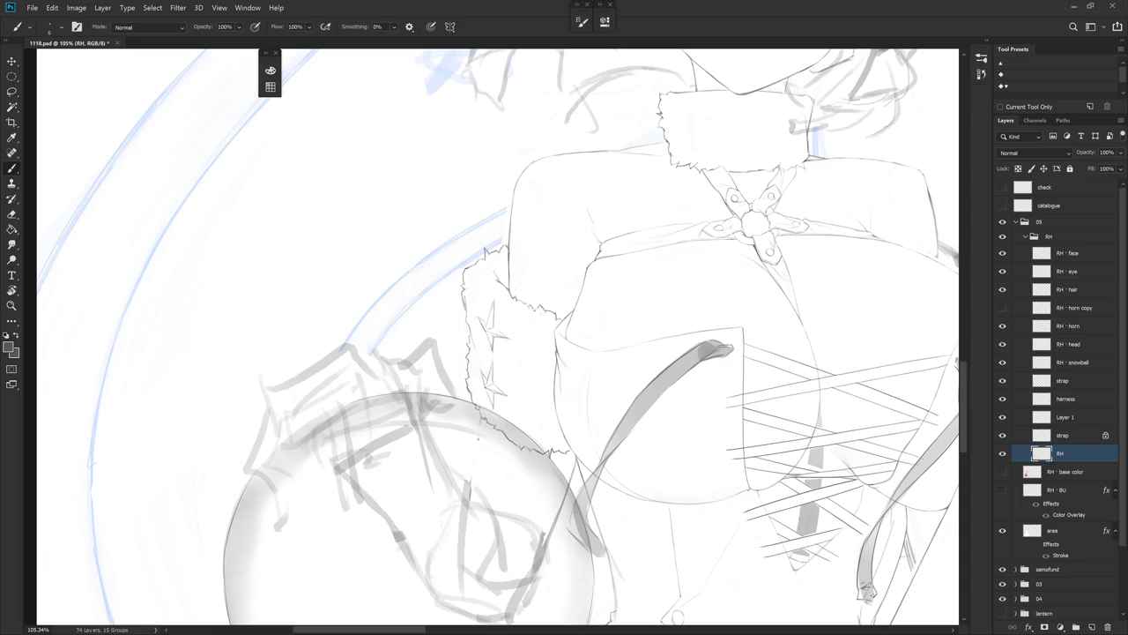